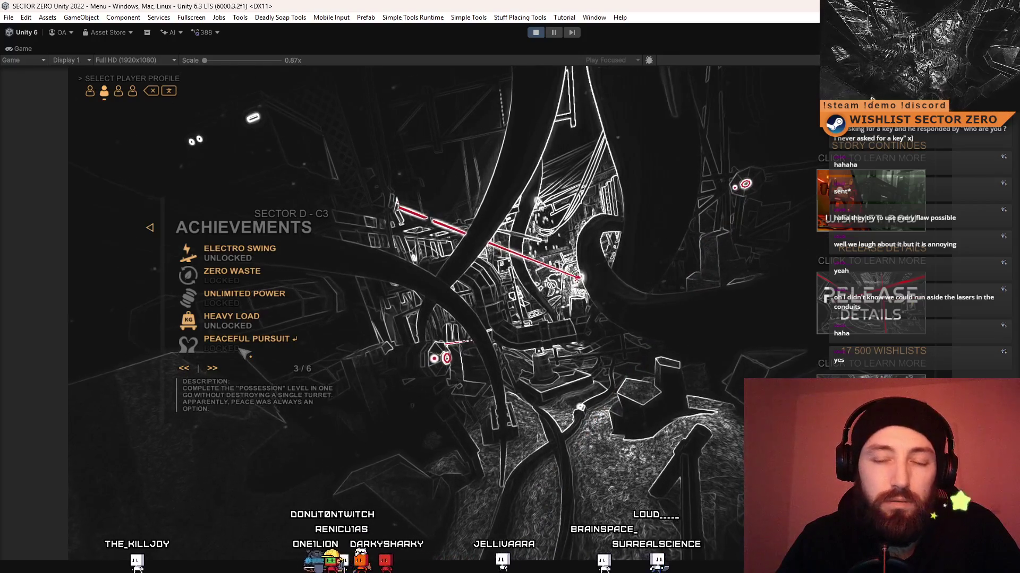
Page through the achievements from page 3 to 6 and back, ending on page 4 of 6.
left_click(212, 369)
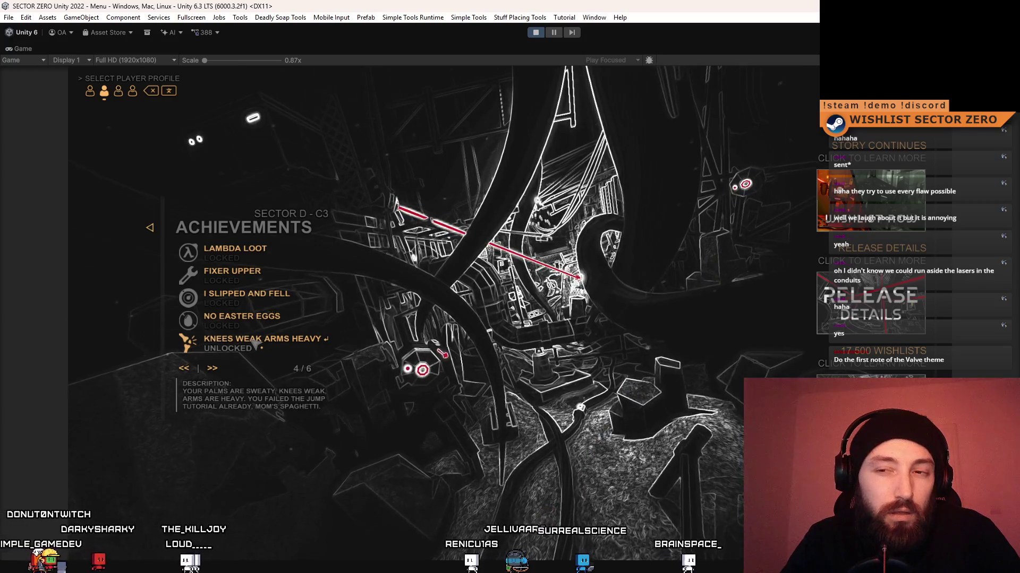
left_click(213, 371)
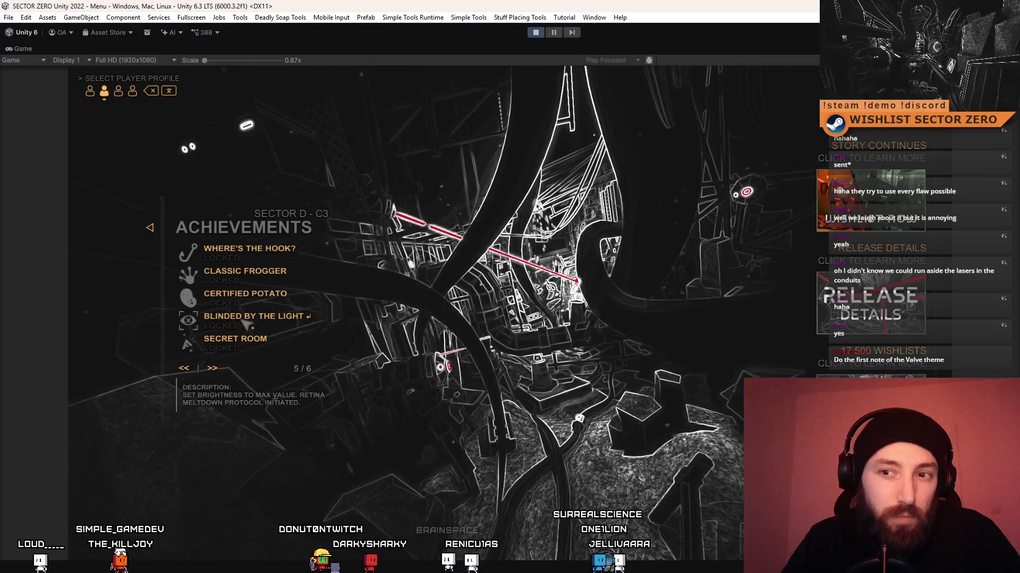
left_click(214, 371)
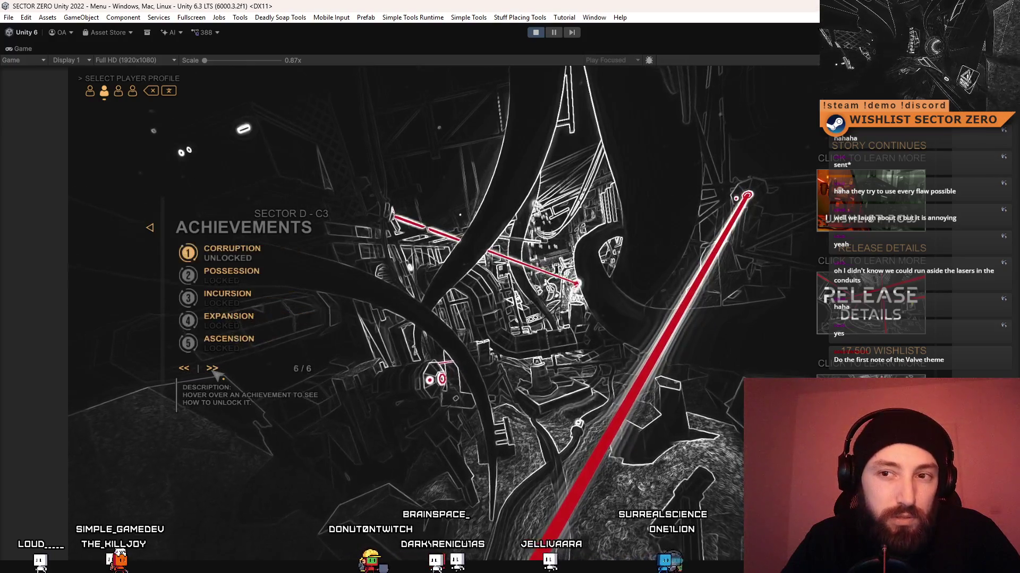
left_click(187, 369)
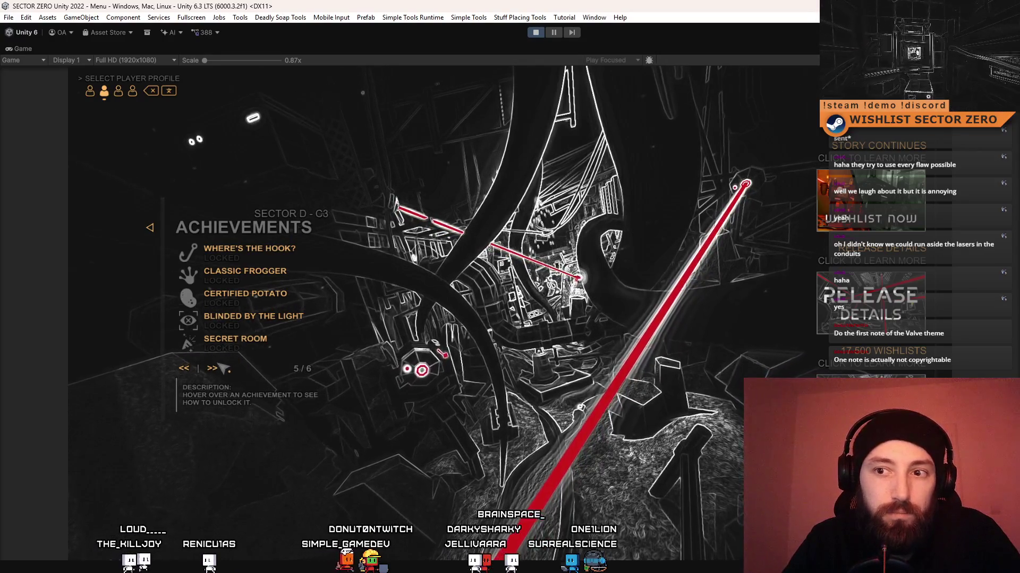
left_click(212, 368)
left_click(185, 369)
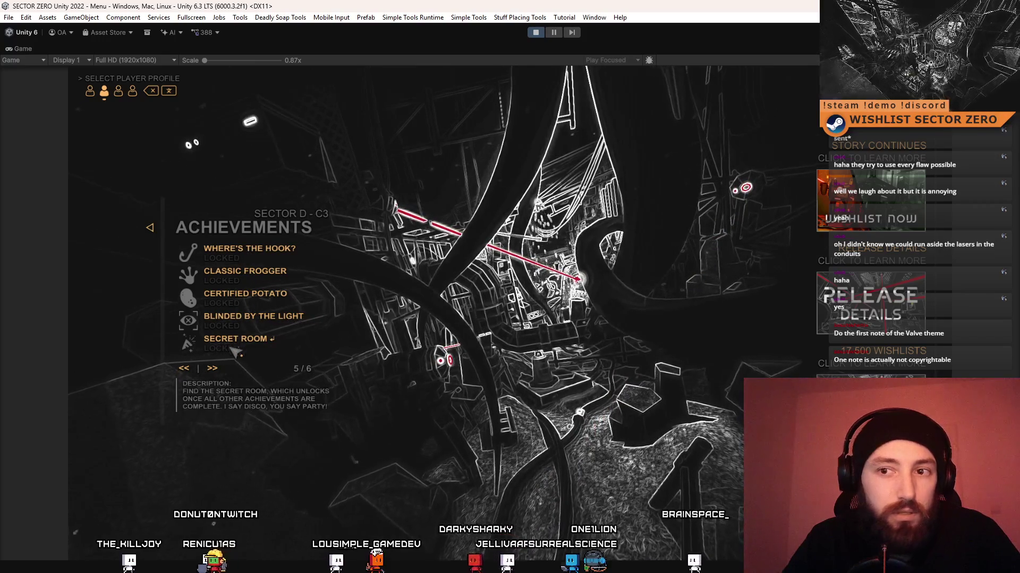
left_click(184, 369)
mouse_move(279, 256)
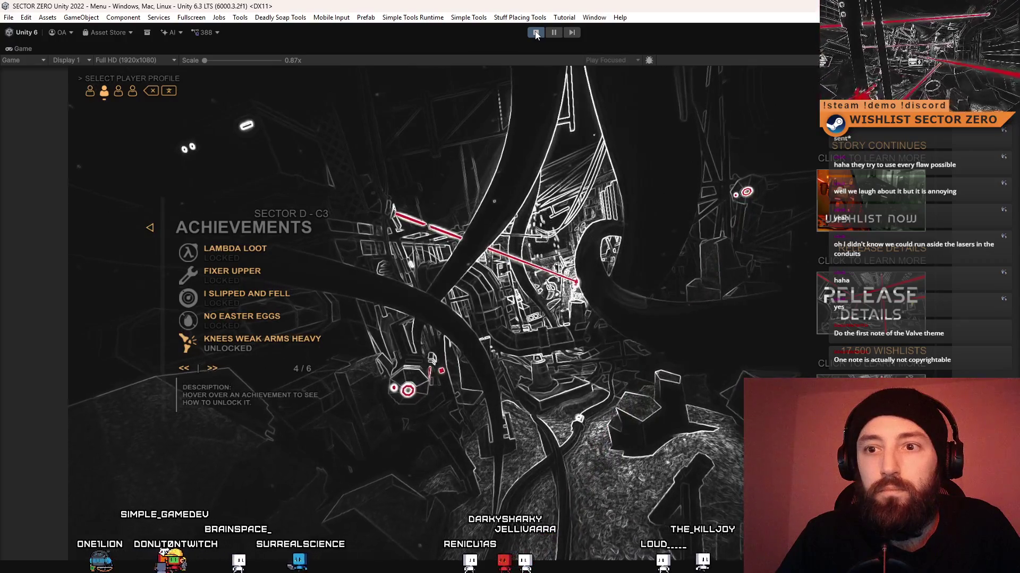
Exit Play mode so the Menu_DataInit scene returns to the editor.
left_click(535, 33)
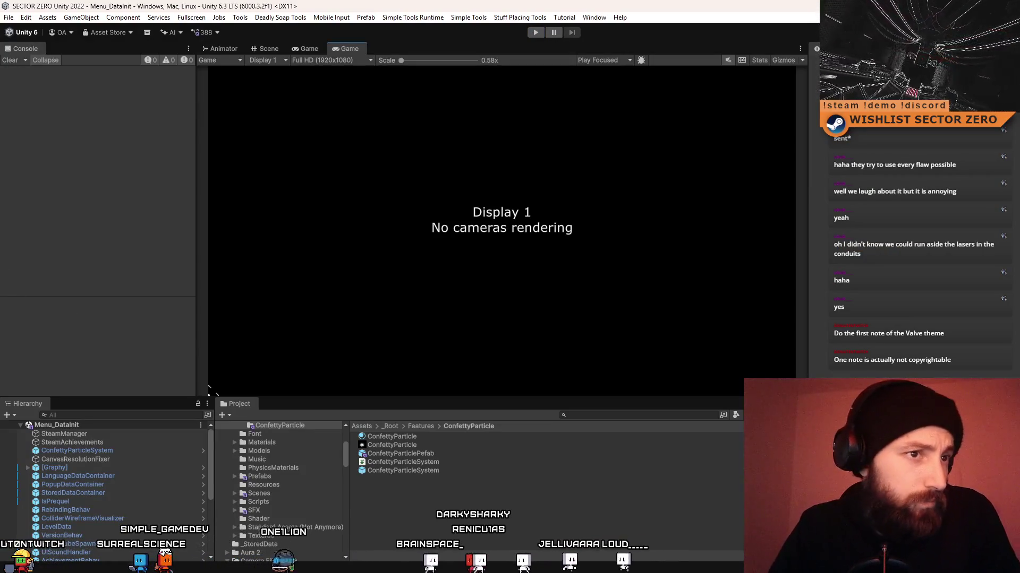
Maximise the Notion INDIE WORK FEB 2026 page and place the caret in 'blinded by the light'.
key("alt+Tab")
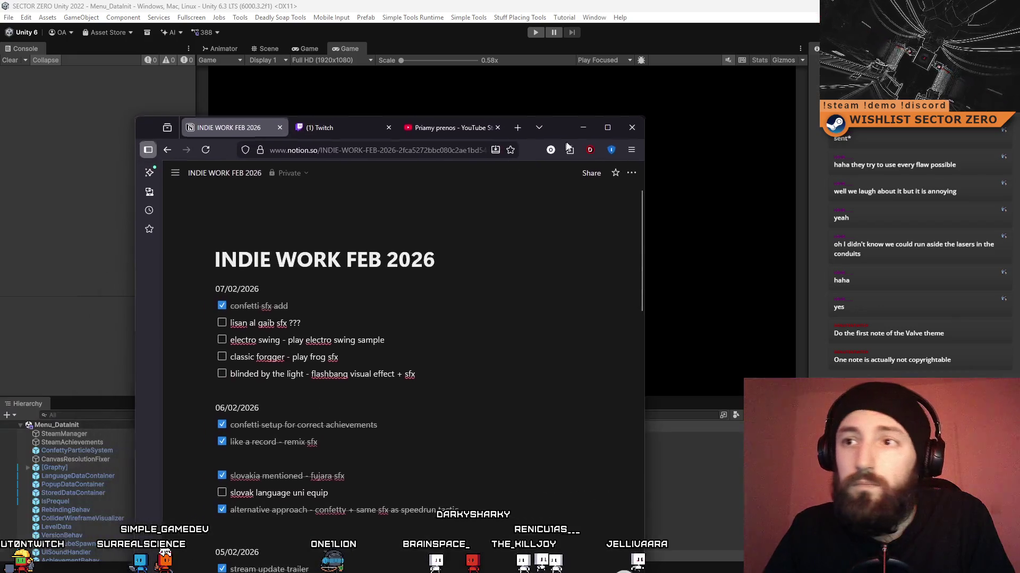
left_click(604, 134)
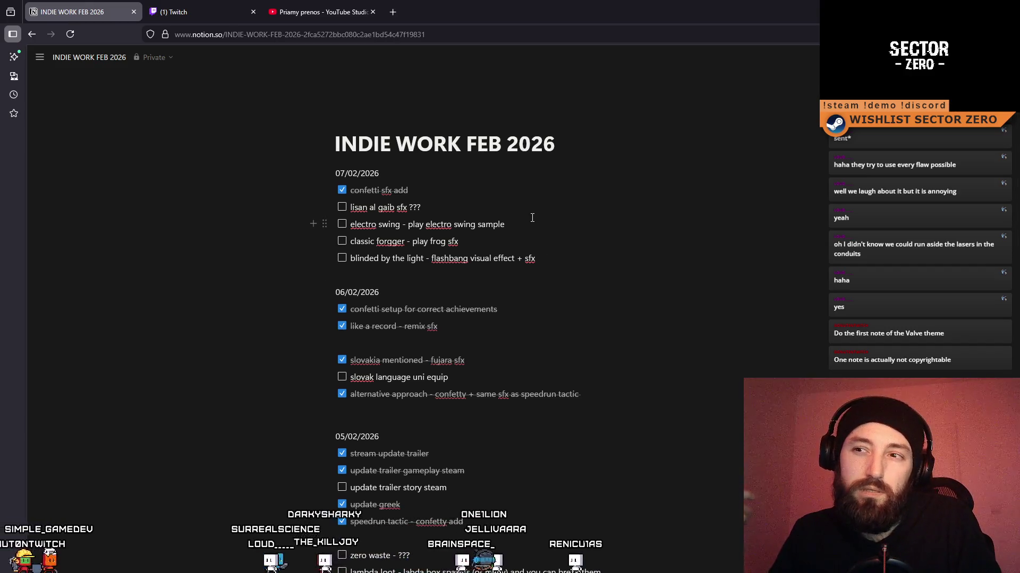
left_click(429, 258)
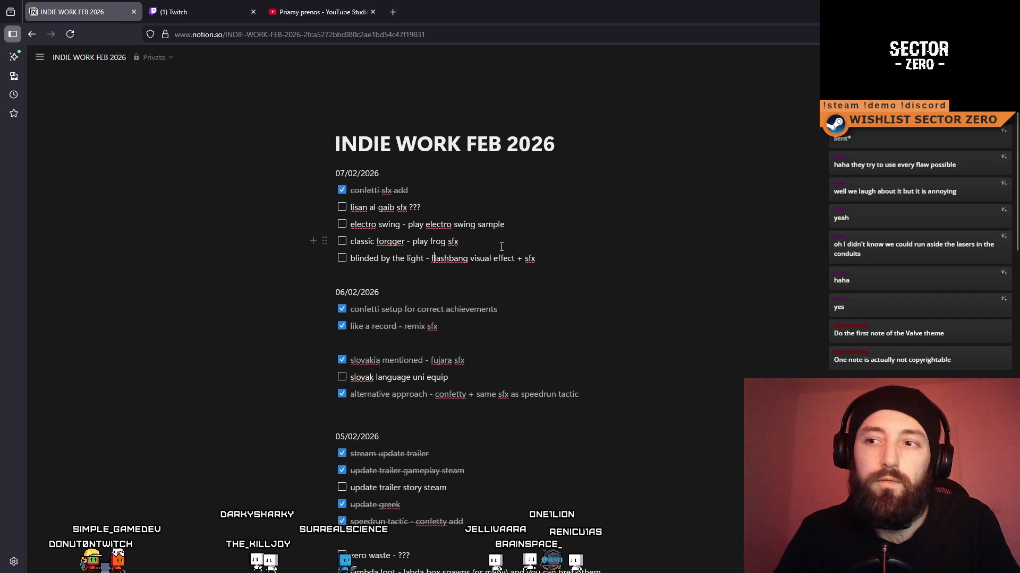
Edit the first line of the to-do to read 'blinded by the light sfx'.
type("s")
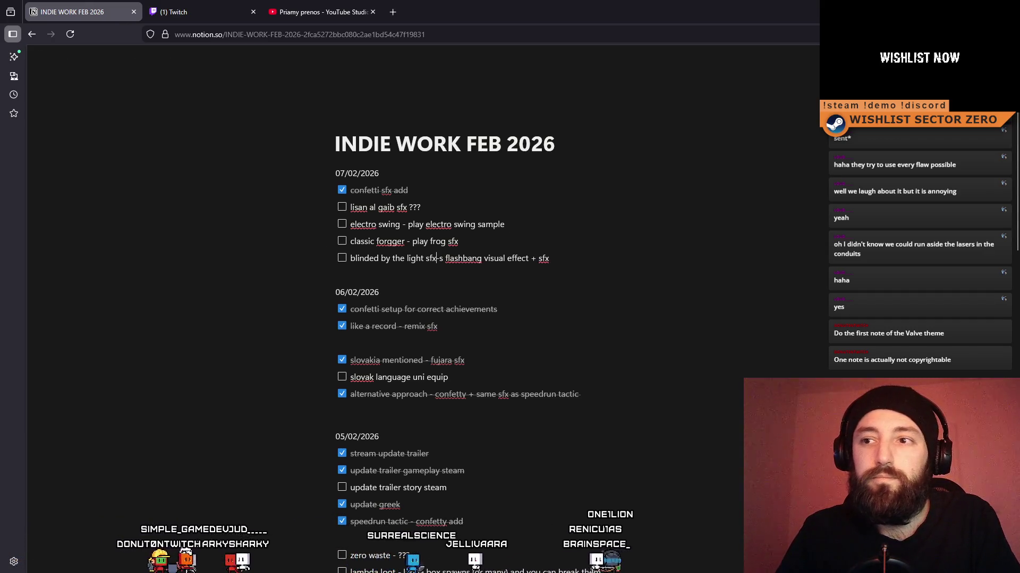
type("fx")
key("BackSpace")
key("BackSpace")
key("BackSpace")
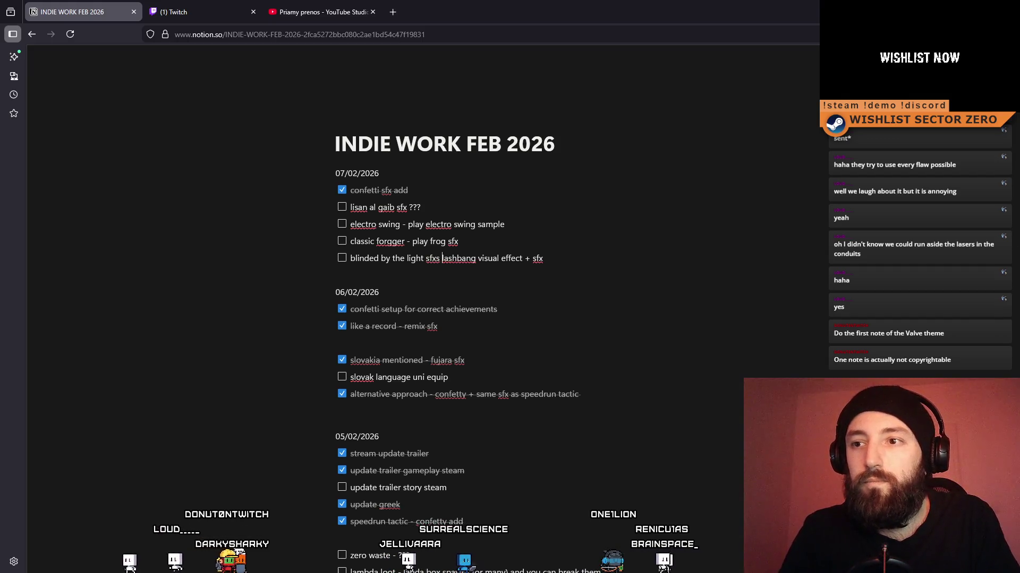
key("shift+Return")
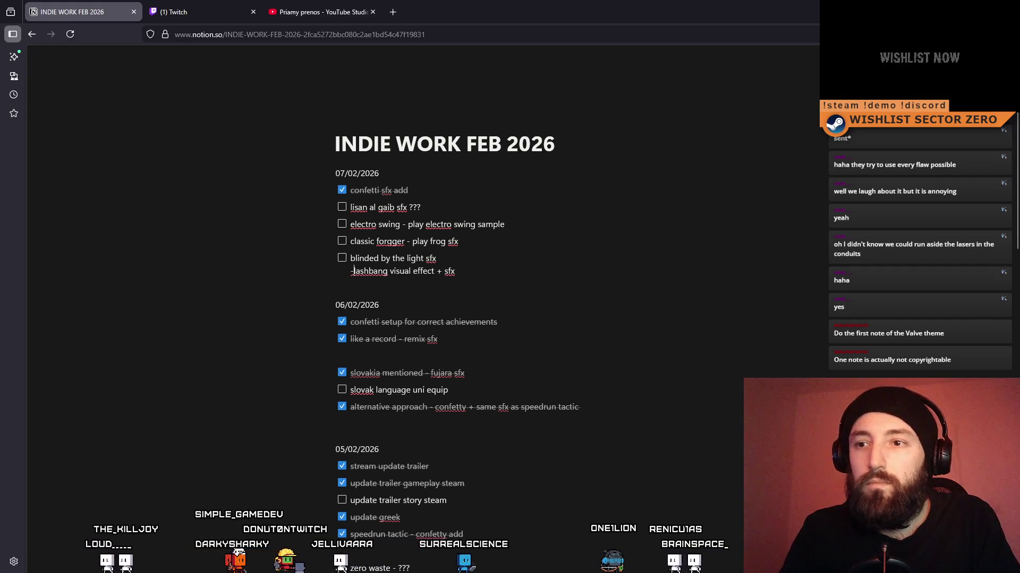
type("+")
left_click(490, 269)
key("BackSpace")
key("BackSpace")
key("BackSpace")
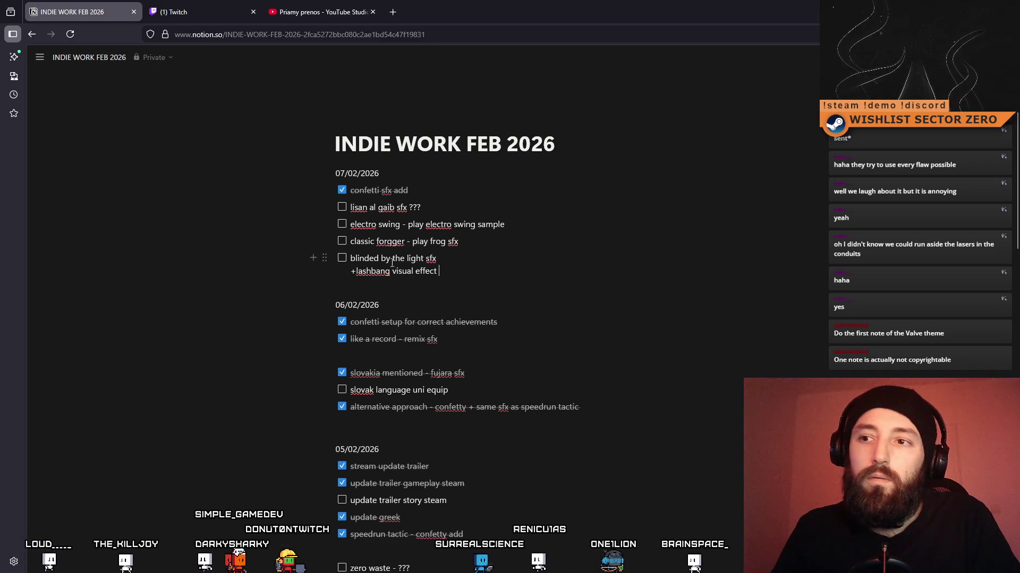
Add a new 'blinded by the light' to-do carrying the 'visual effect' text.
double_click(365, 259)
left_click(345, 274)
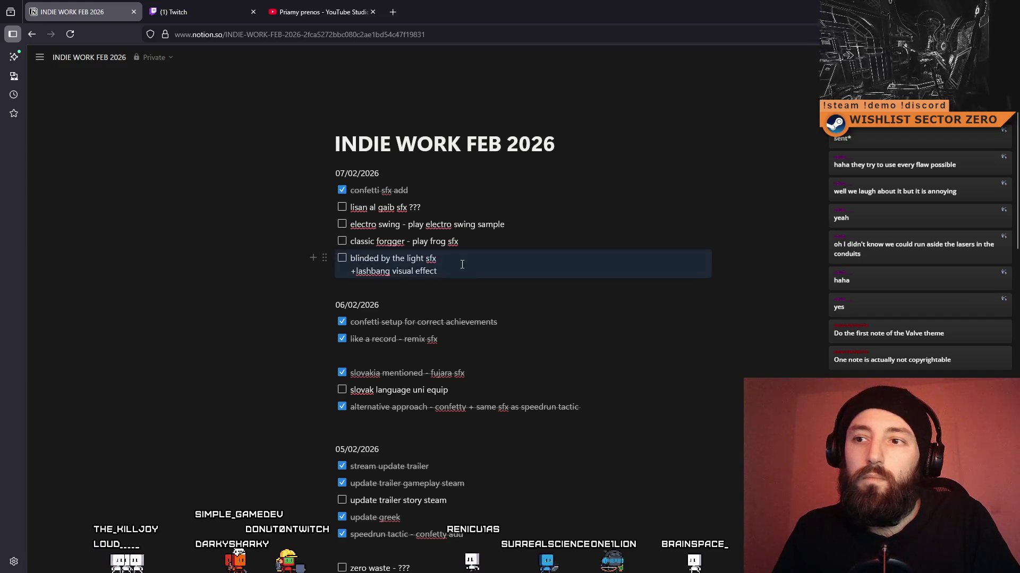
key("Return")
type("blinded  ")
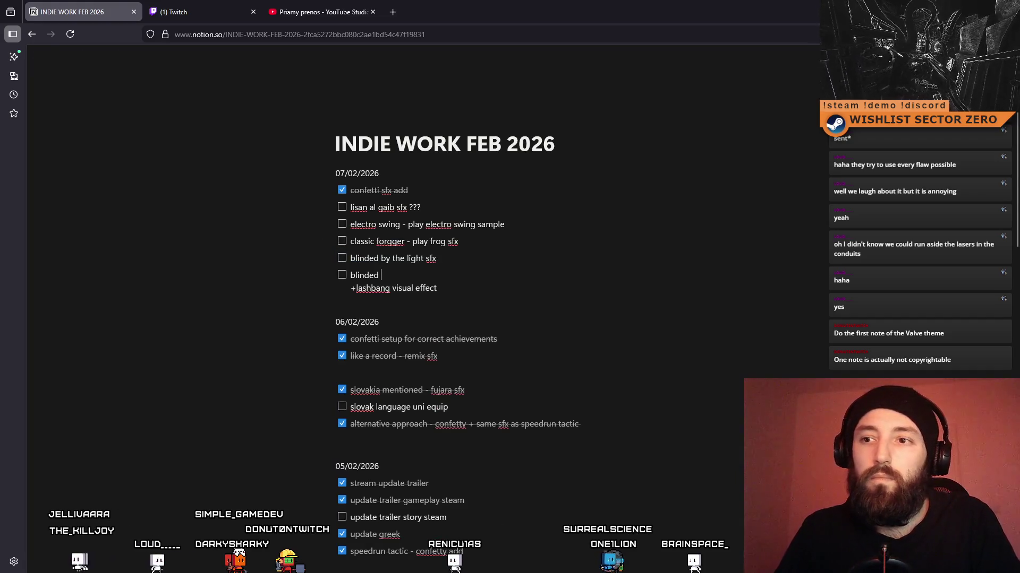
type("by the light")
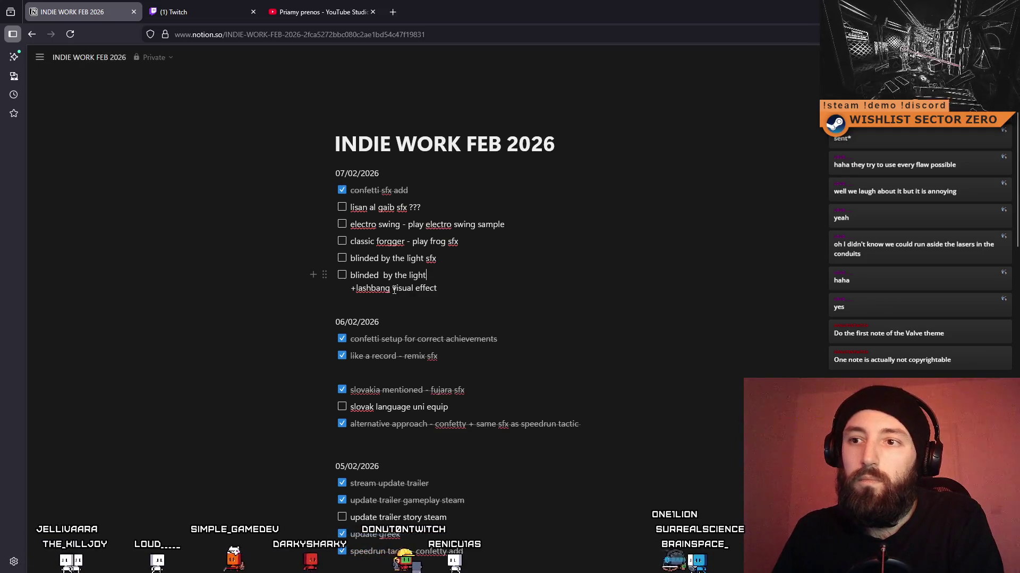
mouse_move(390, 291)
left_mouse_down()
mouse_move(237, 271)
mouse_move(319, 270)
mouse_move(349, 290)
left_mouse_up()
key("BackSpace")
key("BackSpace")
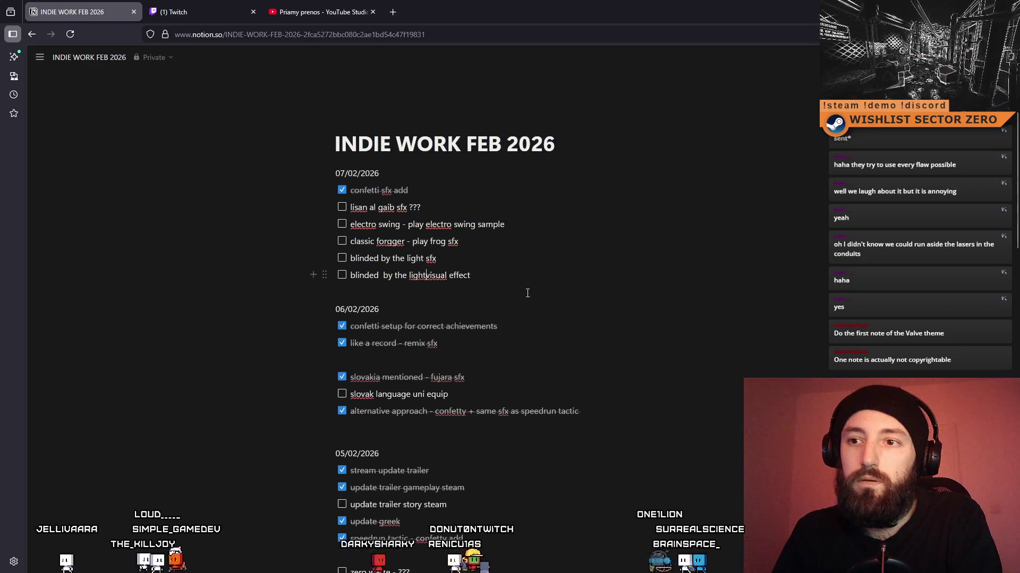
left_click(545, 310)
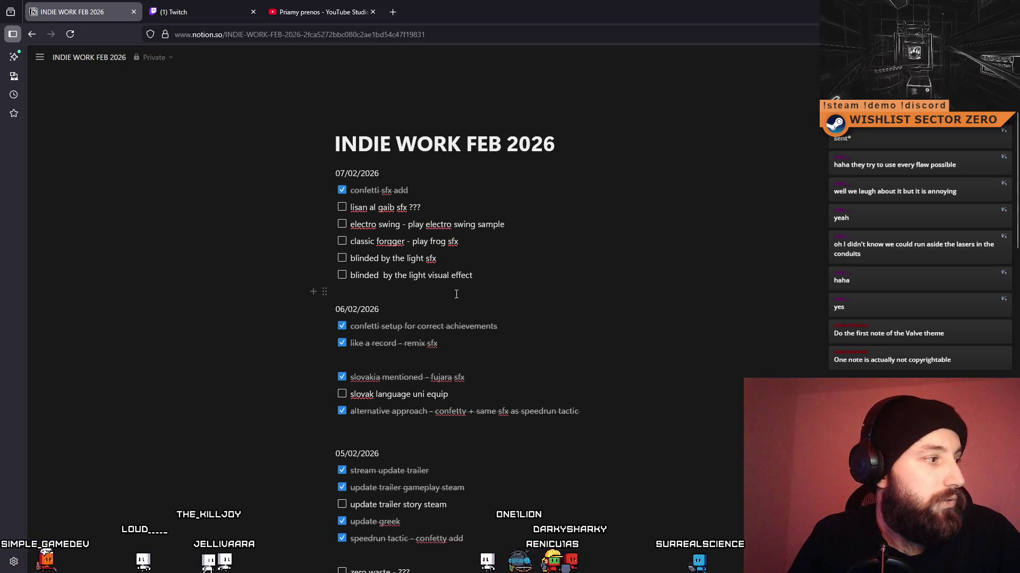
left_click(511, 292)
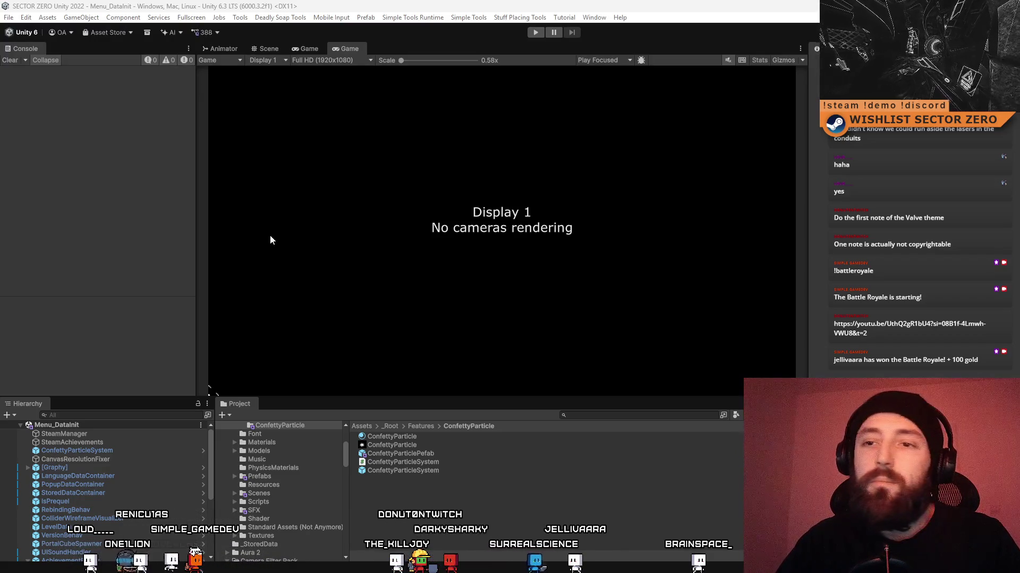
Bring up the 'Half Life 2 OST | Hazardous Environments' YouTube video.
key("super+Up")
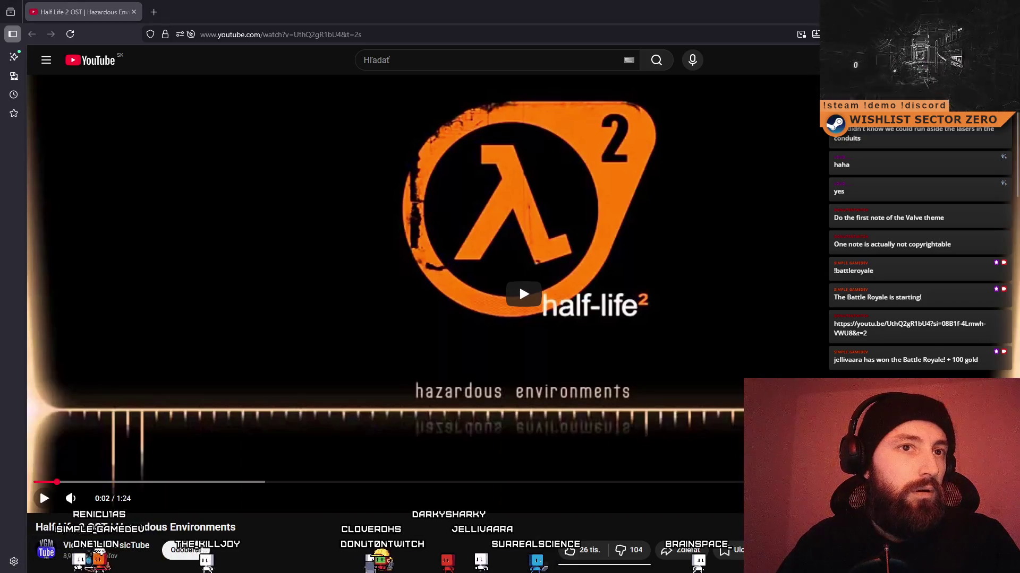
Play the Hazardous Environments track from 0:00, pausing around 0:04 and 0:06 to hear the opening.
left_click(44, 500)
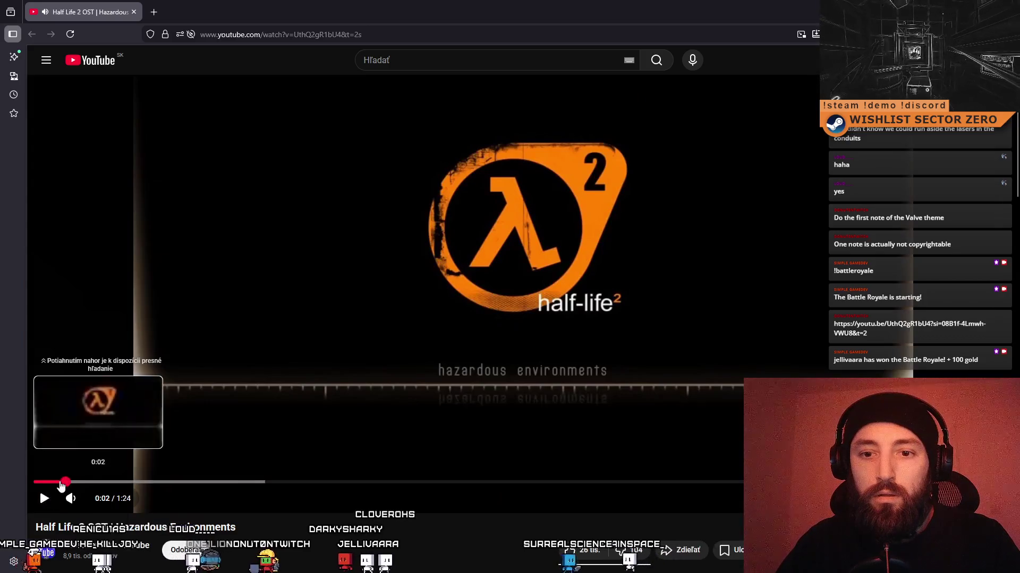
left_click(35, 482)
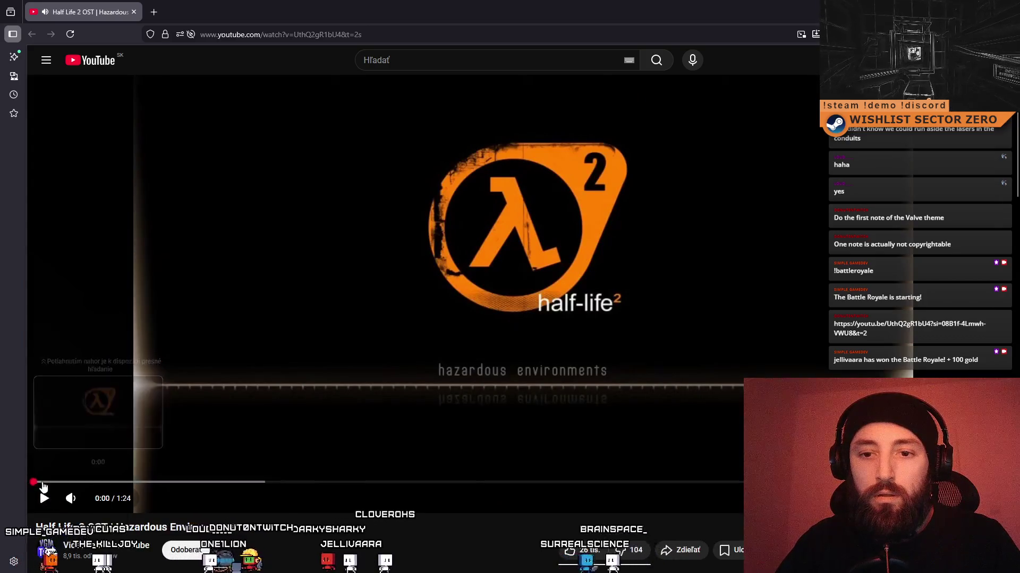
left_click(44, 501)
left_click(43, 500)
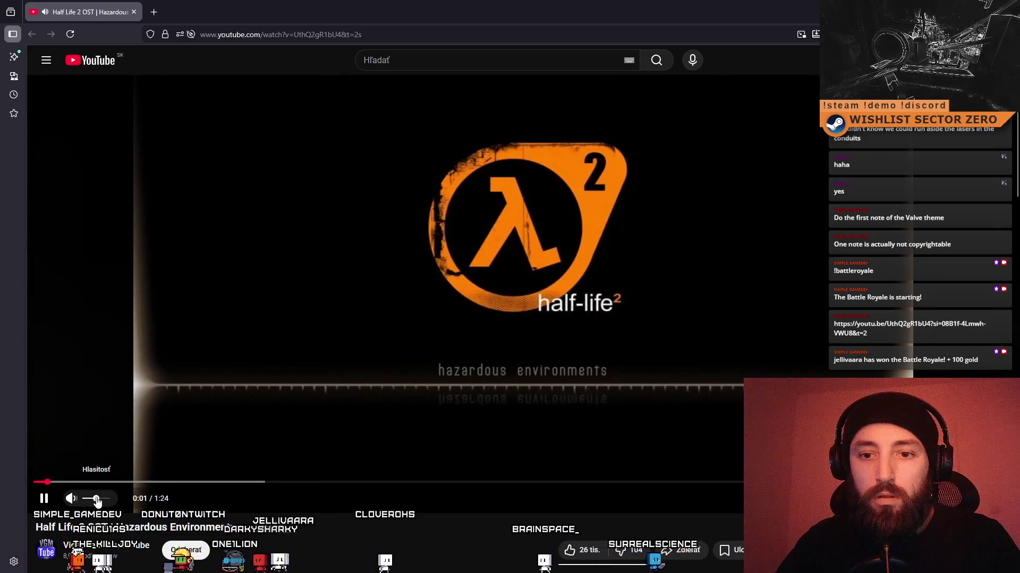
left_click(44, 499)
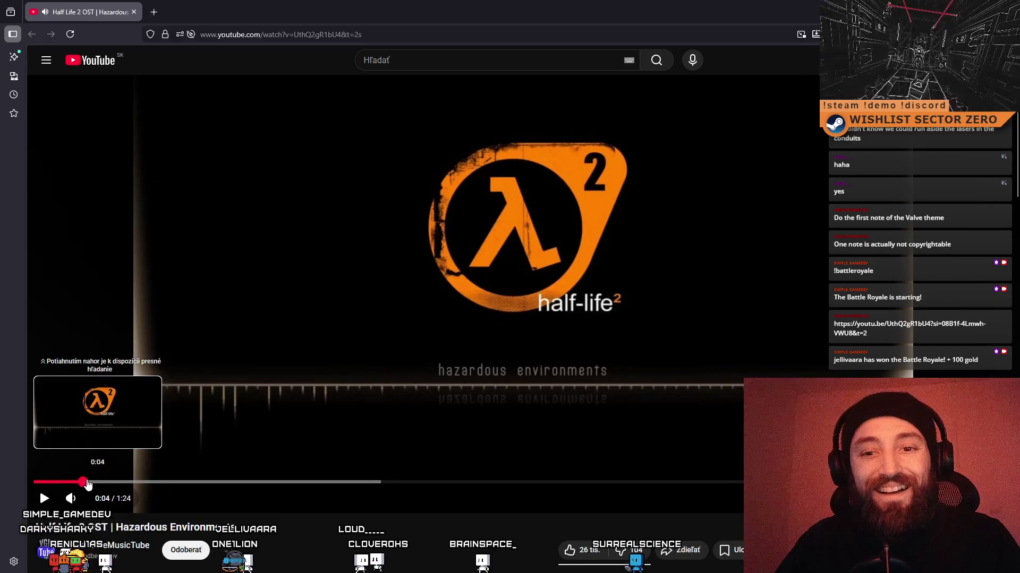
left_click(66, 482)
left_click(45, 498)
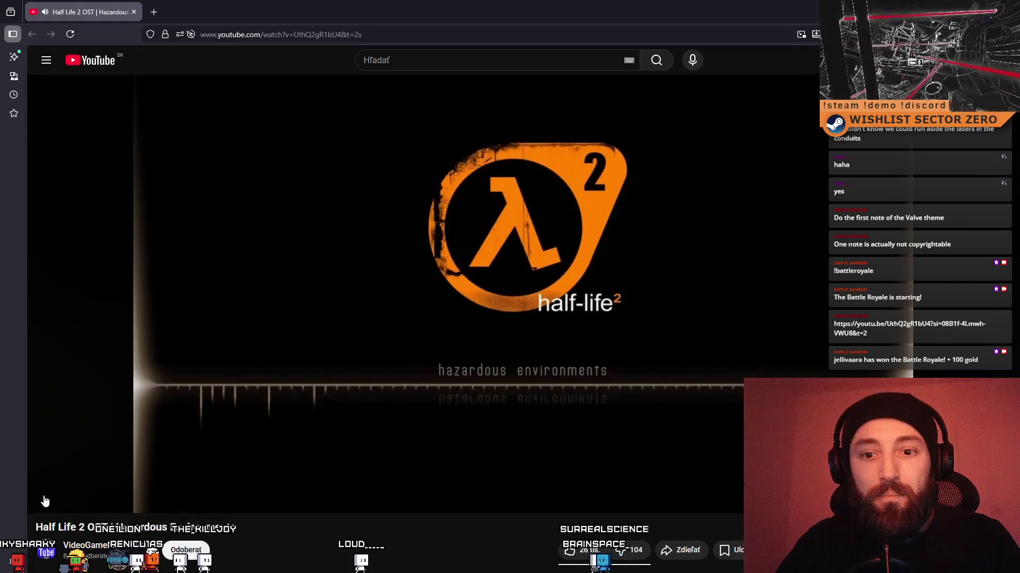
left_click(45, 501)
Rewind repeatedly to 0:01–0:03 and replay the opening note, finishing back at the start.
left_click(72, 482)
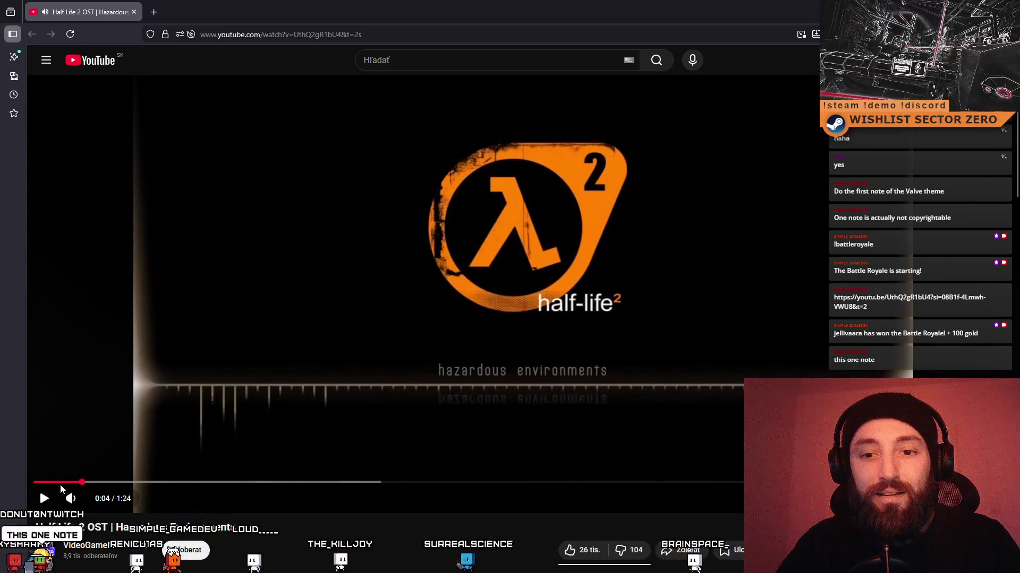
left_click(53, 483)
left_click(42, 499)
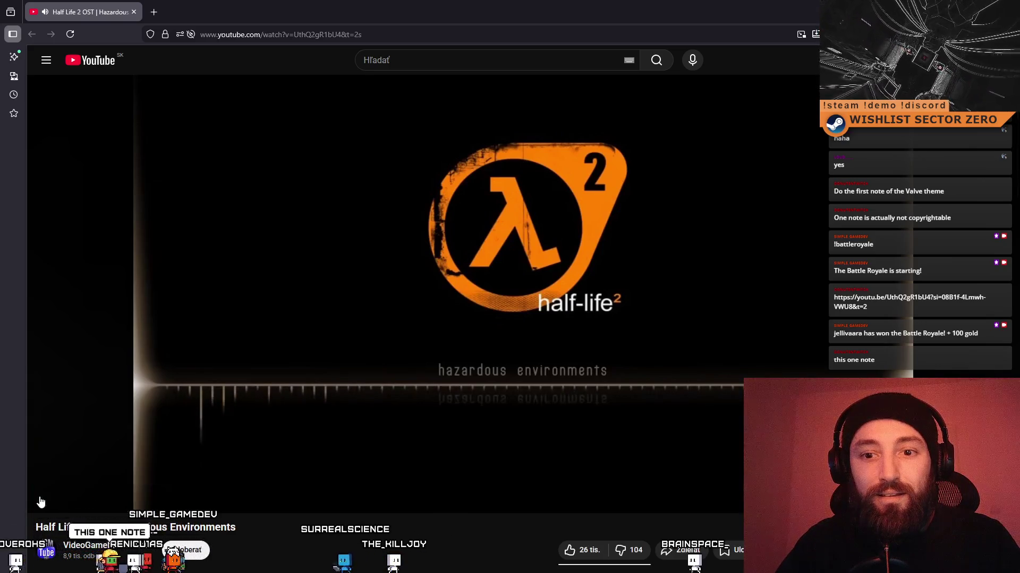
left_click(42, 499)
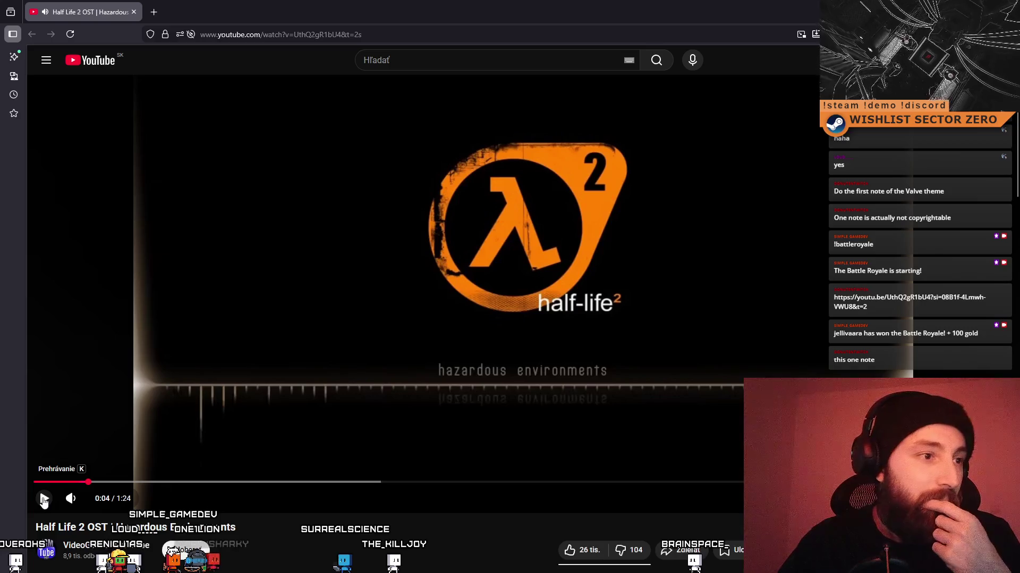
left_click(62, 482)
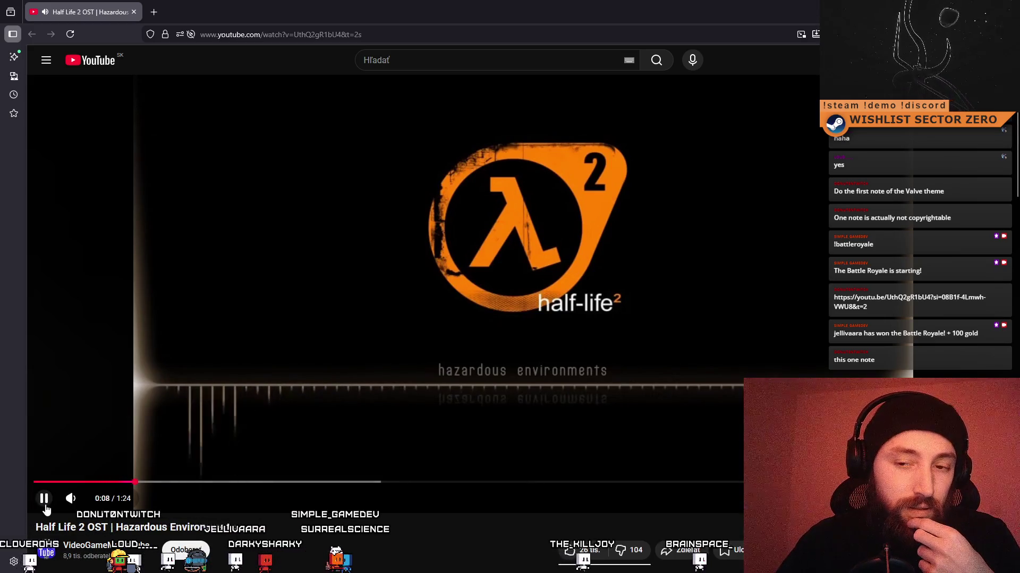
left_click(45, 499)
left_click(55, 482)
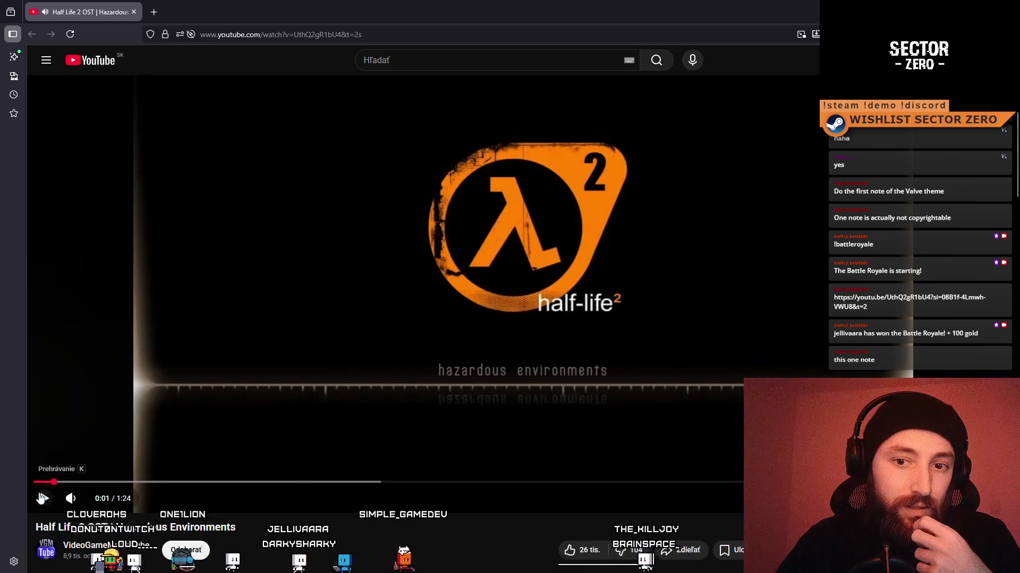
left_click(42, 499)
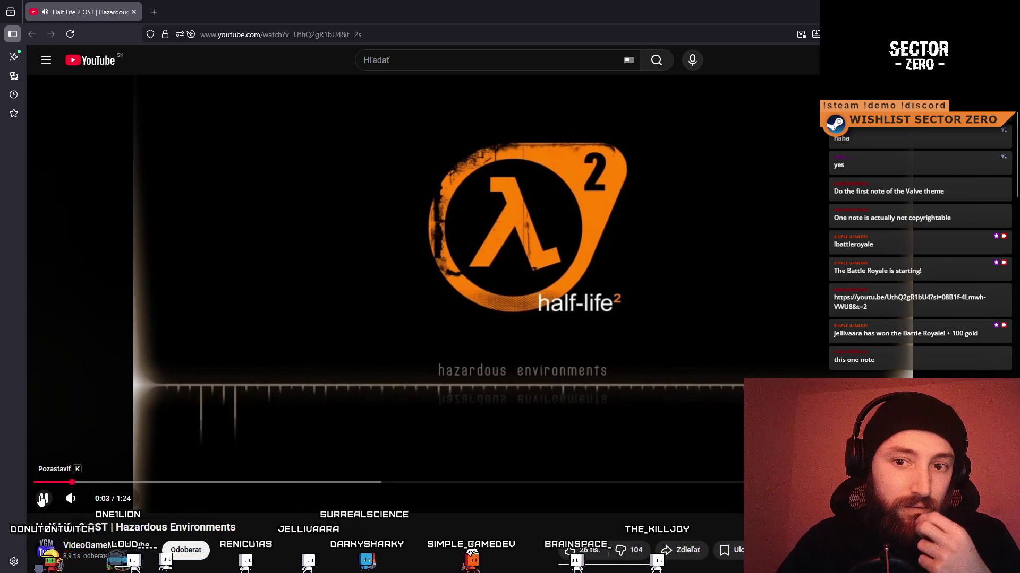
mouse_move(43, 503)
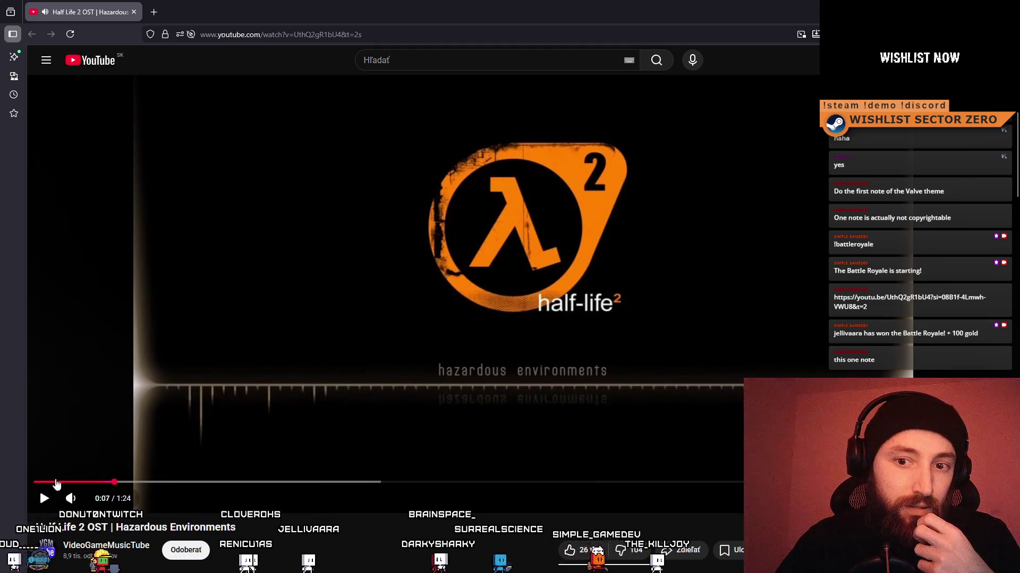
left_click(46, 482)
left_click(44, 499)
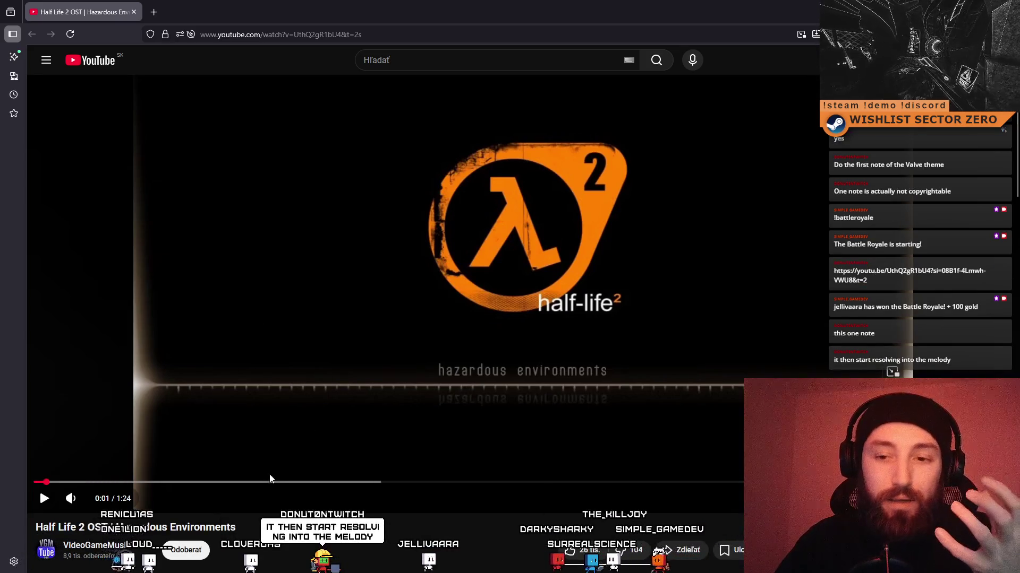
left_click(36, 482)
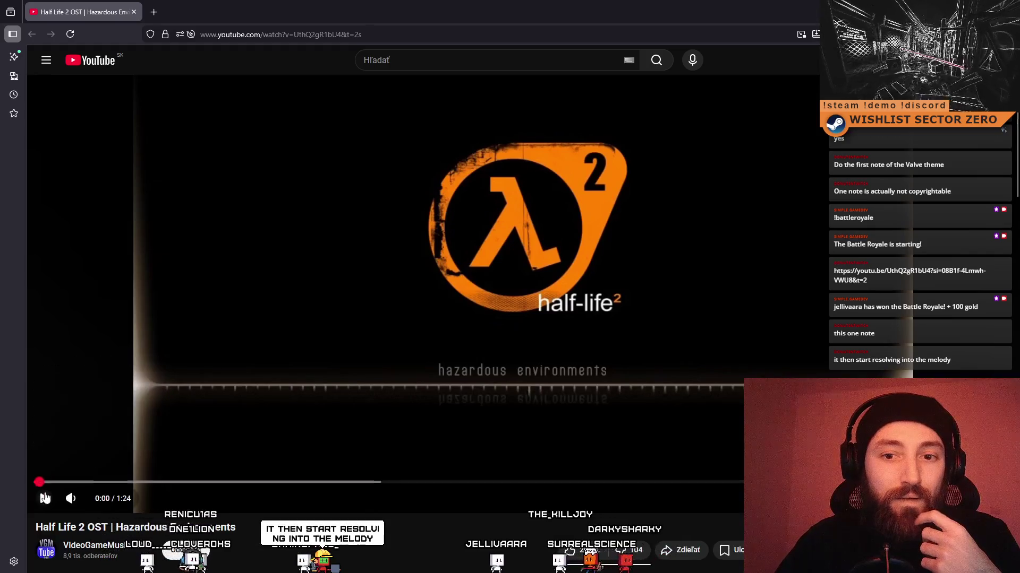
Replay the track's opening from the start, pausing at 0:05 and again at 0:06.
left_click(44, 499)
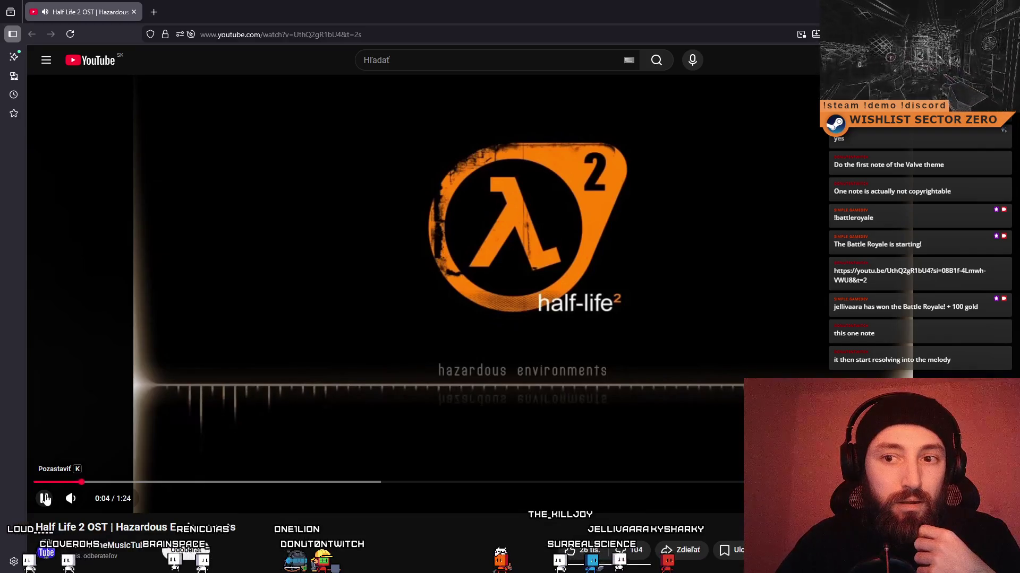
left_click(45, 499)
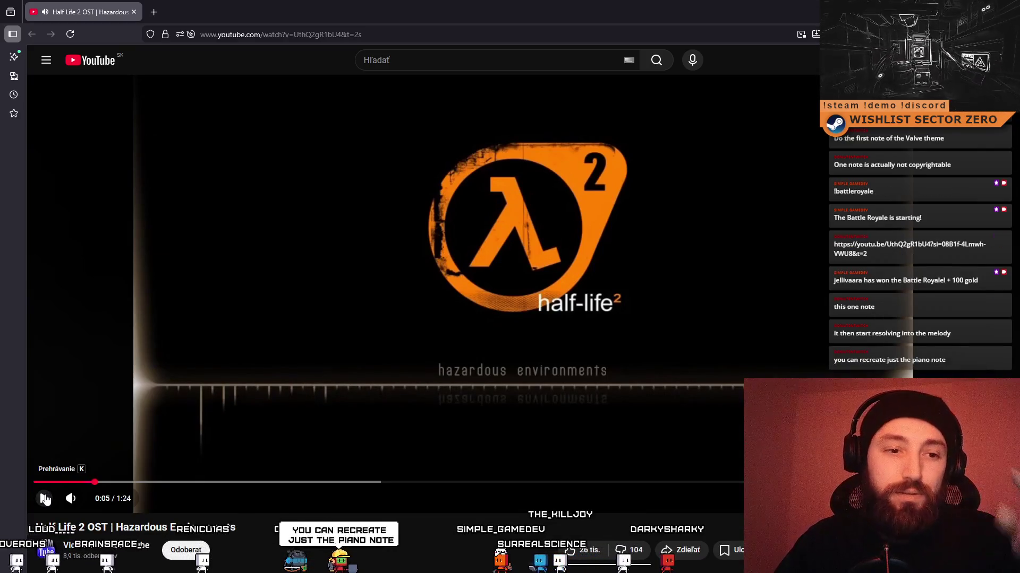
left_click(40, 482)
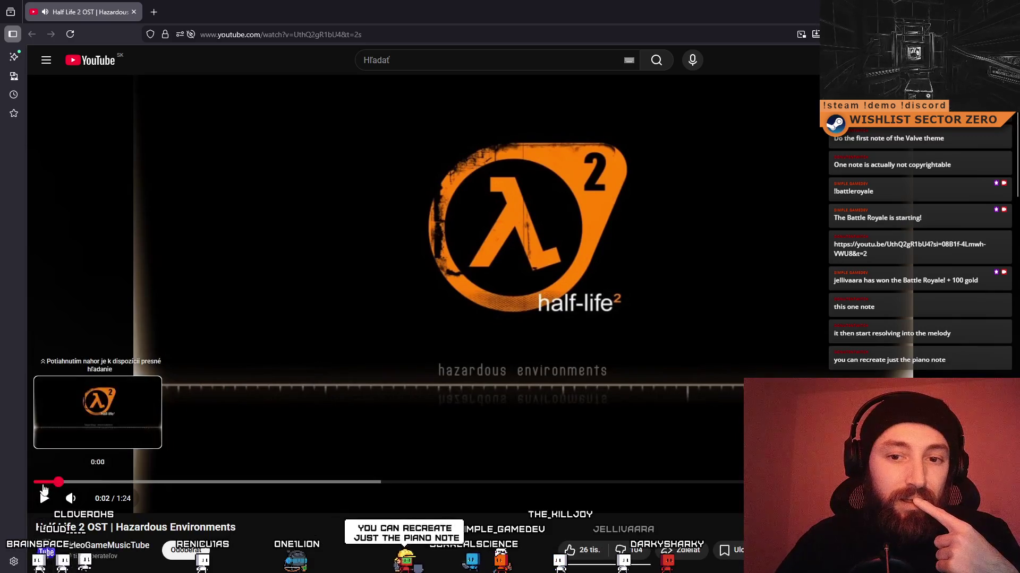
left_click(42, 499)
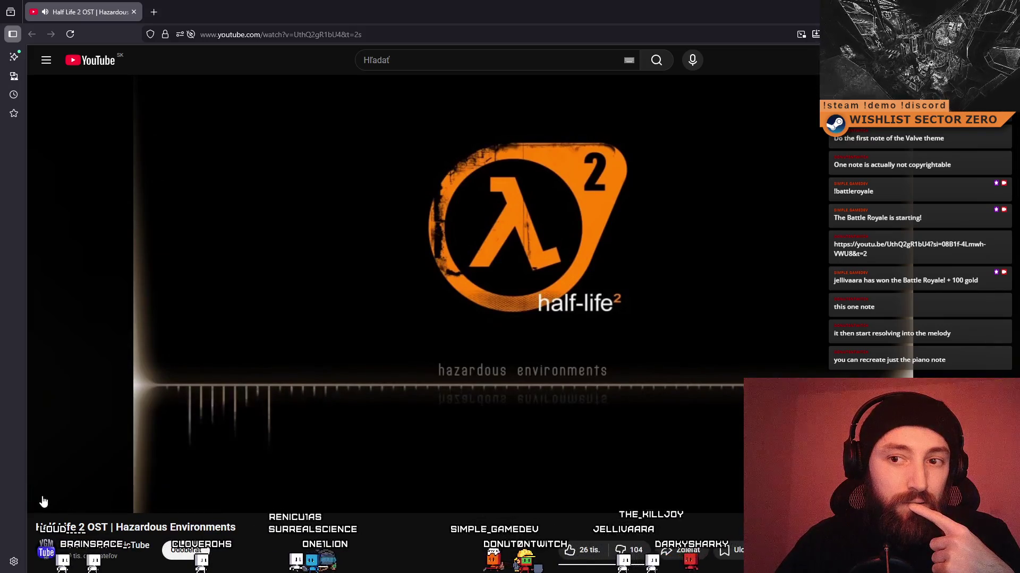
left_click(43, 499)
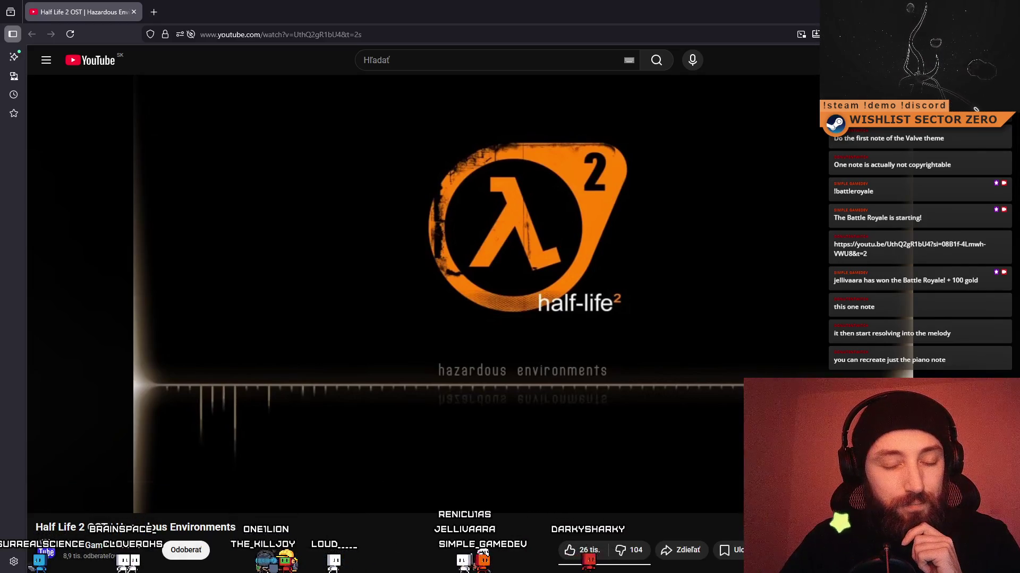
Replay once more from 0:01, then shrink the browser window so Unity shows again.
left_click(61, 482)
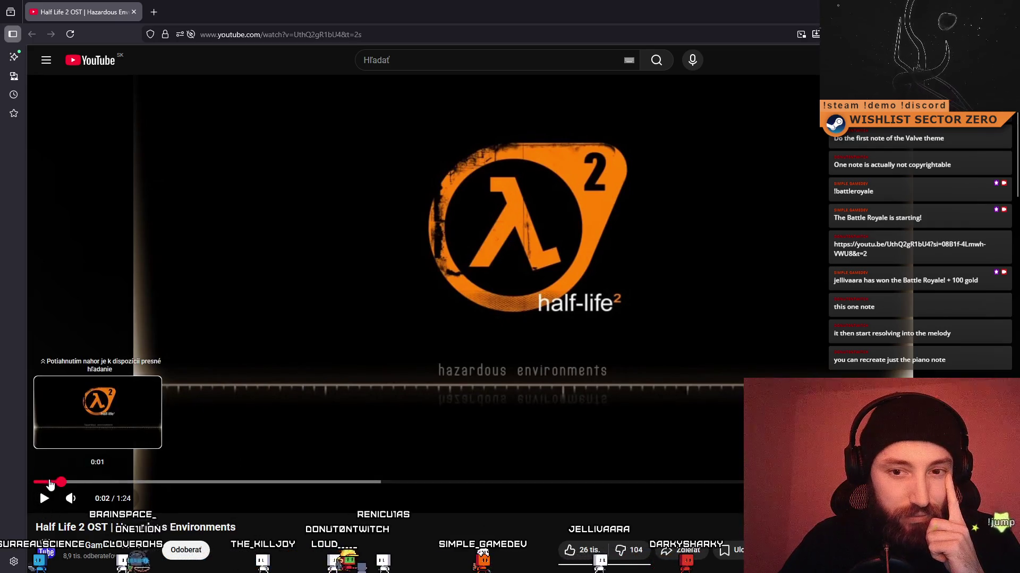
left_click(50, 482)
left_click(43, 497)
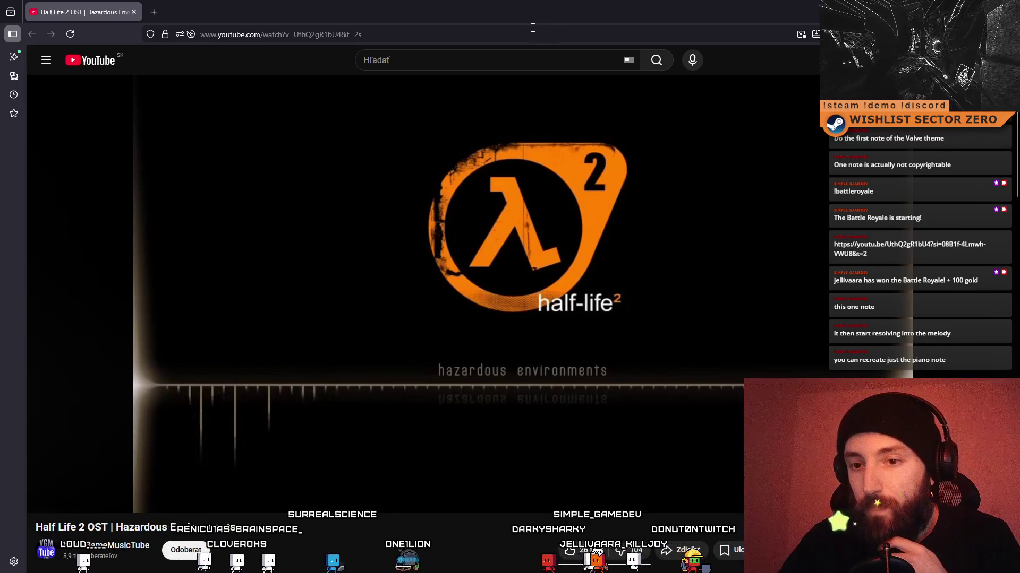
mouse_move(282, 465)
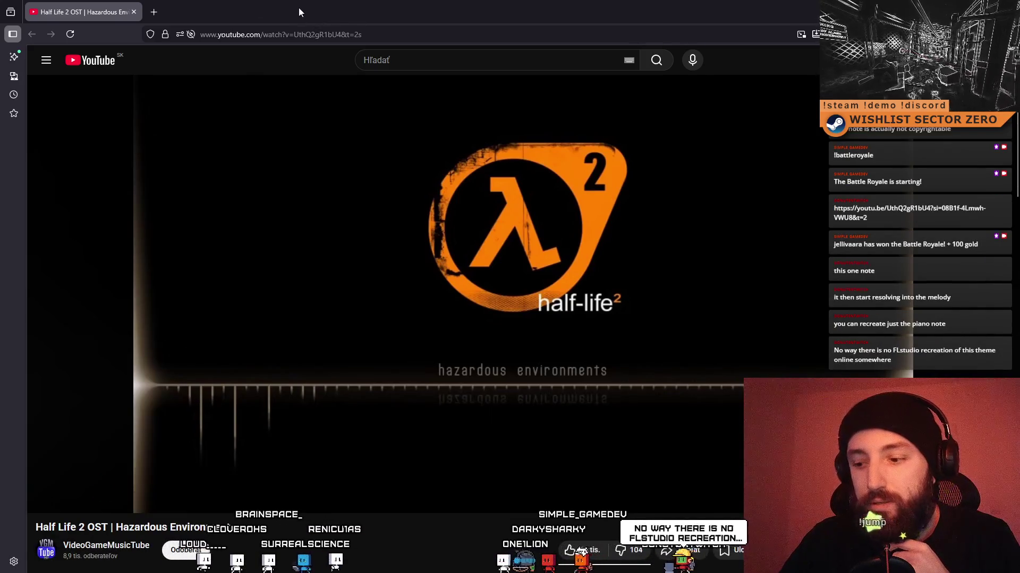
mouse_move(401, 4)
left_mouse_down()
mouse_move(381, 24)
mouse_move(52, 79)
mouse_move(183, 92)
mouse_move(0, 154)
left_mouse_up()
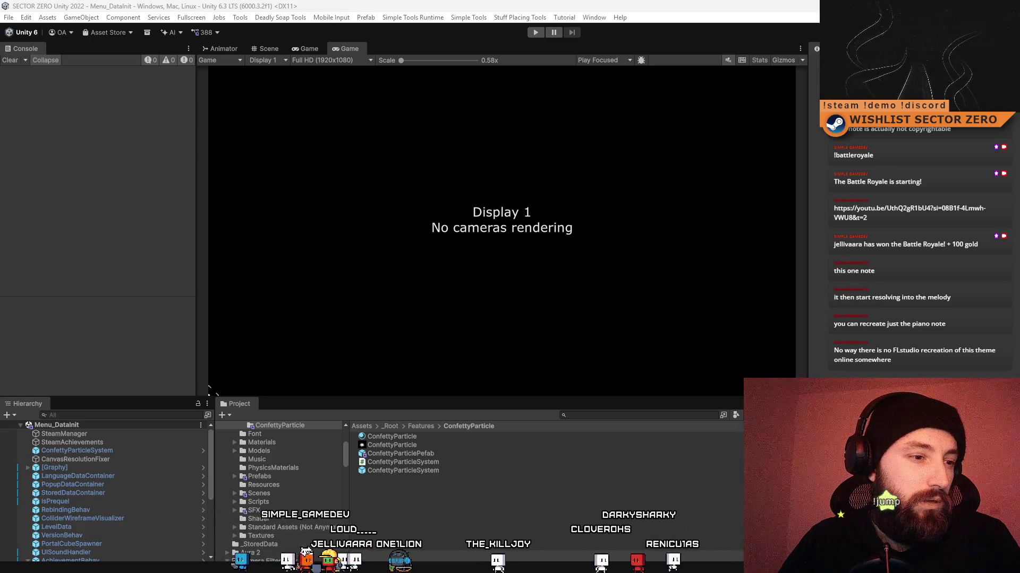
Switch to the Audacity confetti cannon project, deselect the explosion, and stop the electro-swing playback.
key("alt+Tab")
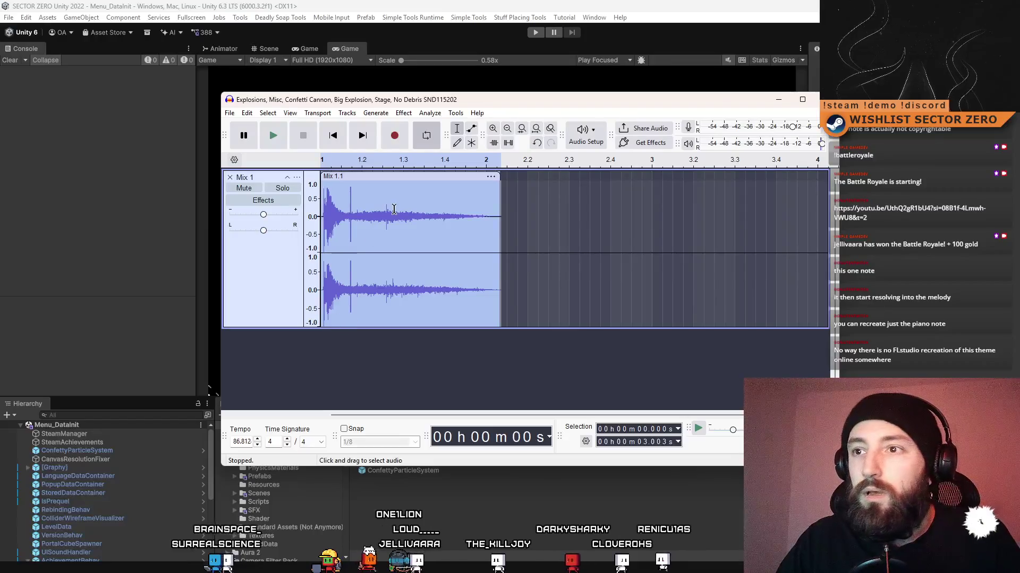
left_click(622, 217)
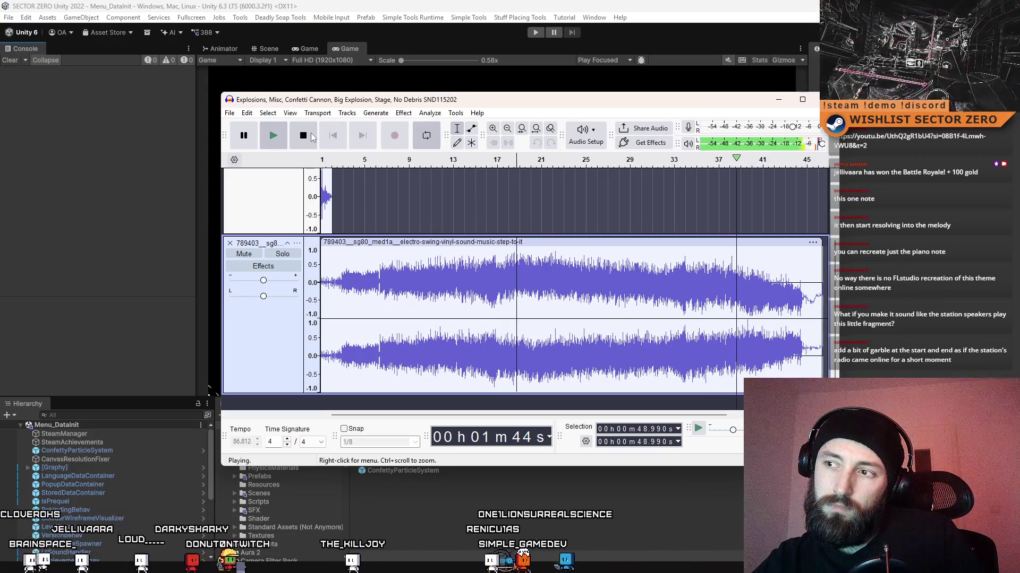
left_click(312, 137)
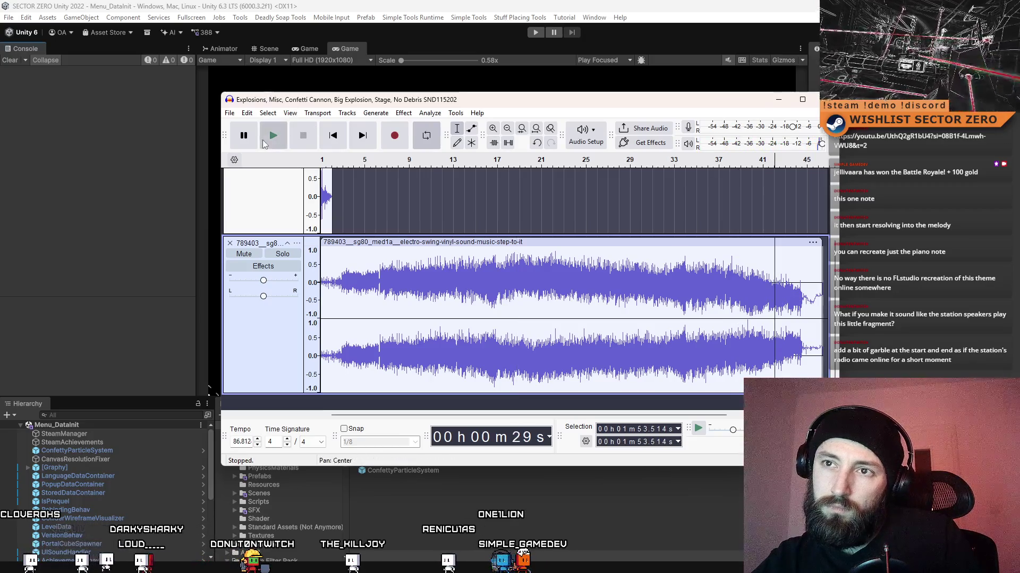
Audition the electro-swing track from the start, from about 5 s, and from about 14.9 s.
left_click(263, 139)
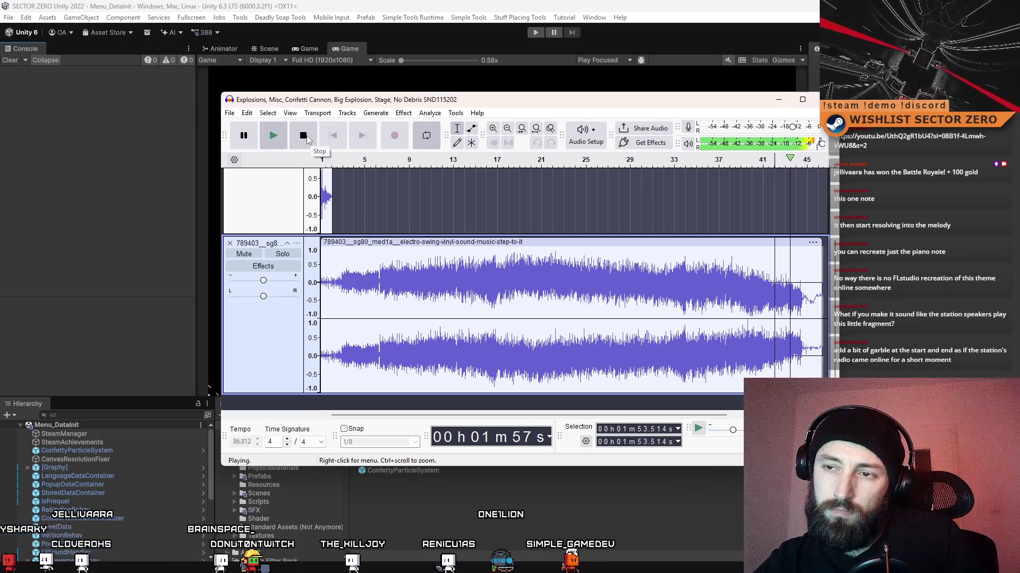
left_click(308, 139)
left_click(341, 291)
left_click(273, 136)
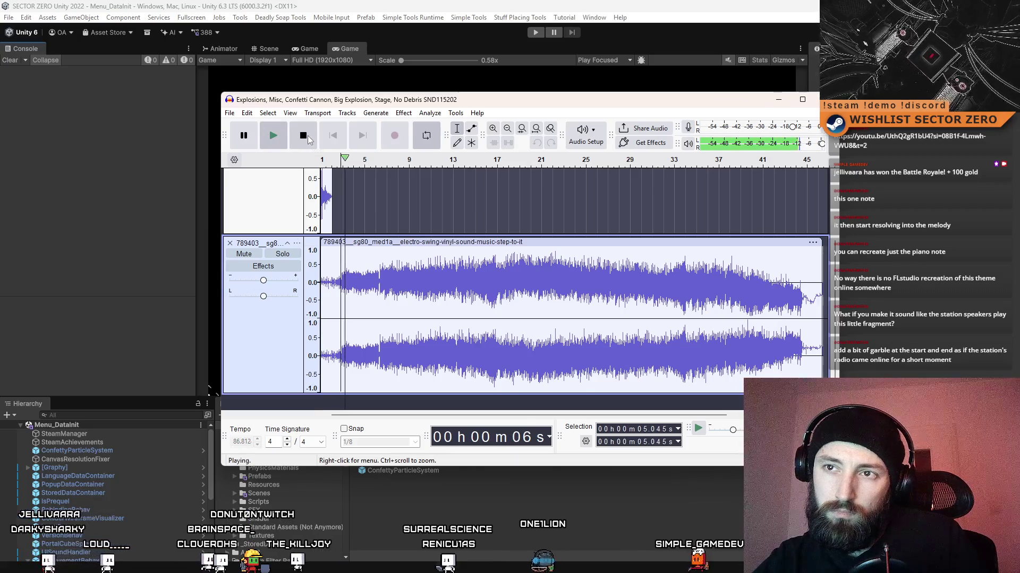
left_click(307, 137)
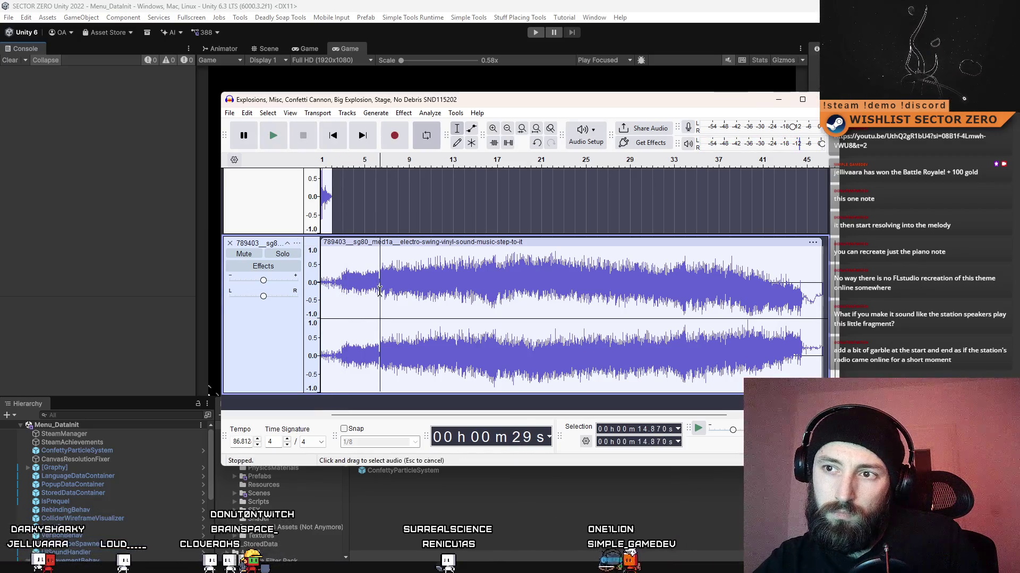
left_click(273, 136)
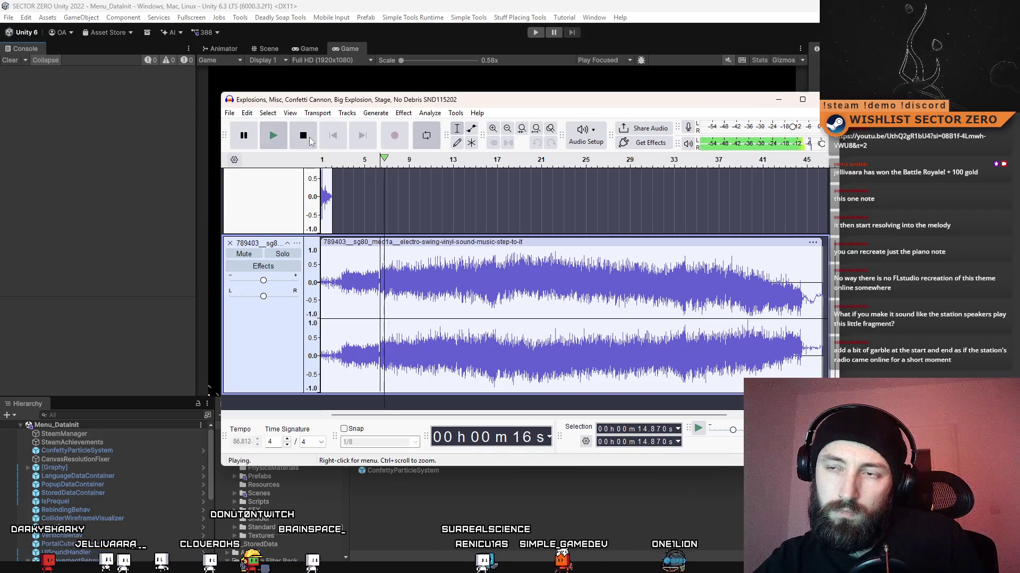
left_click(309, 137)
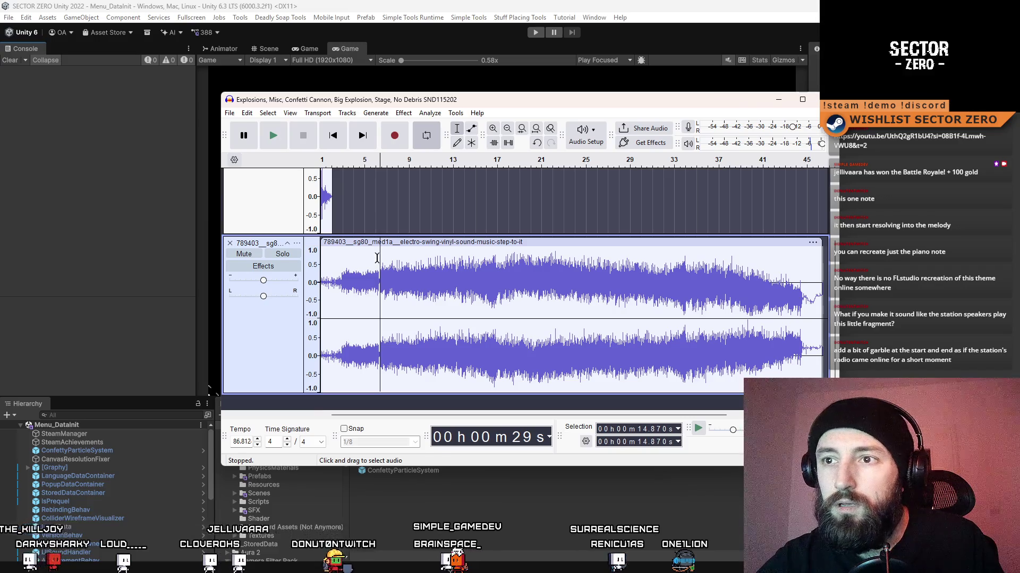
Zoom in, mark about 17.9 s, and select the intro from about 14.7 s to the start.
scroll(372, 268, "up", 2, "ctrl")
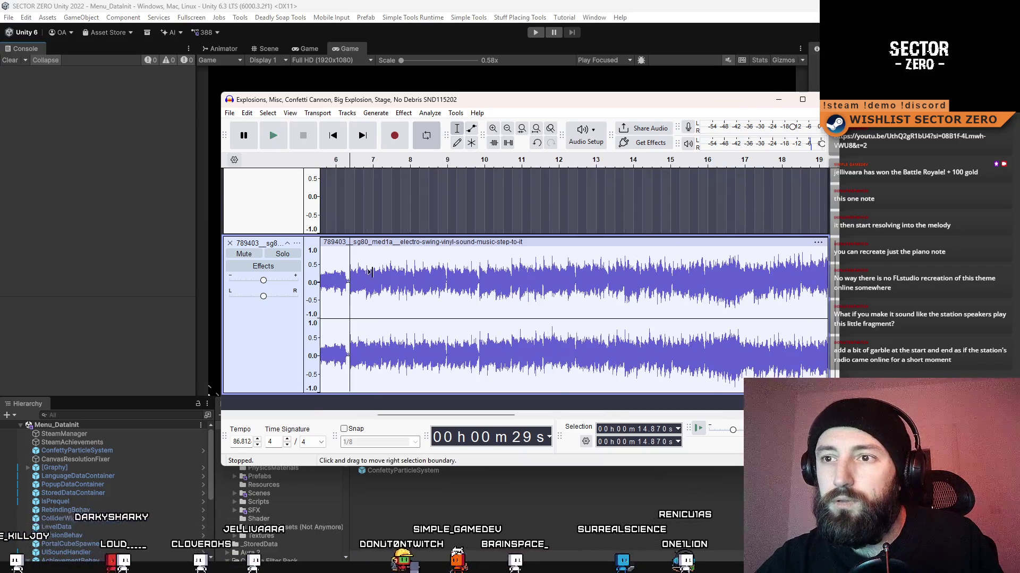
left_click(392, 276)
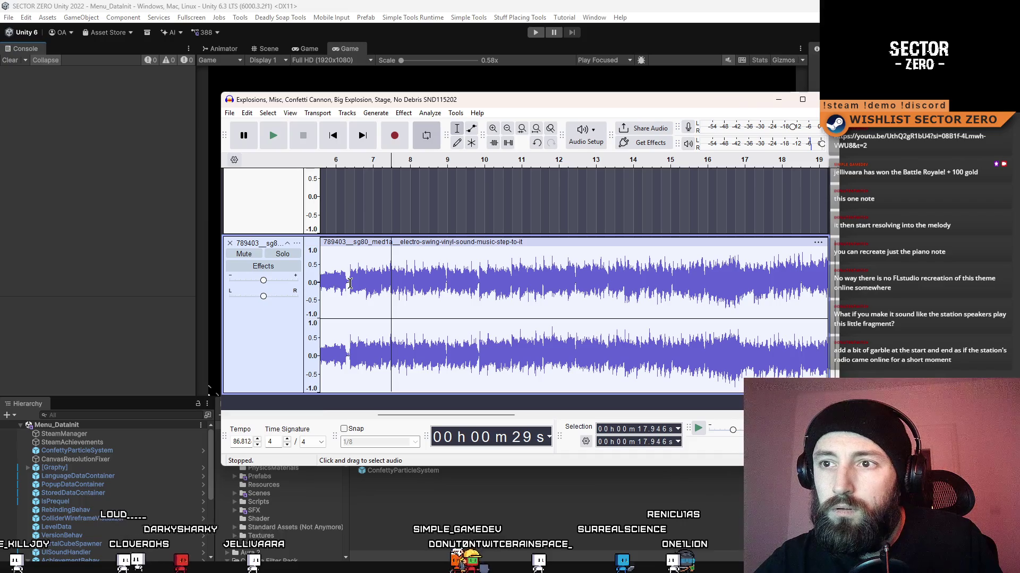
left_click_drag(348, 283, 232, 291)
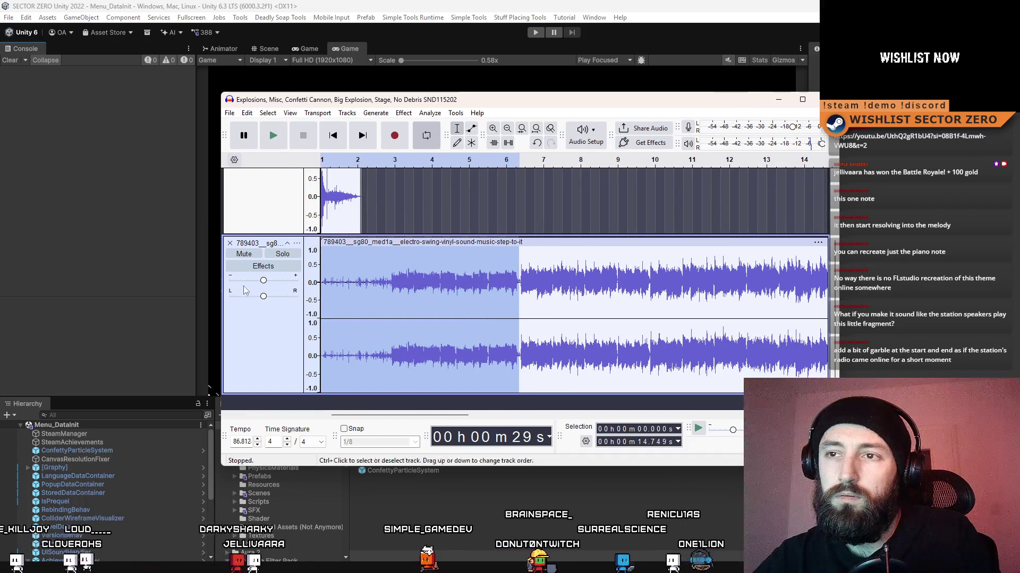
Move the electro-swing clip later in the track and preview it from its start.
left_click_drag(321, 266, 400, 265)
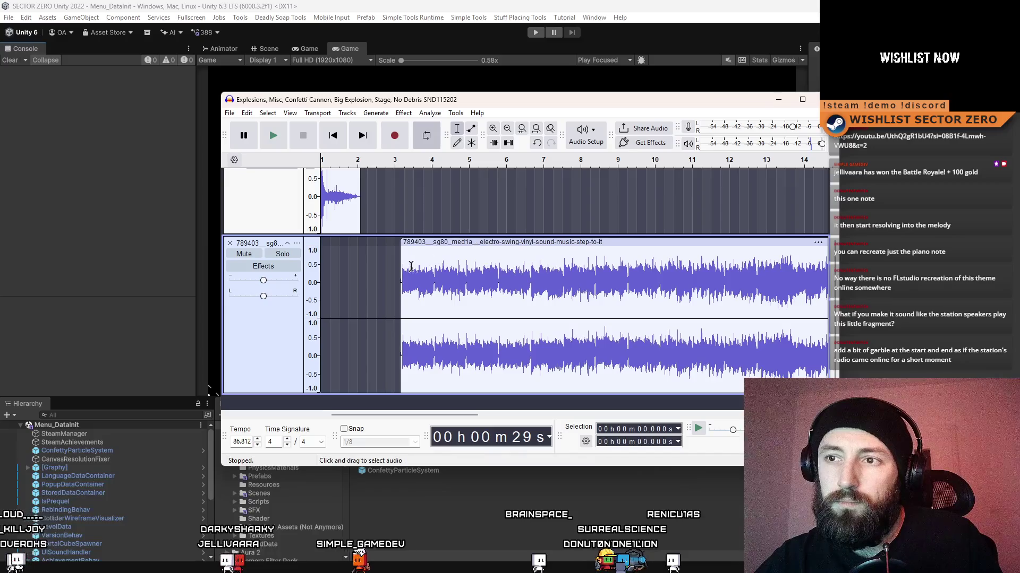
left_click(514, 282)
left_click(401, 282)
left_click(272, 137)
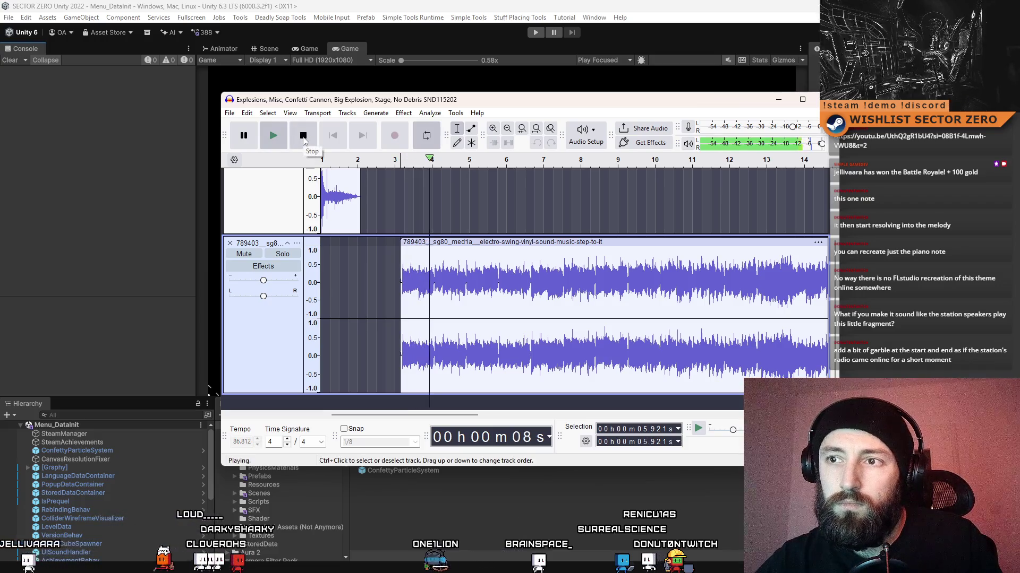
left_click(303, 136)
Delete everything after about 8.4 s, leaving only a short electro-swing snippet.
scroll(436, 284, "up", 2, "ctrl")
scroll(440, 285, "up", 6, "ctrl")
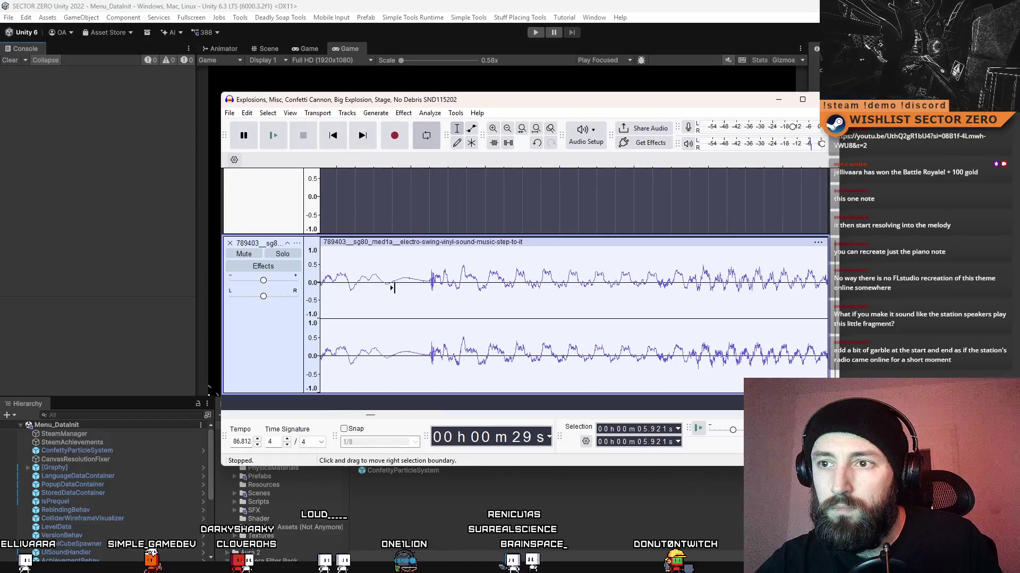
mouse_move(392, 288)
left_mouse_down()
mouse_move(584, 284)
mouse_move(907, 300)
mouse_move(946, 291)
mouse_move(625, 417)
left_mouse_up()
scroll(445, 291, "down", 7, "ctrl")
scroll(897, 297, "down", 3, "ctrl")
key("Delete")
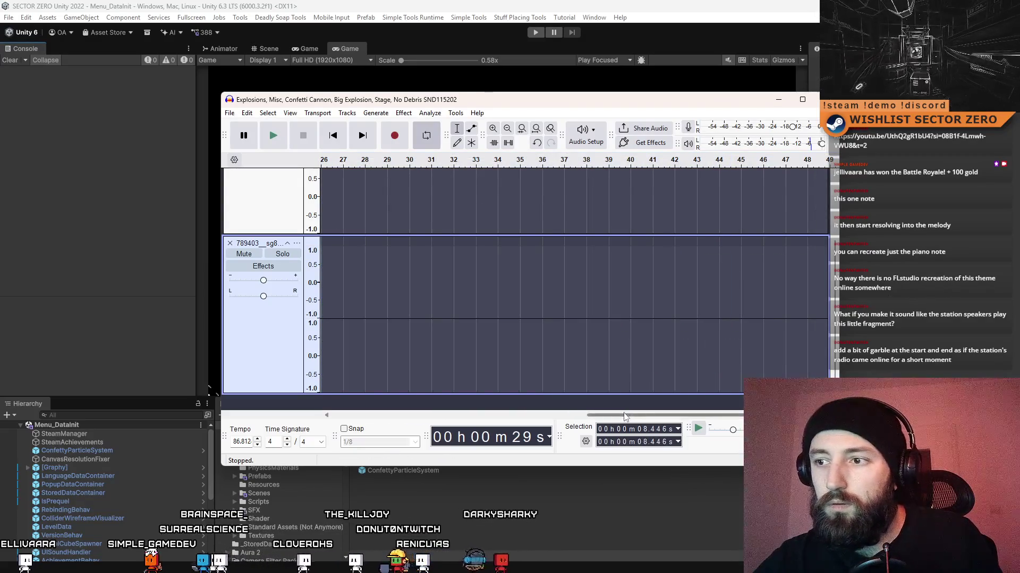
left_click_drag(625, 417, 381, 420)
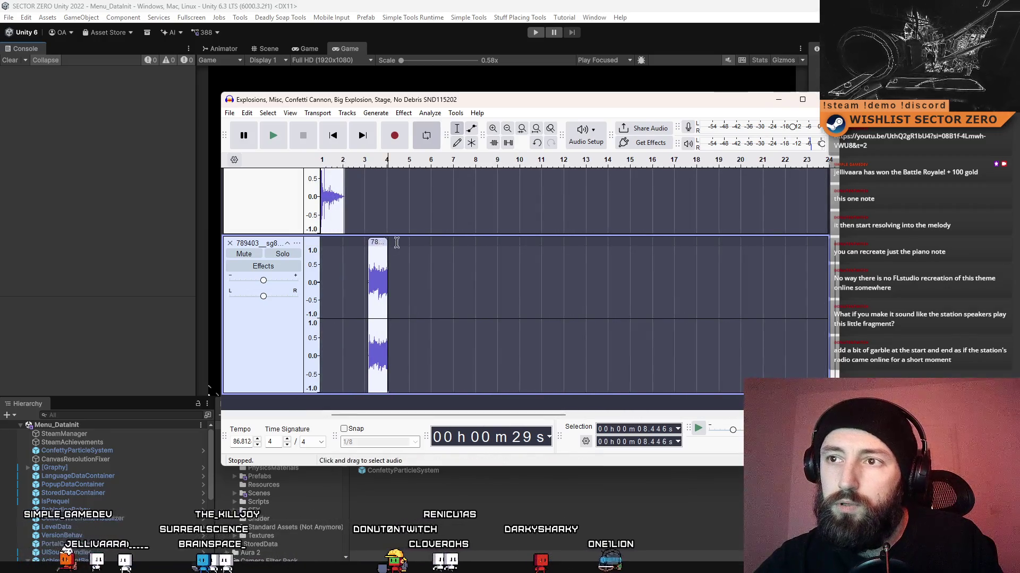
Move the snippet to start around 2 s, right where the explosion clip ends.
key("ctrl+1")
key("ctrl+1")
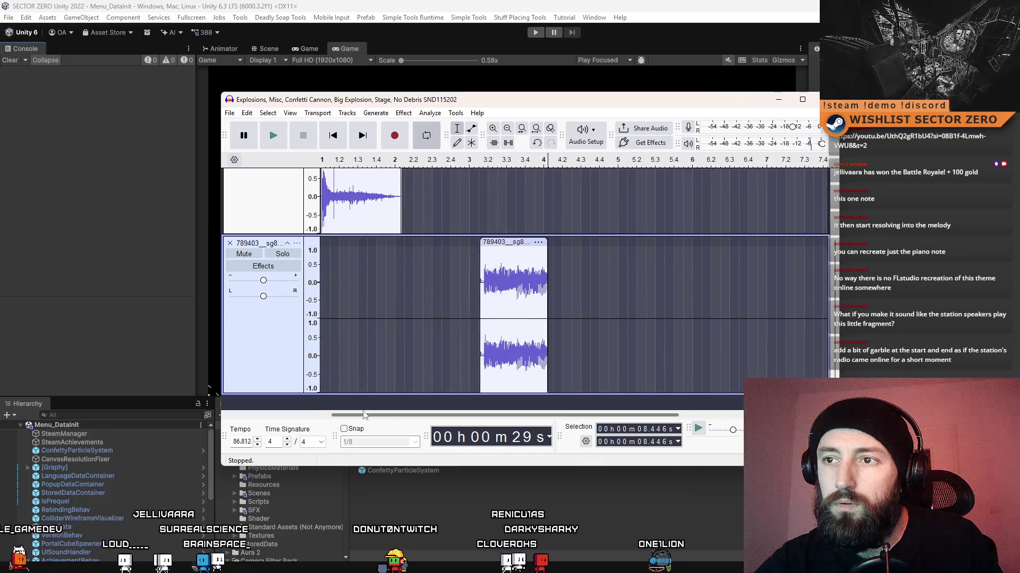
left_click_drag(518, 254, 436, 254)
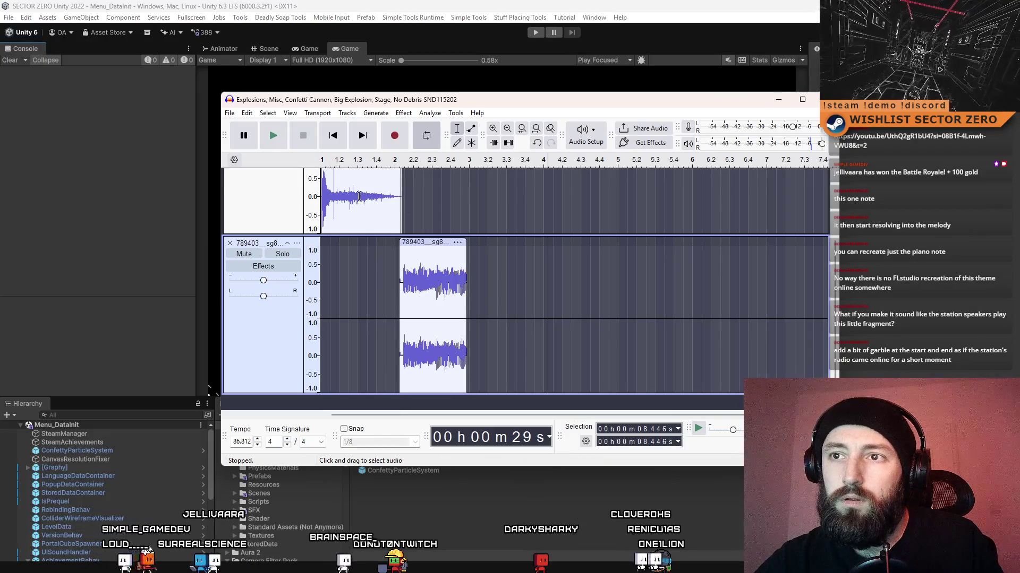
left_click_drag(425, 242, 419, 243)
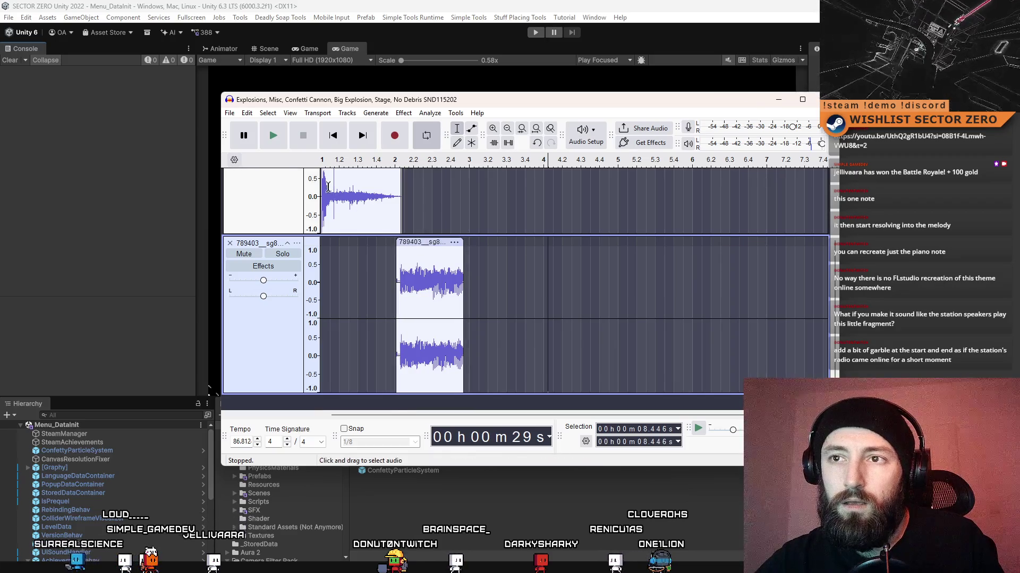
scroll(478, 243, "up", 3)
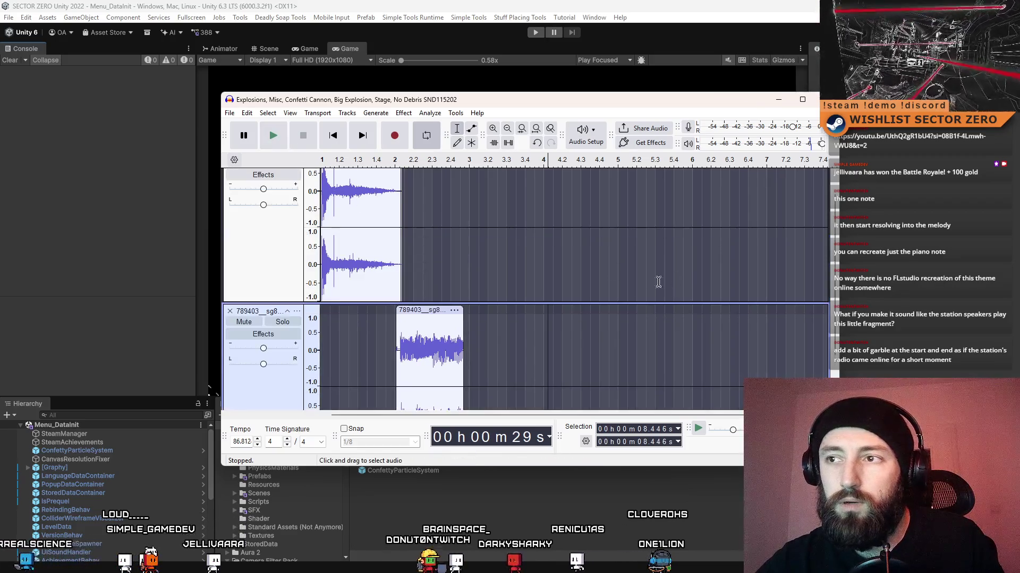
Play the combined mix, nudge the electro-swing snippet slightly later and replay it.
left_click(321, 191)
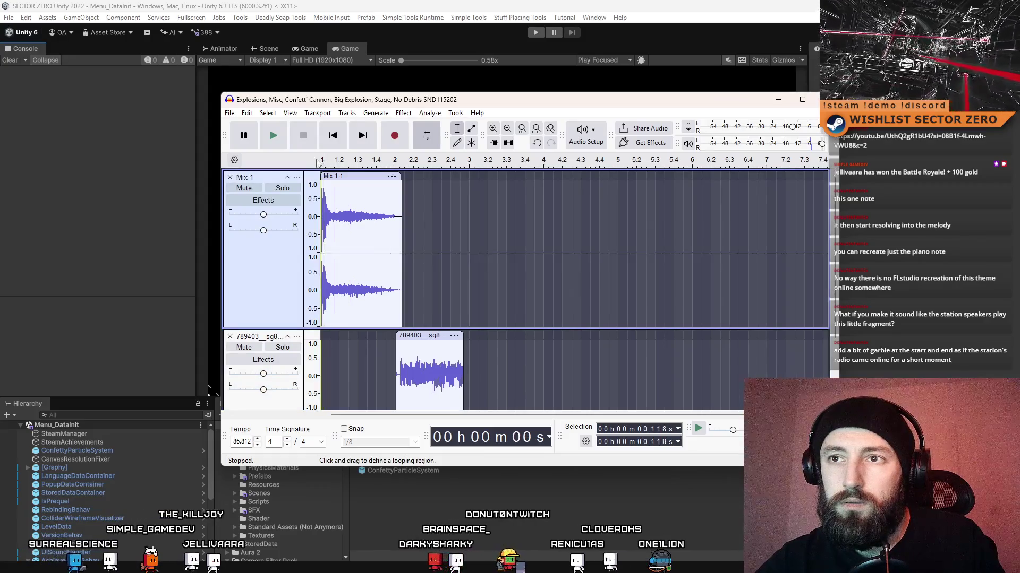
key("space")
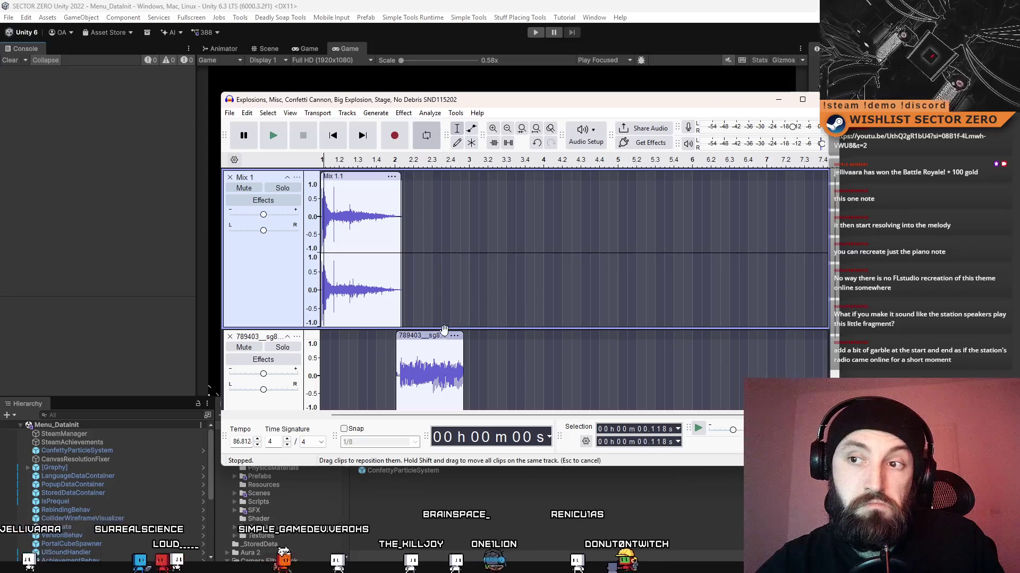
left_click_drag(422, 337, 428, 338)
scroll(428, 340, "down", 3)
left_click(272, 127)
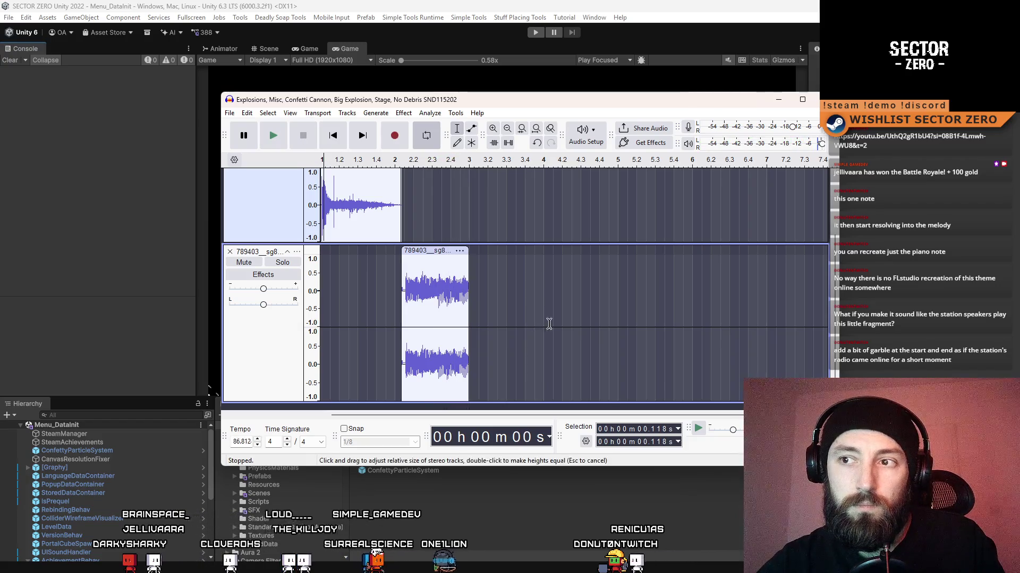
scroll(478, 305, "up", 3, "ctrl")
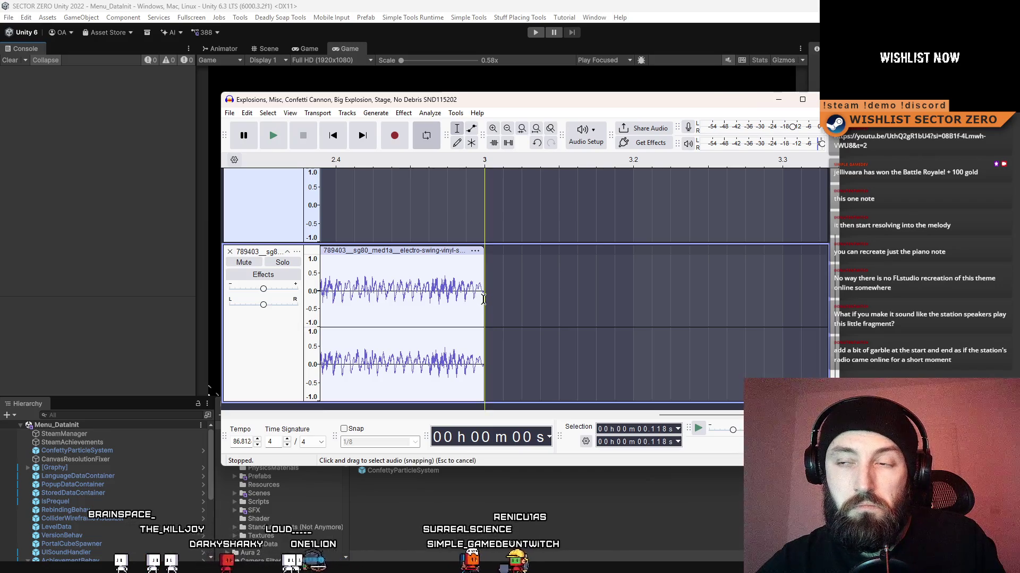
scroll(484, 298, "down", 2, "ctrl")
Drag the snippet earlier to start near 1.1 s over the explosion, then replay from the start.
left_click_drag(531, 413, 404, 414)
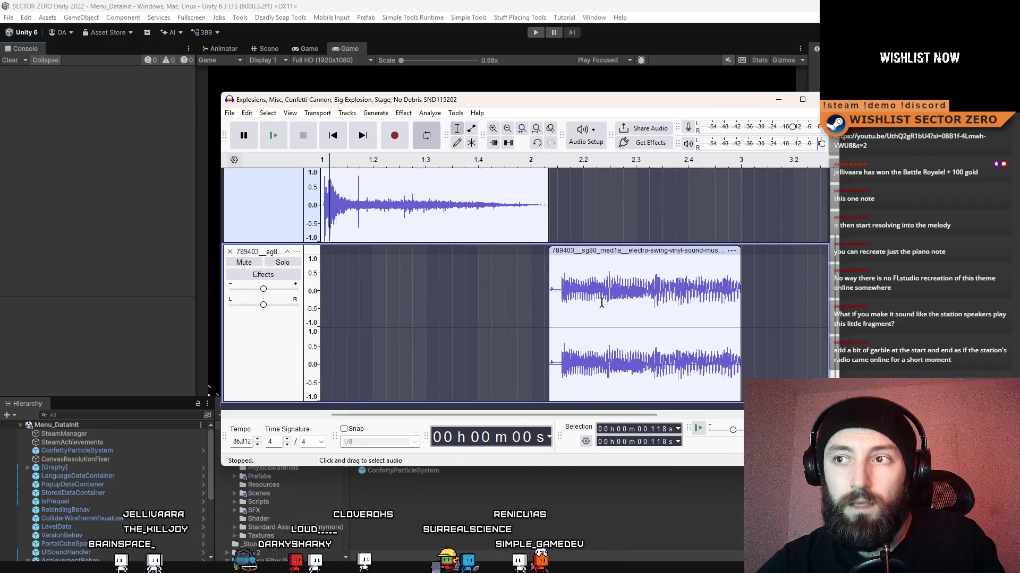
scroll(602, 302, "down", 2, "ctrl")
scroll(673, 311, "up", 2)
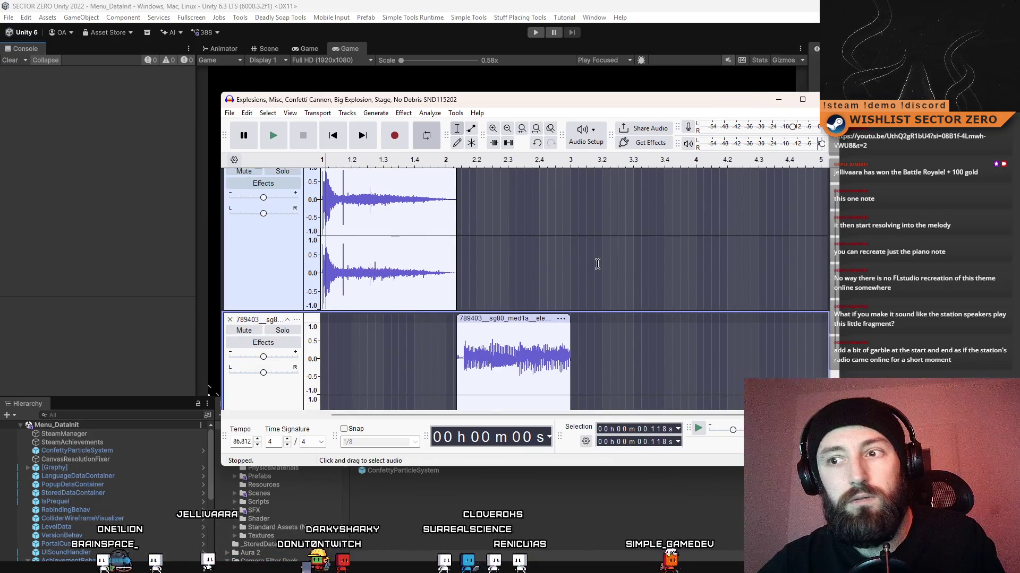
scroll(596, 264, "down", 1)
scroll(481, 321, "down", 1)
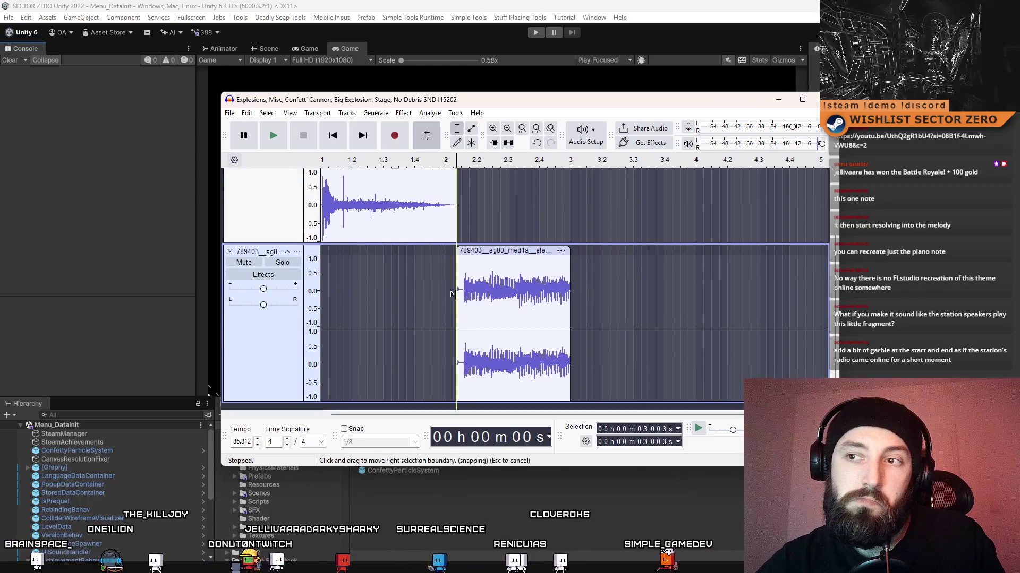
left_click_drag(460, 294, 453, 293)
left_click(479, 294)
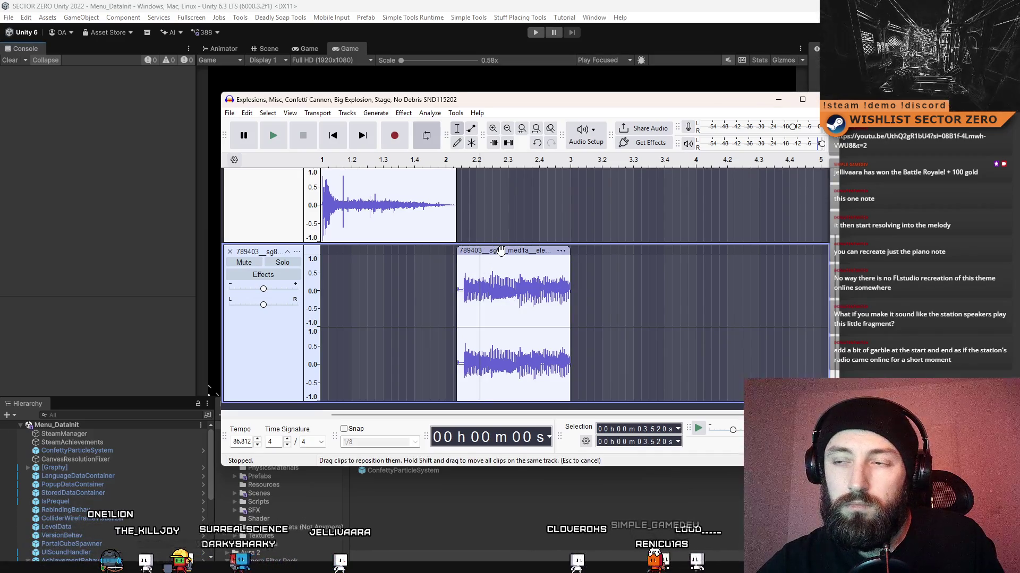
mouse_move(503, 251)
left_mouse_down()
mouse_move(353, 273)
mouse_move(387, 277)
left_mouse_up()
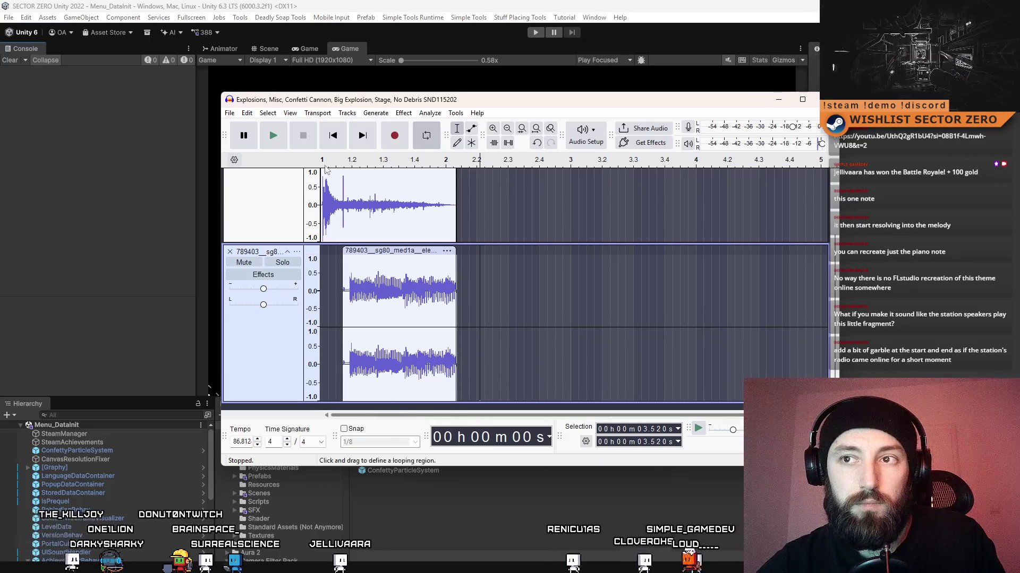
left_click(325, 161)
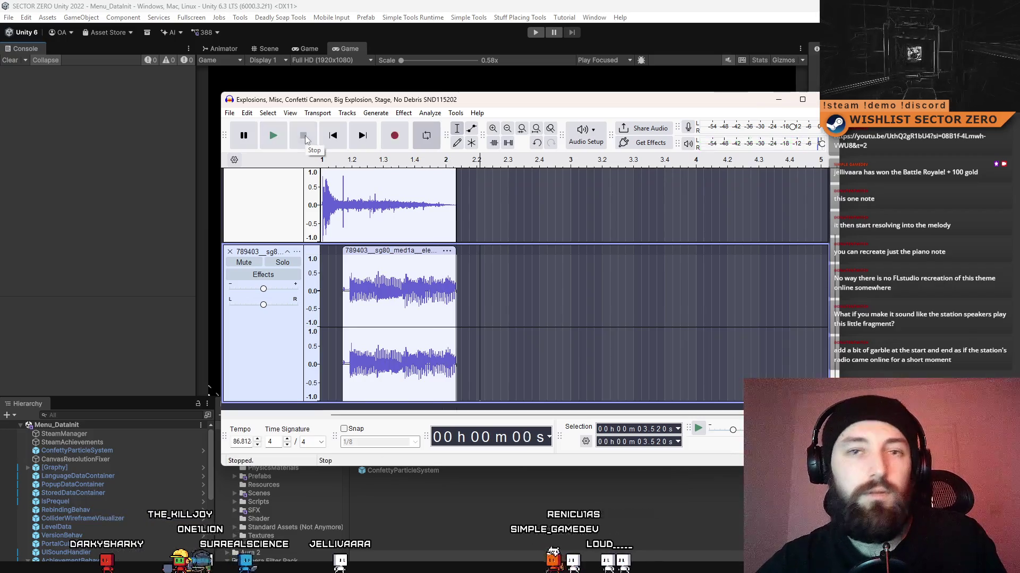
left_click(322, 196)
Replay the mix, then mute the Mix 1 track and solo the electro-swing track.
left_click(275, 135)
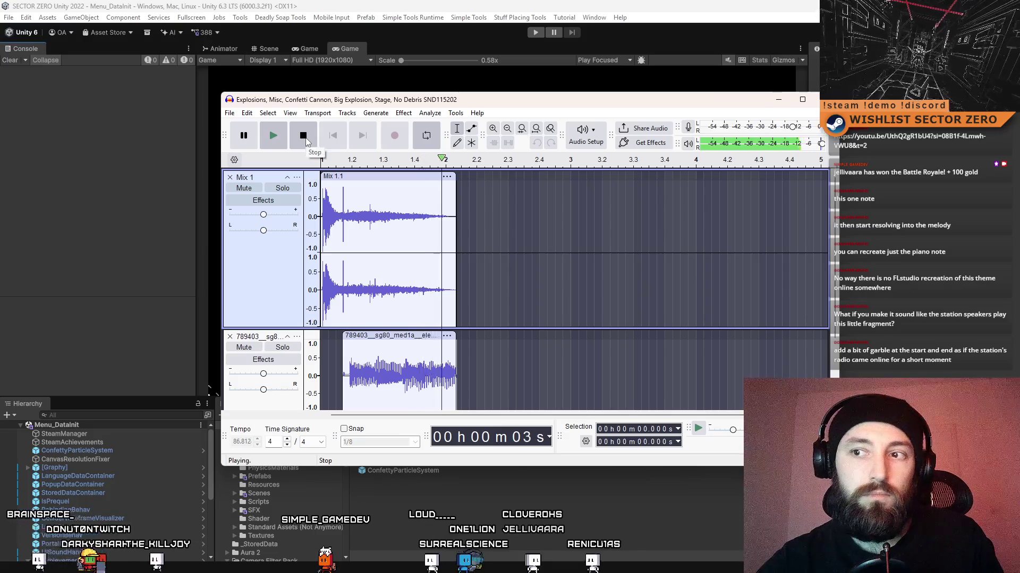
left_click(507, 305)
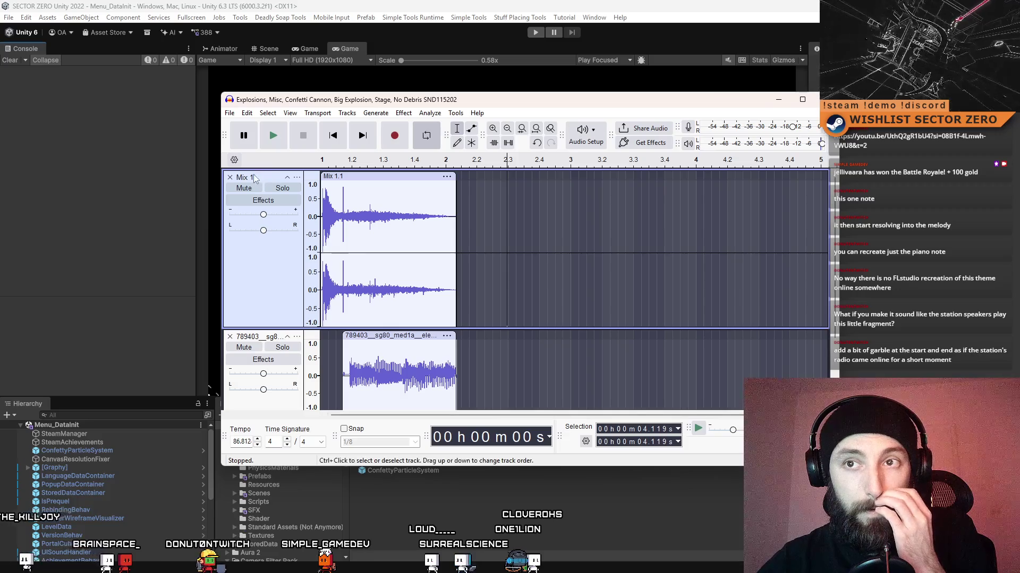
left_click(579, 249)
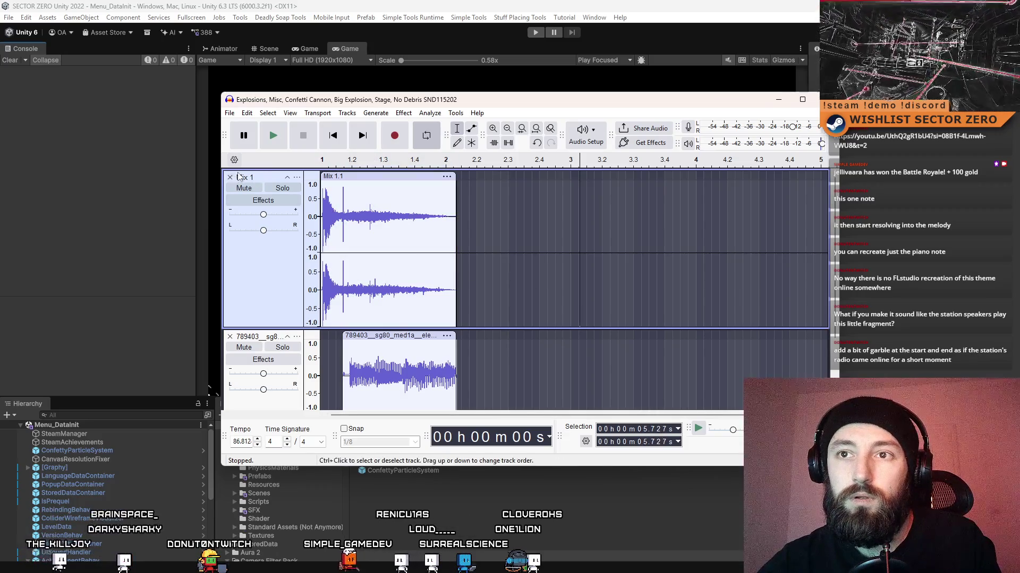
left_click(256, 191)
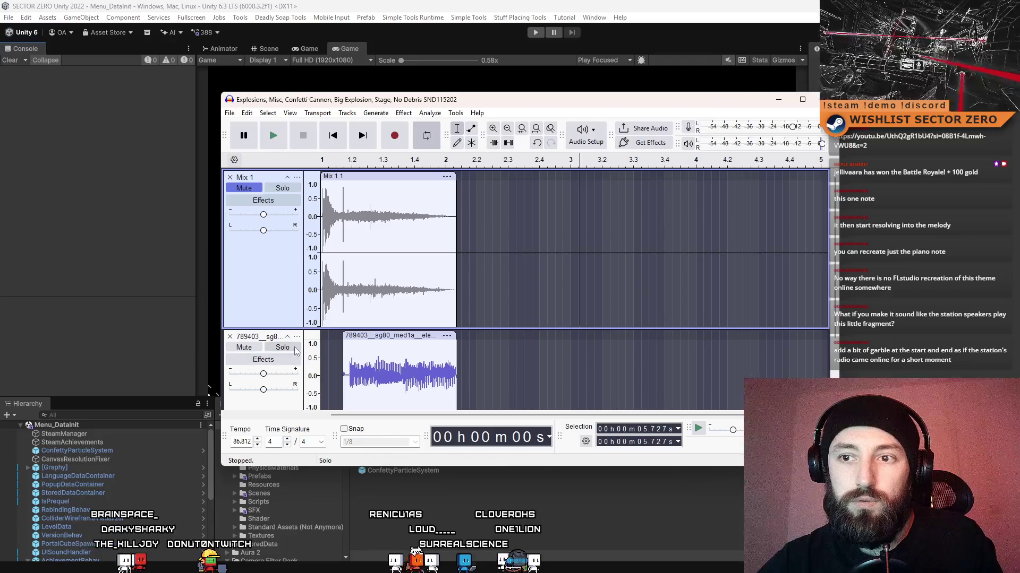
left_click(296, 350)
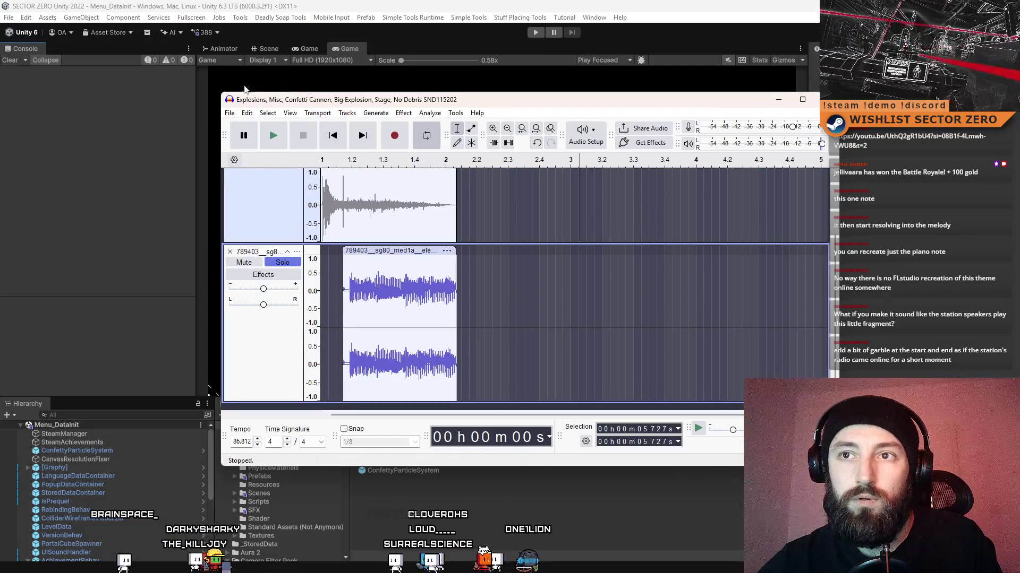
Select the entire electro-swing snippet and bring up the Effect menu.
left_click(229, 113)
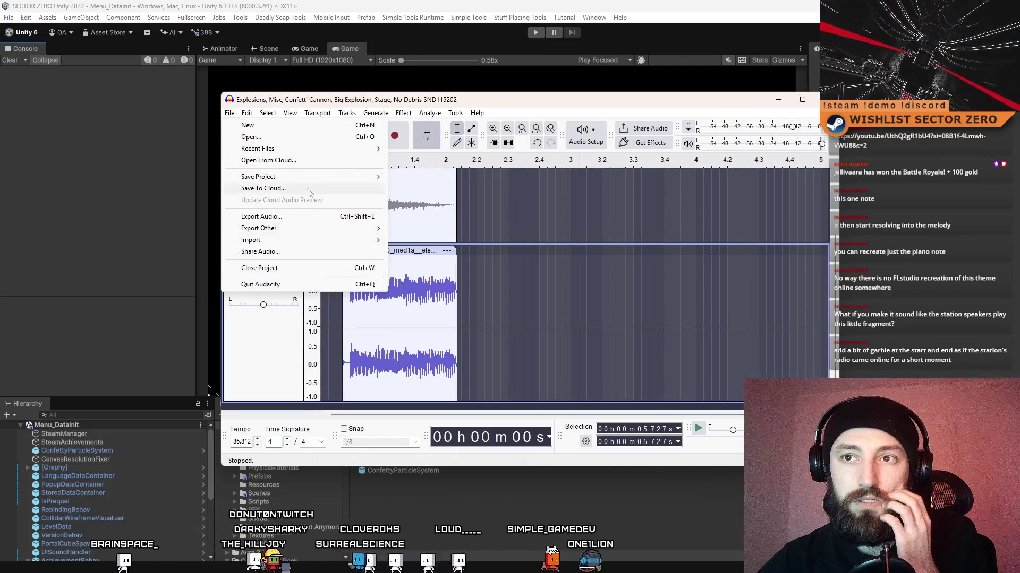
double_click(445, 311)
scroll(446, 310, "up", 3)
scroll(445, 311, "down", 3)
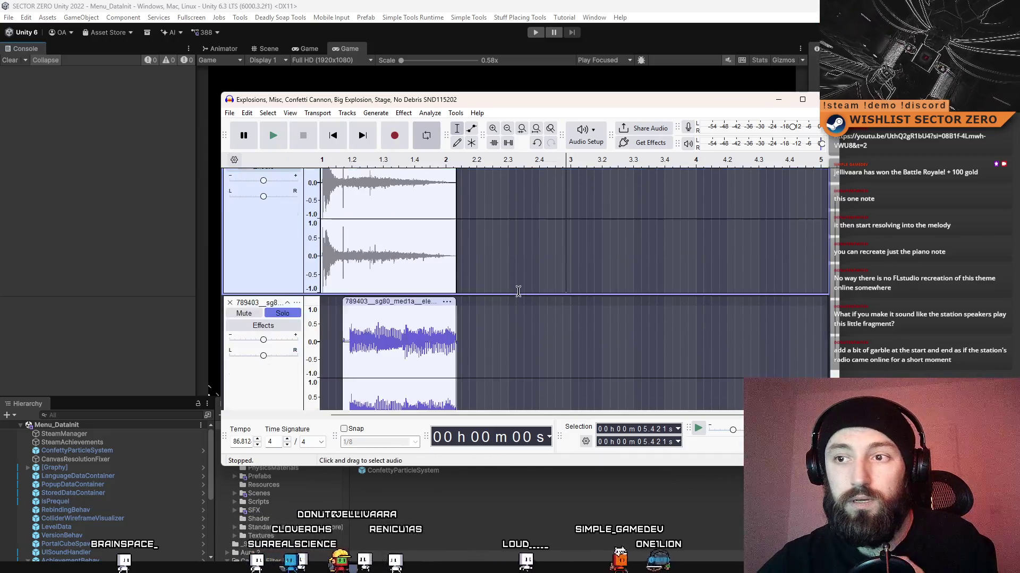
scroll(553, 282, "up", 3)
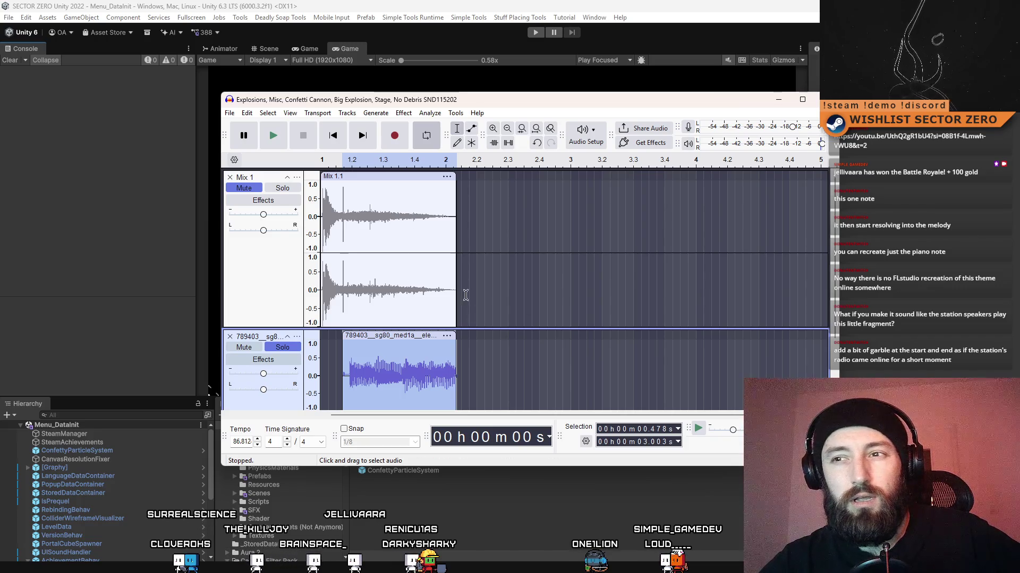
scroll(458, 242, "down", 1)
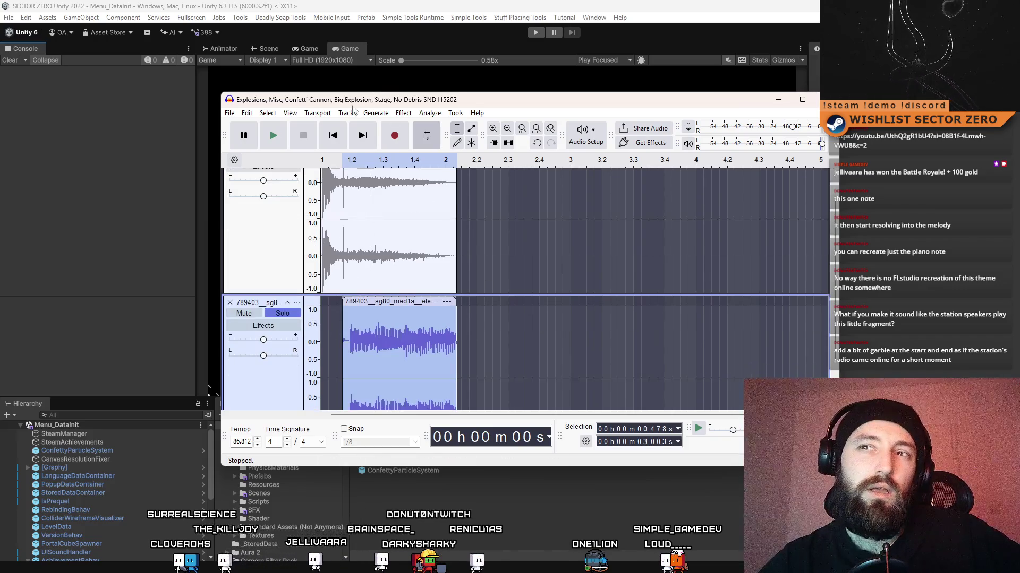
left_click(405, 113)
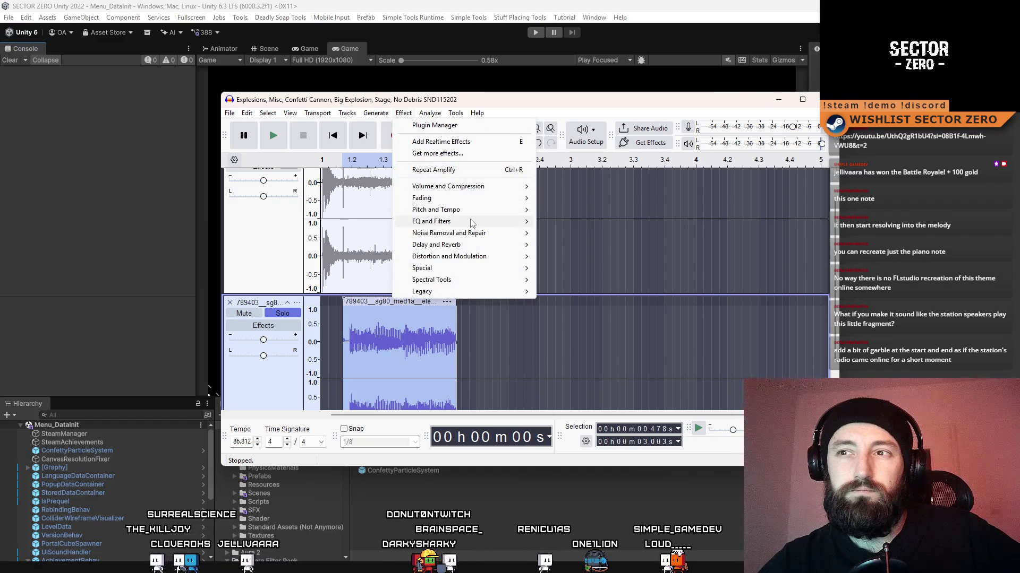
Export the snippet as AchievementElectroSwing.wav into SFX/CC0_EditedBySimple, then return to Unity.
mouse_move(472, 223)
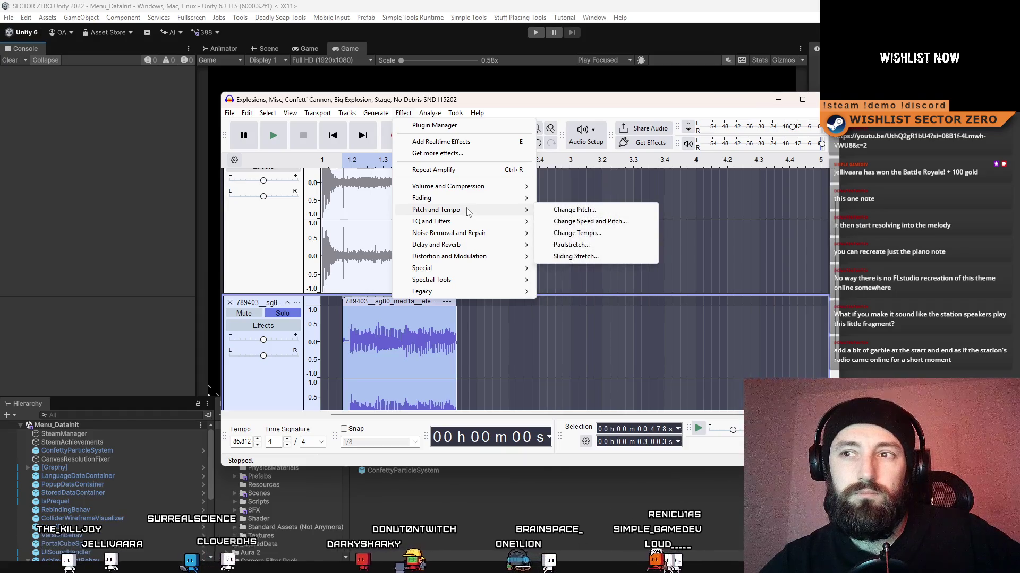
left_click(324, 290)
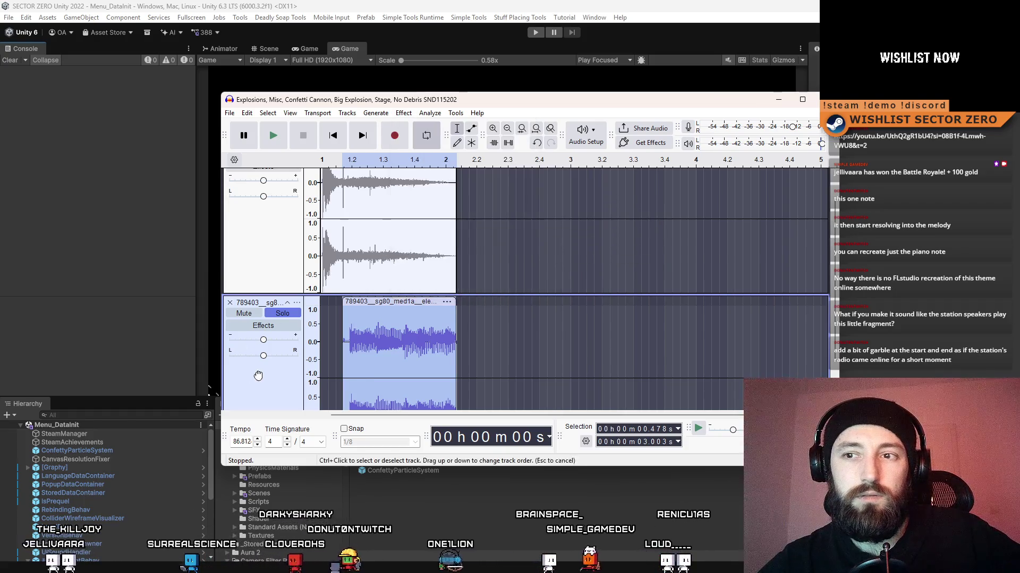
scroll(325, 266, "down", 2)
left_click(230, 112)
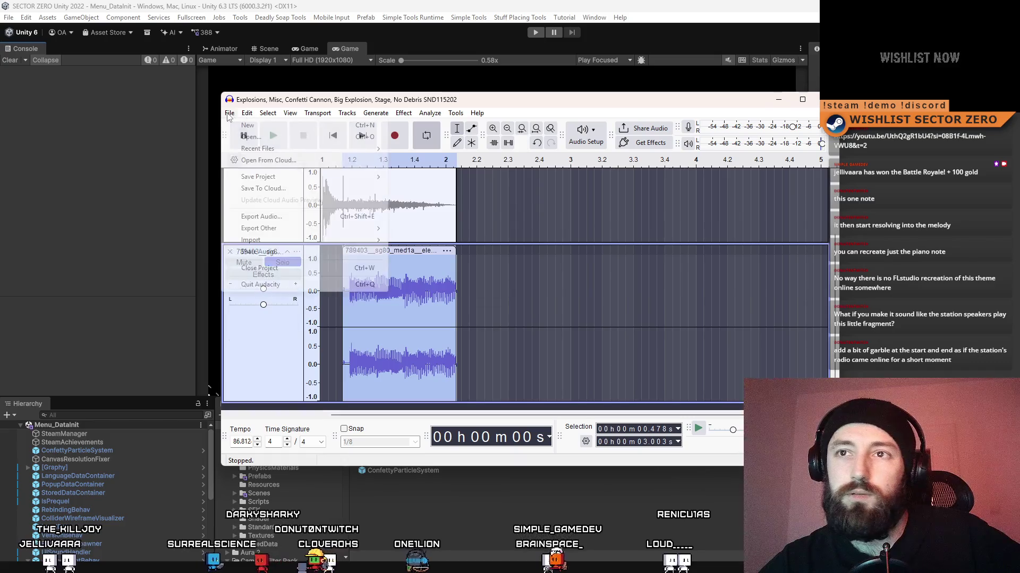
left_click(314, 217)
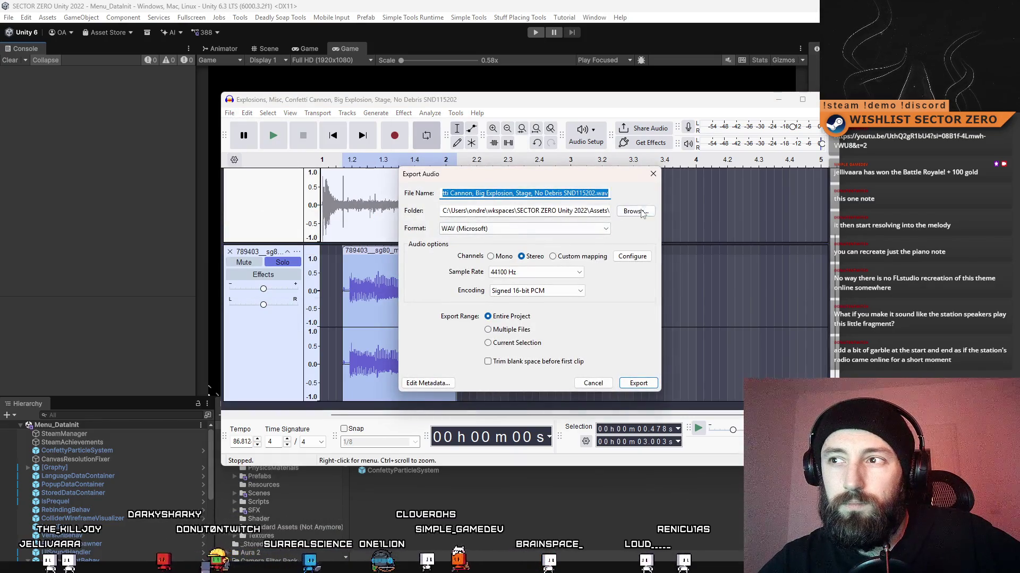
left_click(636, 212)
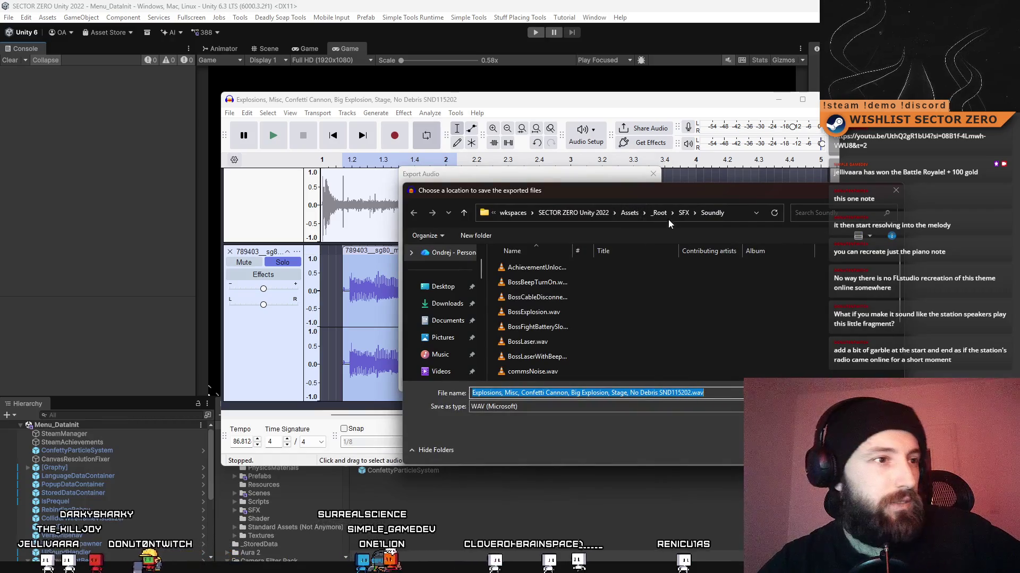
left_click_drag(675, 197, 541, 197)
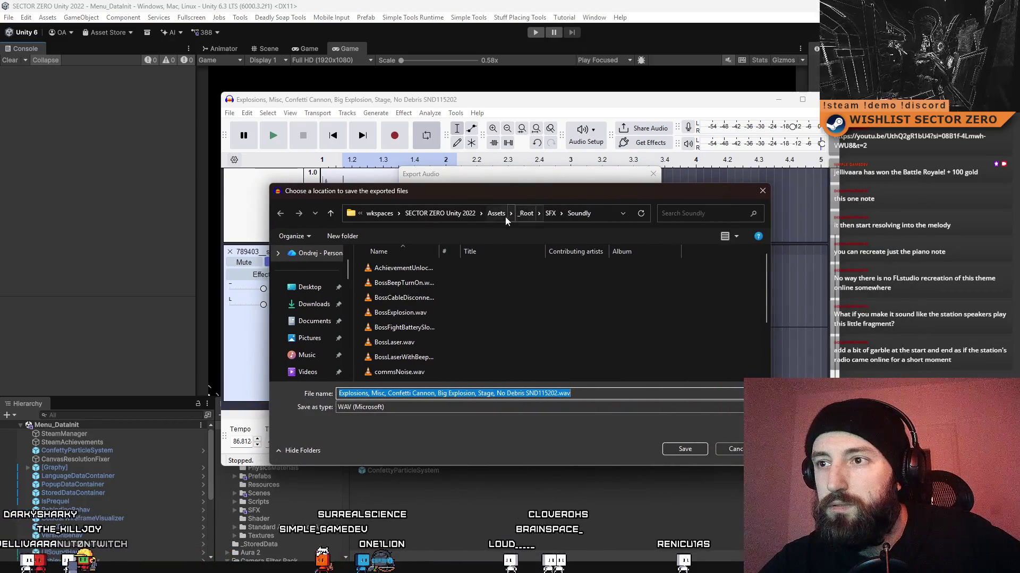
left_click(550, 213)
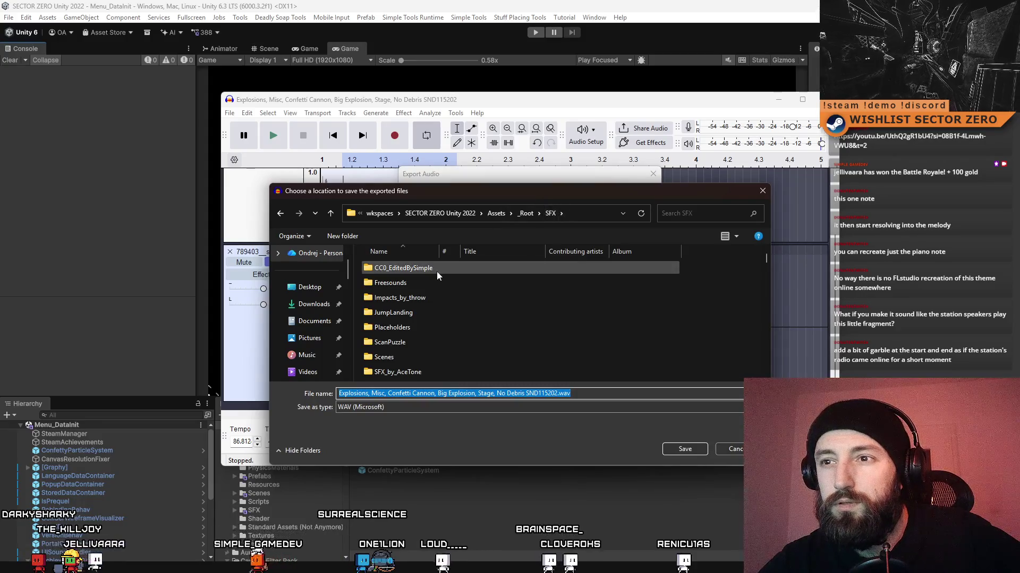
double_click(404, 268)
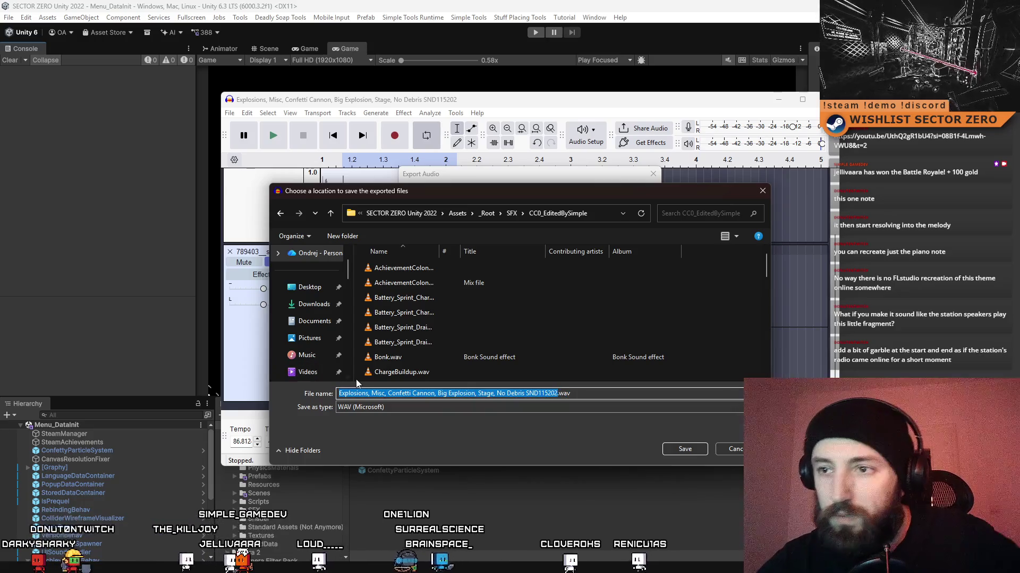
type("AchievementElectro")
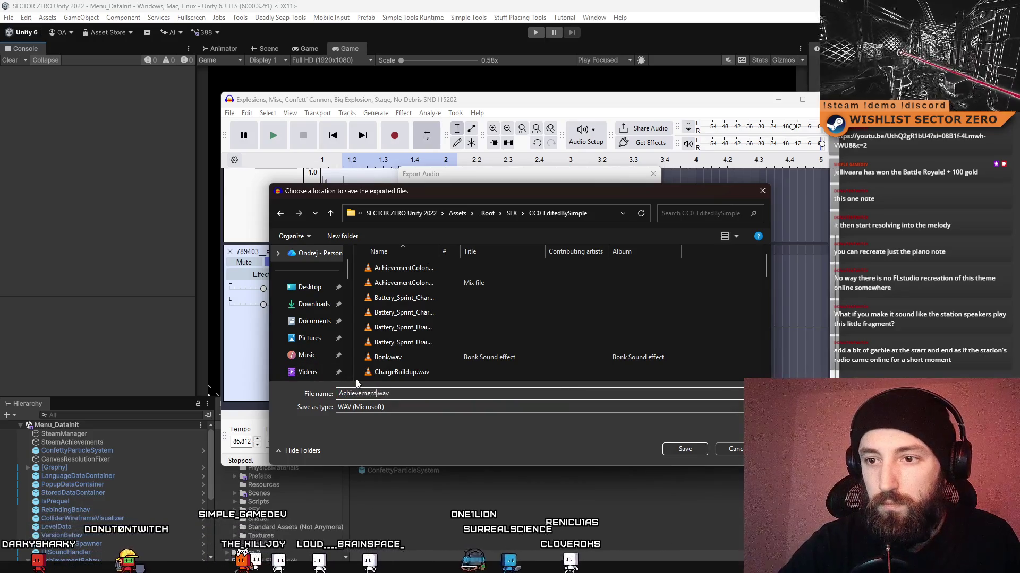
type("Swing")
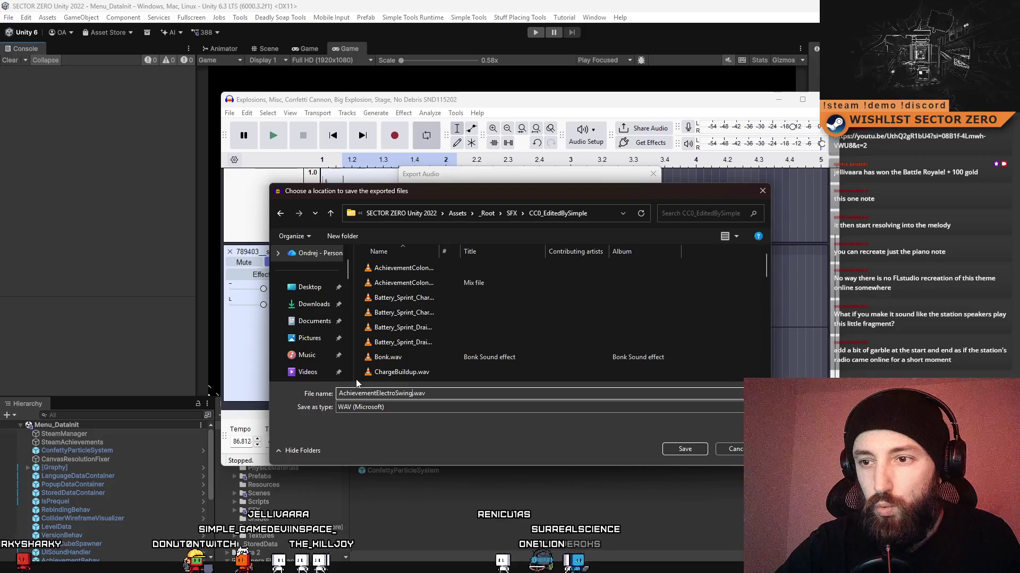
key("Return")
key("Return")
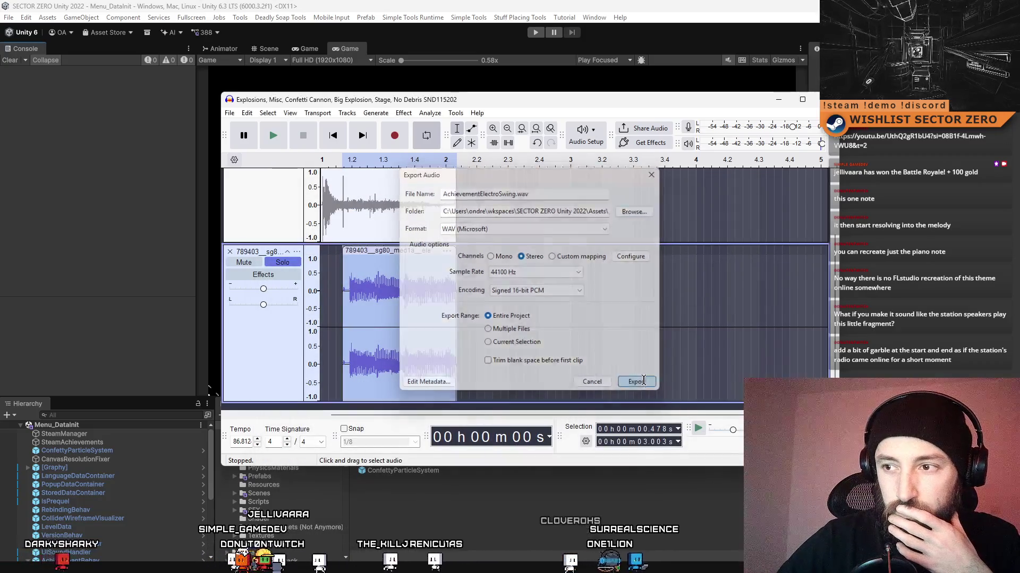
left_click(452, 510)
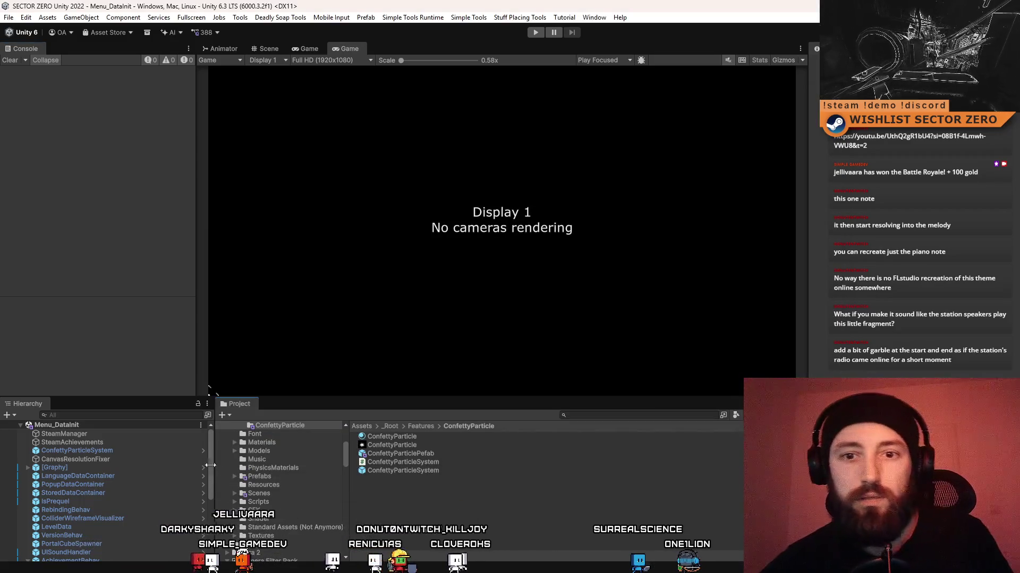
Duplicate AchievementLikeARecordUnlockSFX and rename the copy AchievementElectroSwingUnlockSFX.
scroll(183, 469, "down", 5)
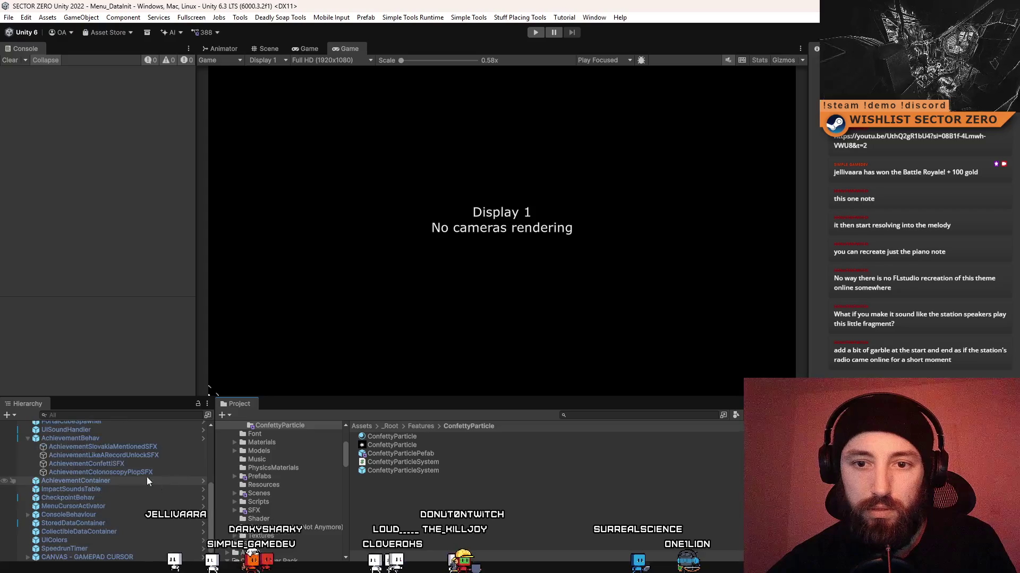
left_click(138, 471)
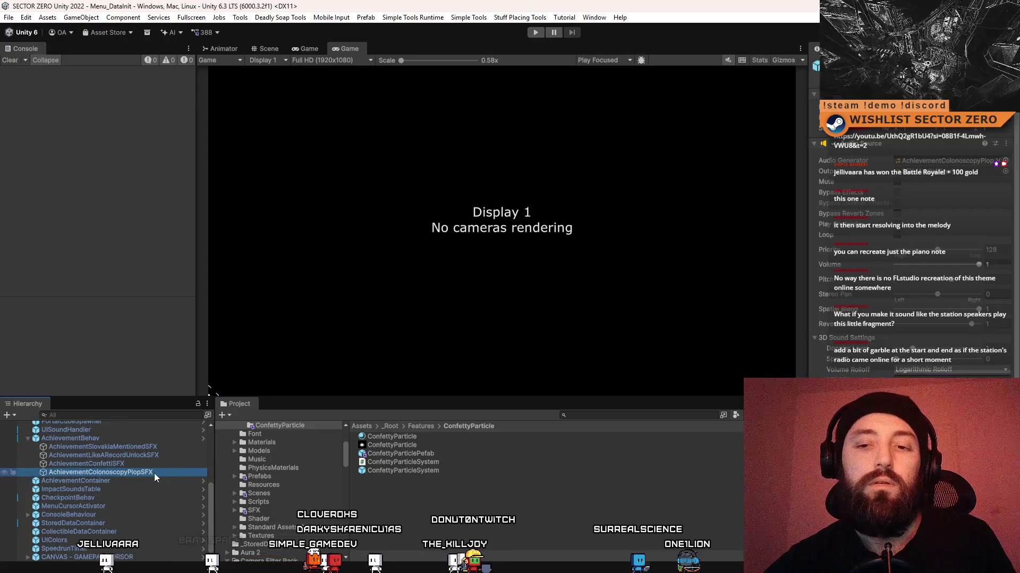
left_click(160, 456)
key("ctrl+d")
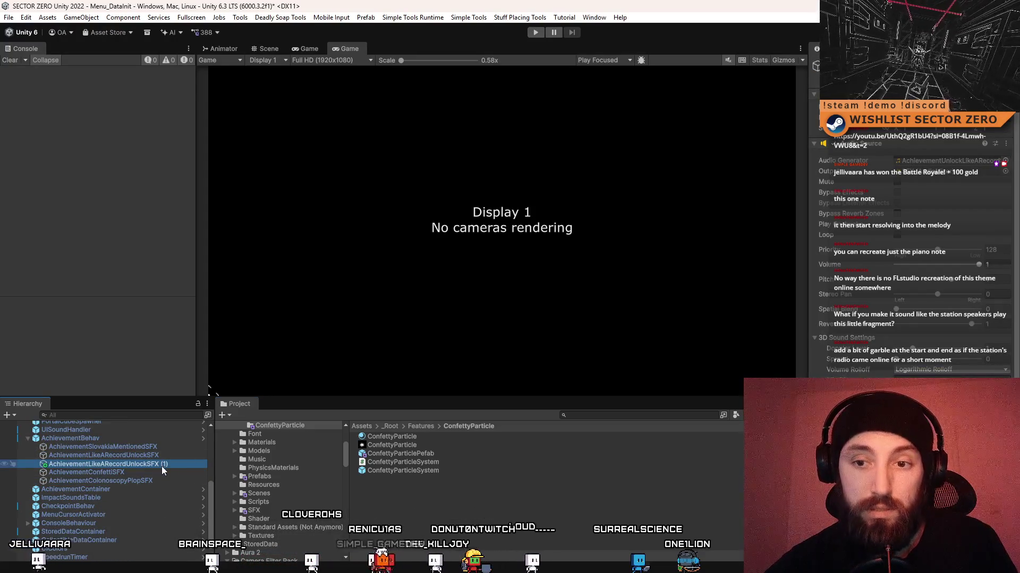
key("F2")
key("End")
key("BackSpace")
key("BackSpace")
key("BackSpace")
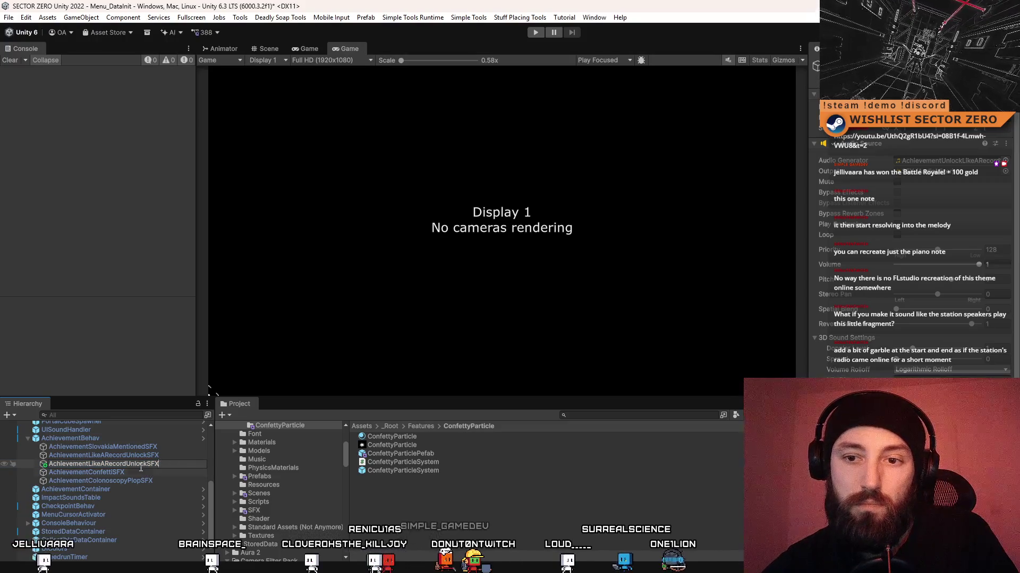
left_click_drag(109, 464, 88, 467)
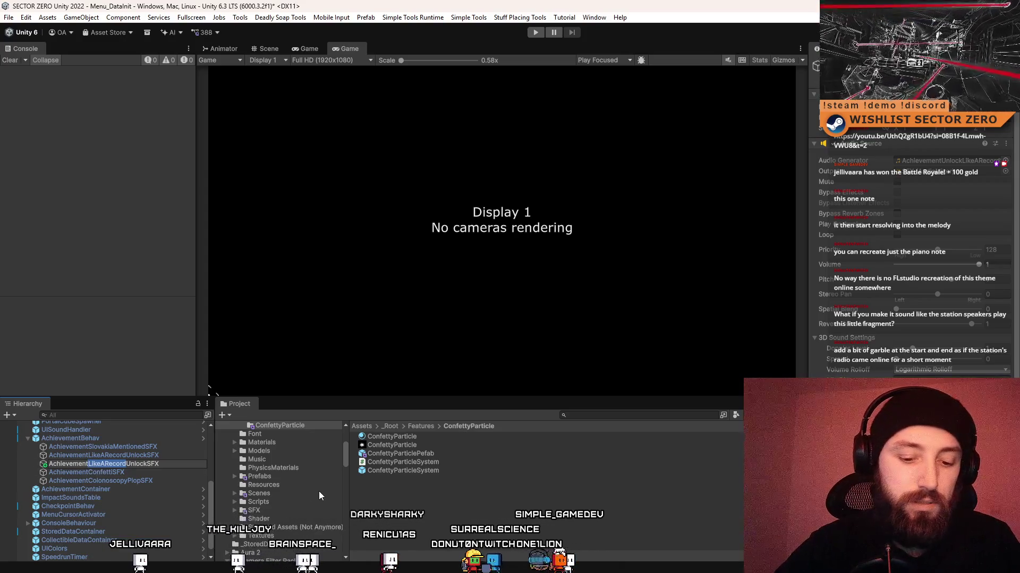
type("Electro")
type("Swing")
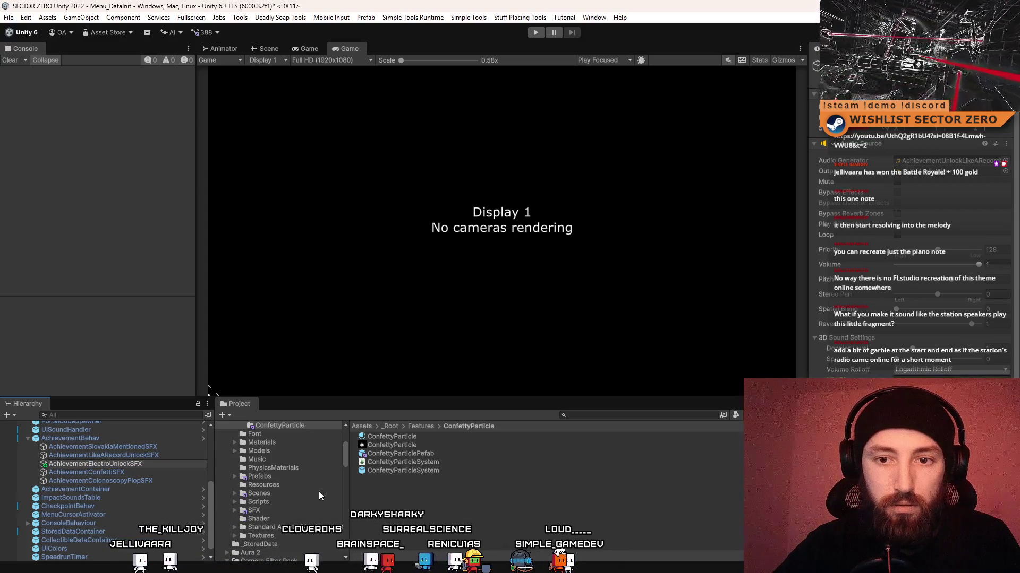
key("Return")
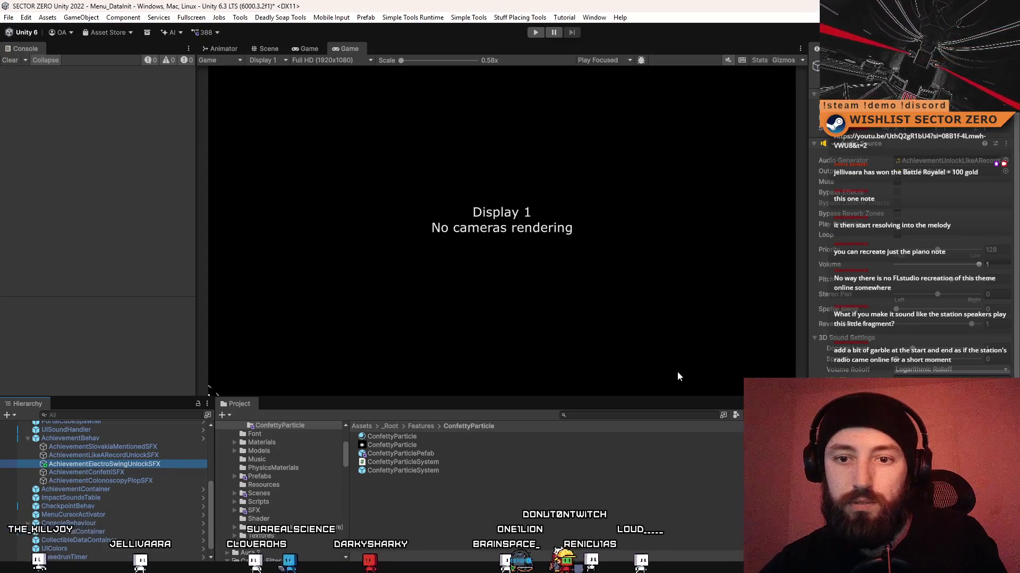
Assign the AchievementElectroSwing clip to the new object's Audio Source.
left_click(1005, 160)
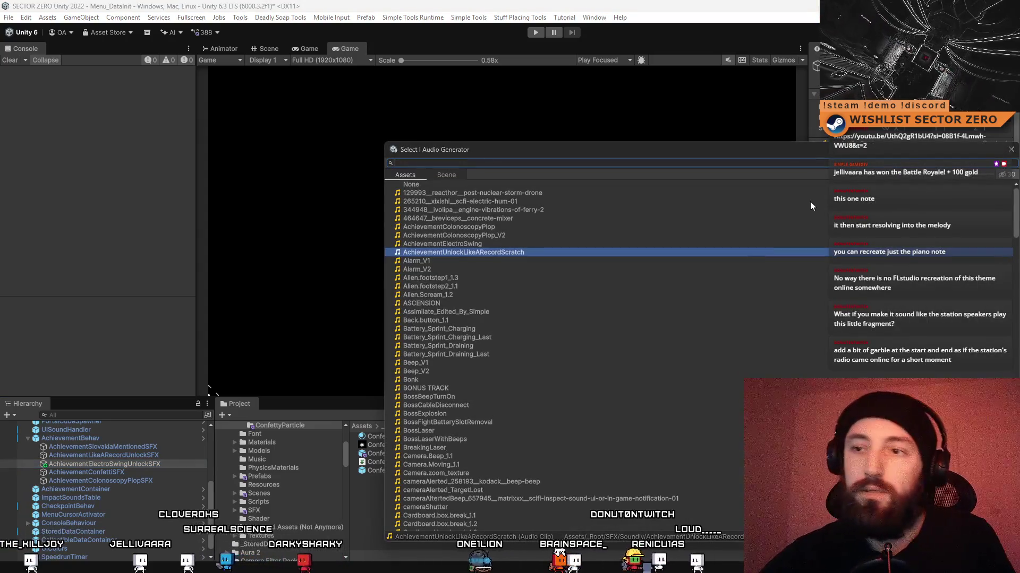
type("electro")
double_click(490, 194)
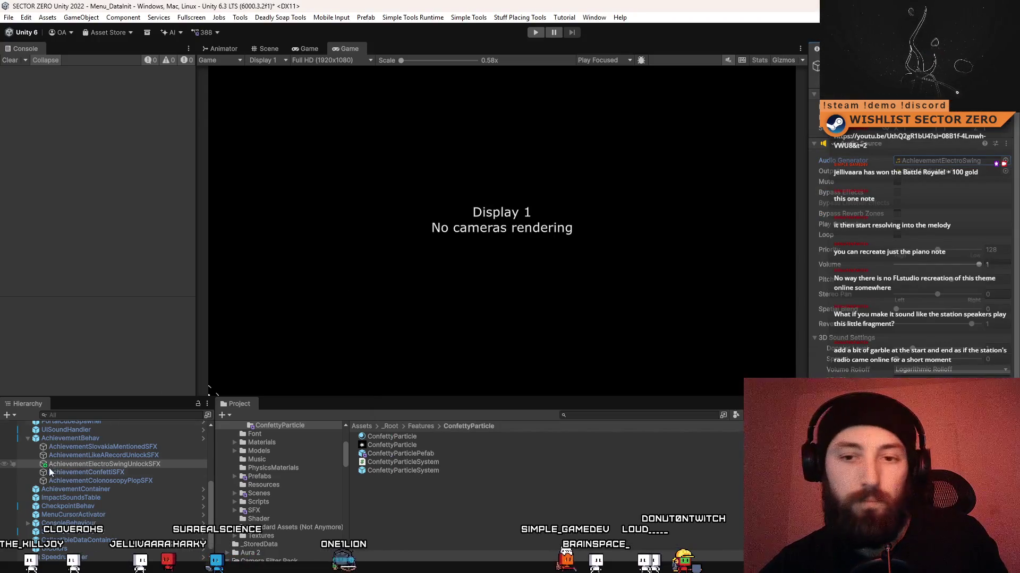
left_click(135, 463)
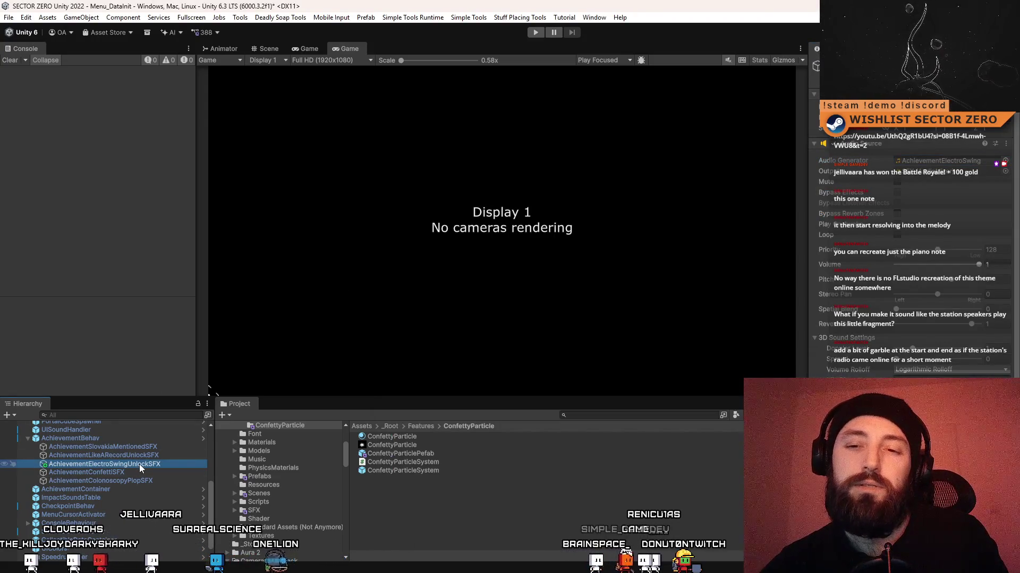
Apply all overrides to the AchievementBehav prefab and review the achievement sound objects.
left_click(95, 439)
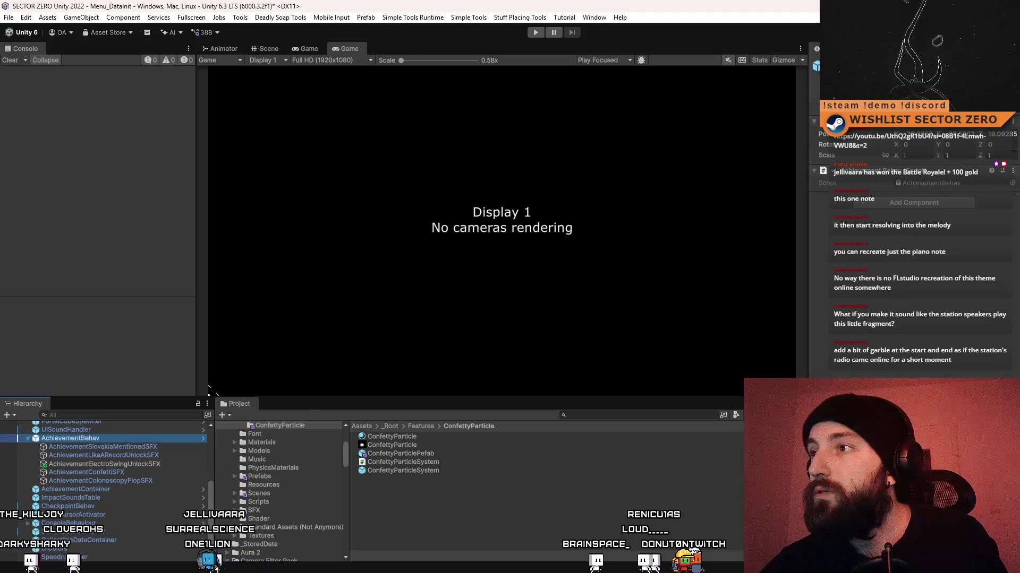
left_click(871, 77)
left_click(939, 157)
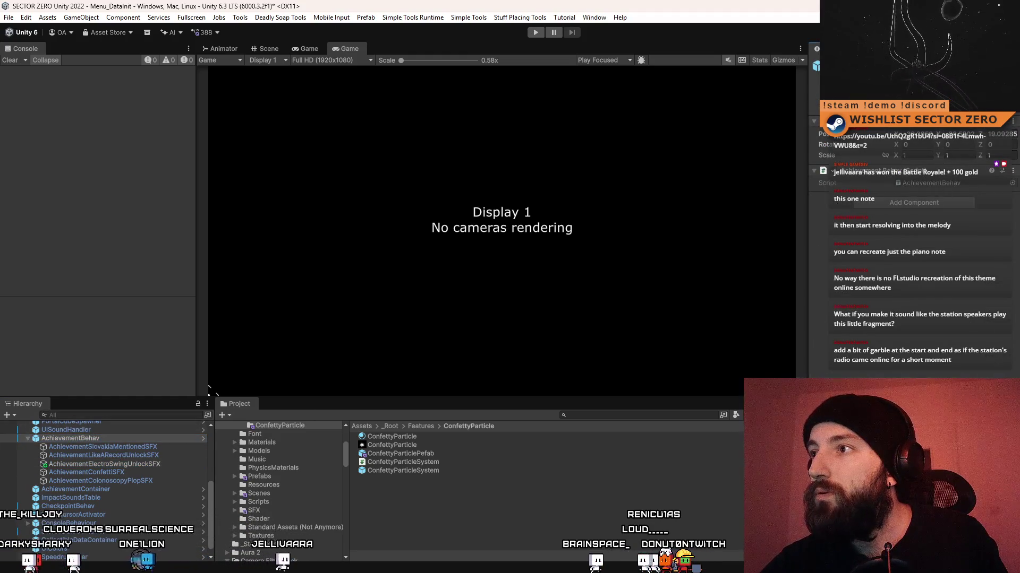
left_click(985, 91)
left_click(980, 189)
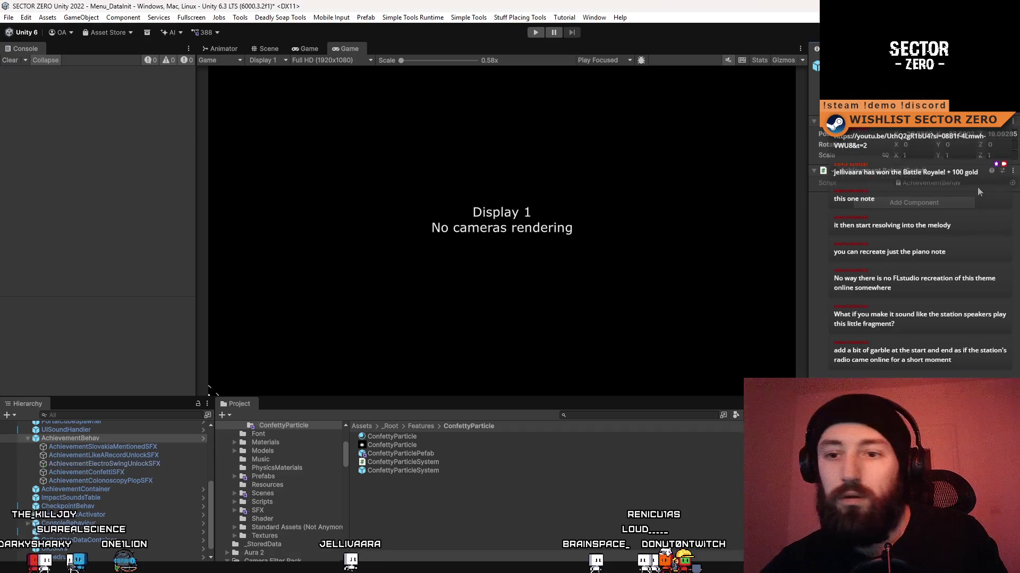
left_click(144, 470)
left_click(159, 463)
left_click(151, 458)
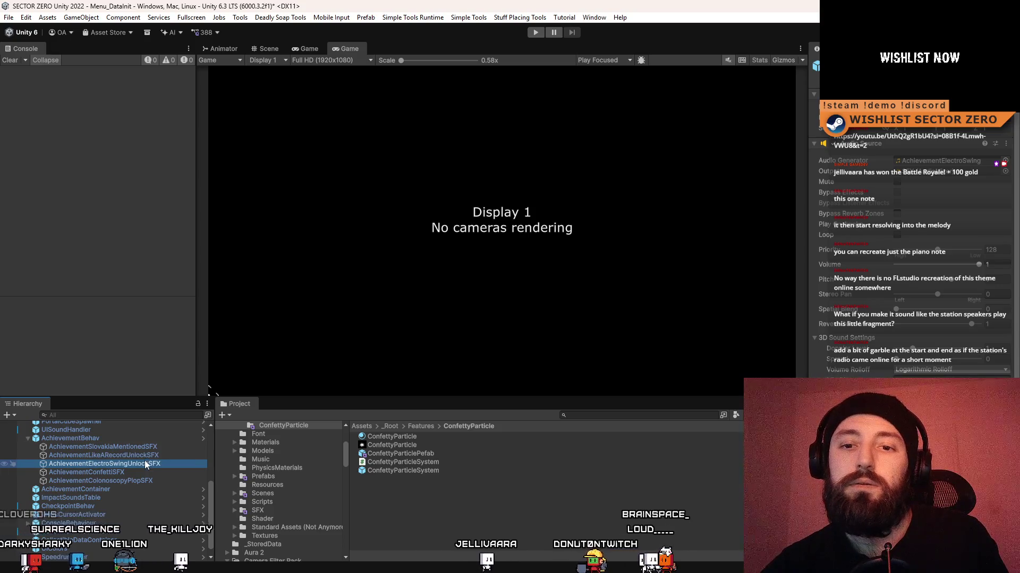
Duplicate the ISplippedAndFell effect block in AchievementBehav.cs onto a new line below it.
left_click(470, 515)
key("alt+Tab")
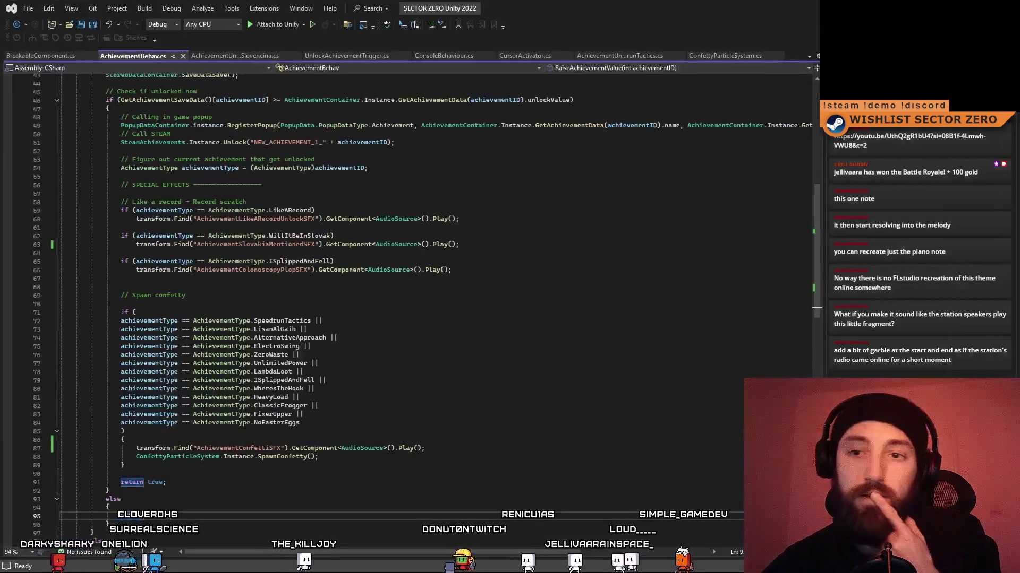
left_click(456, 278)
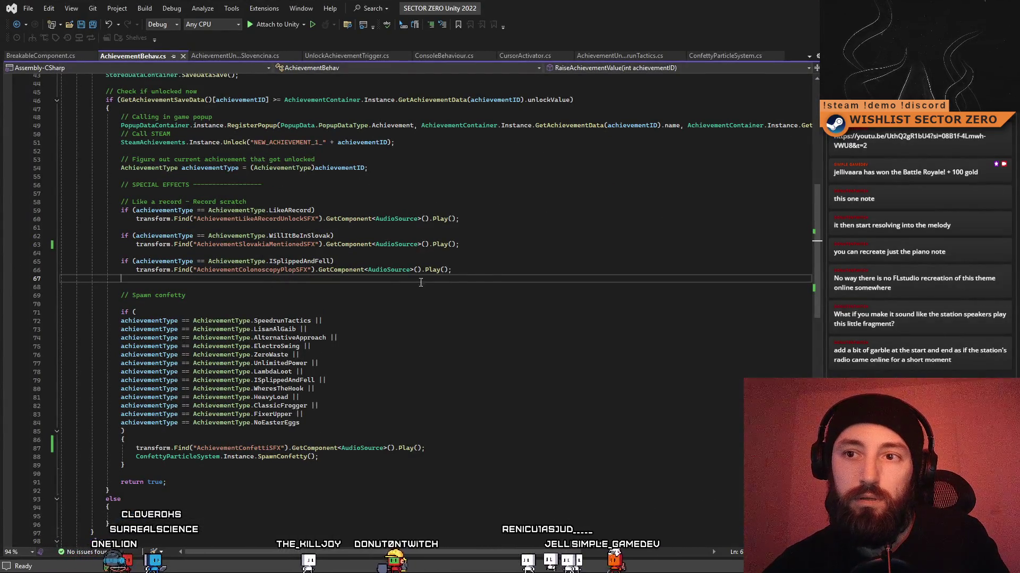
key("Return")
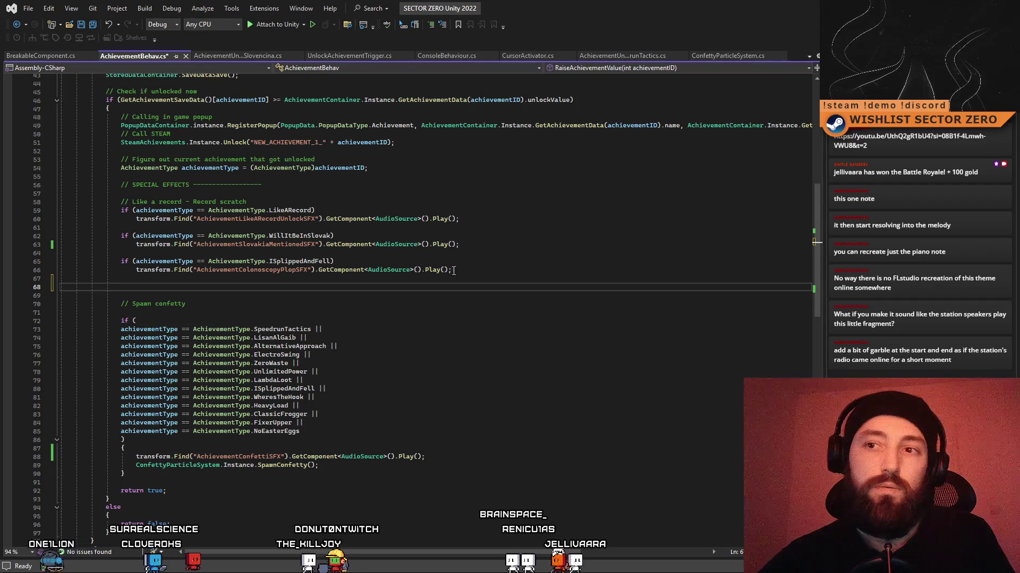
left_click_drag(118, 261, 482, 277)
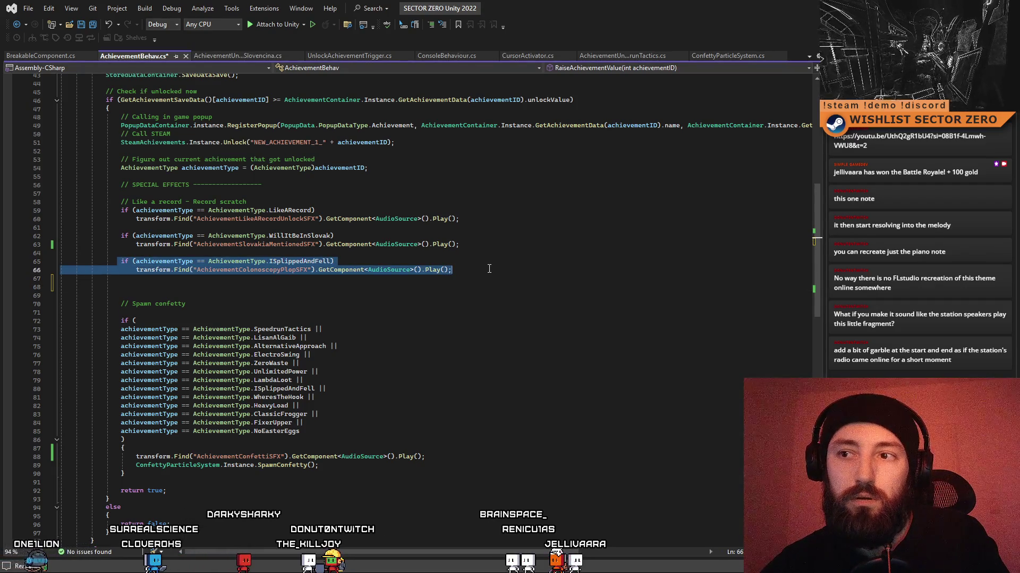
key("ctrl+c")
left_click(398, 284)
key("ctrl+v")
Change the copied condition to AchievementType.ElectroSwing, undoing an accidental paste over the sound name.
double_click(297, 287)
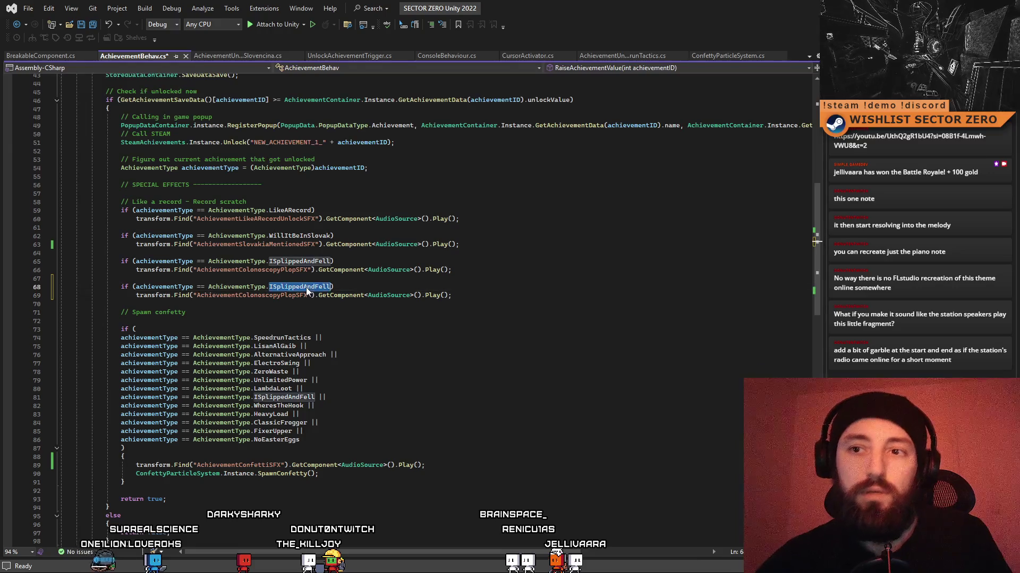
key("BackSpace")
type(".ElectroSwing")
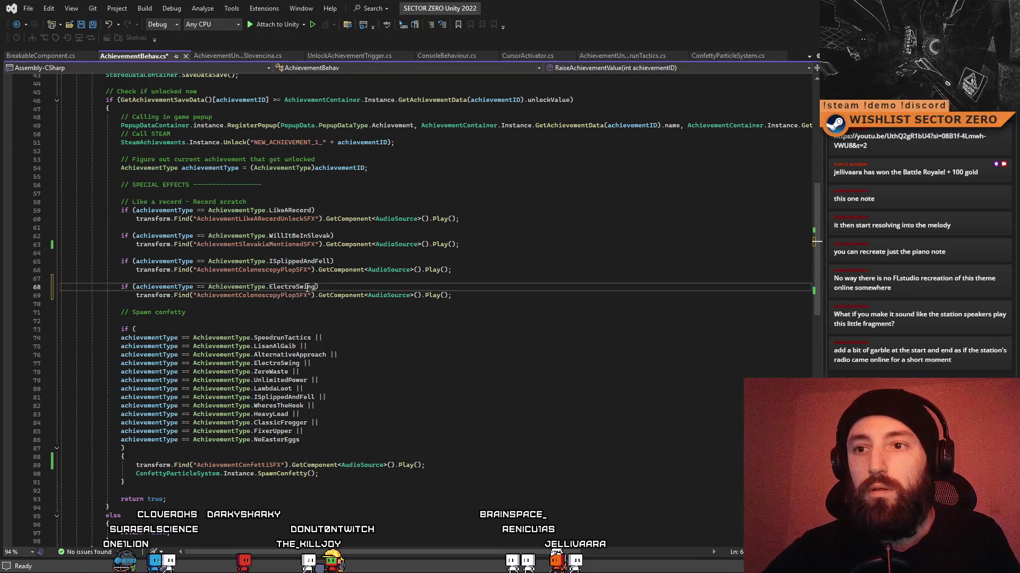
double_click(284, 296)
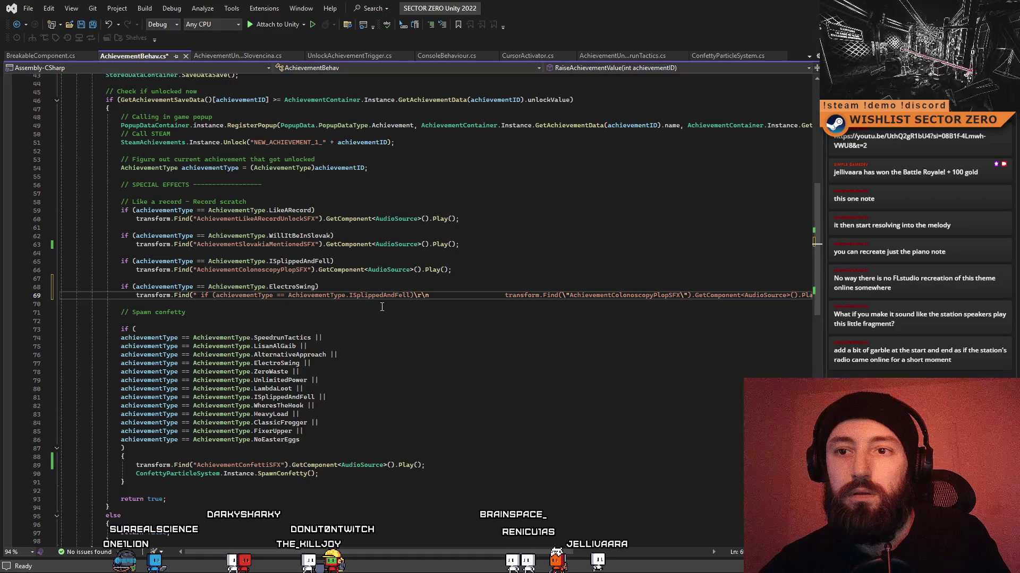
key("ctrl+v")
key("ctrl+z")
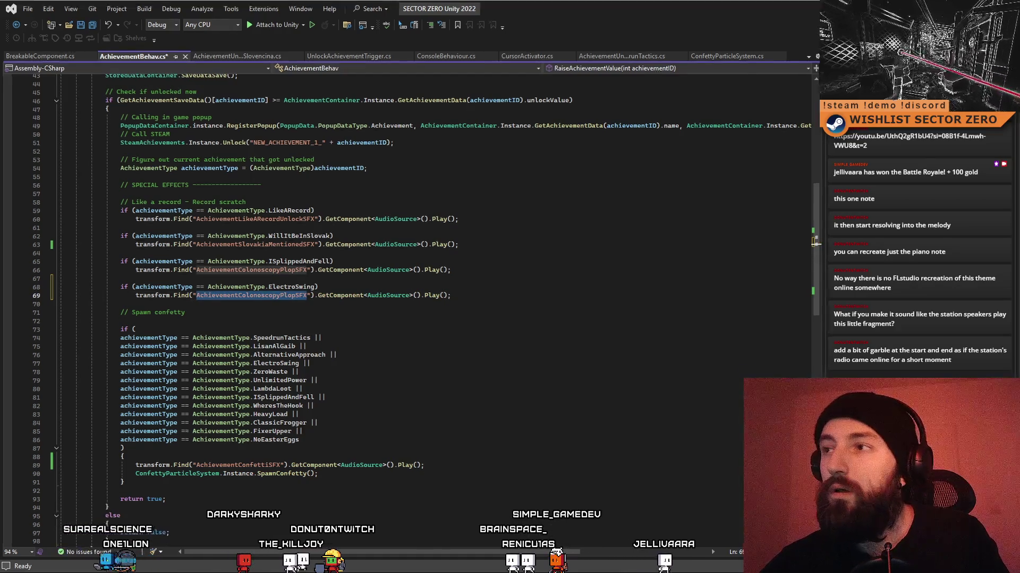
key("alt+Tab")
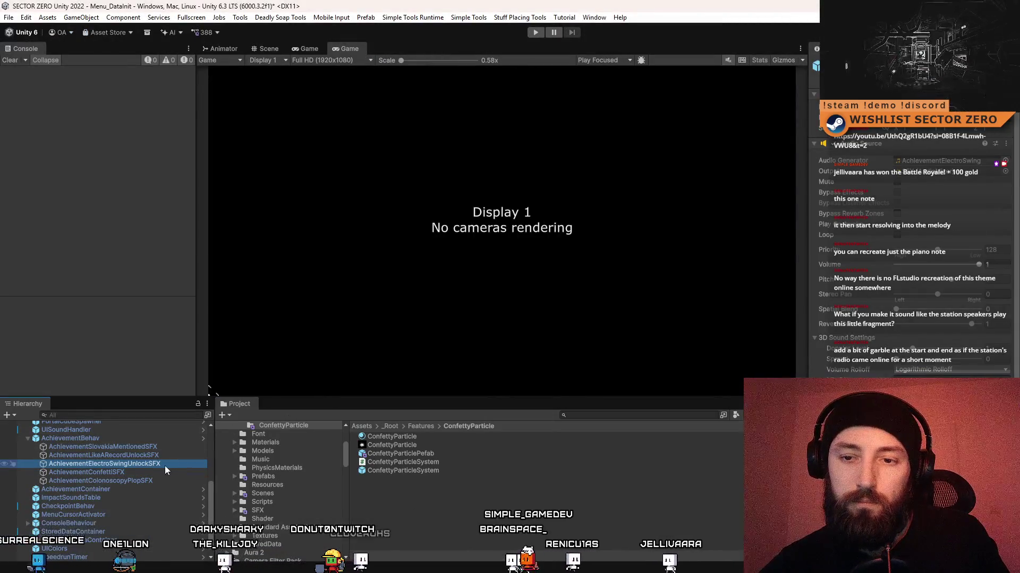
Make the ElectroSwing block use AchievementElectroSwingUnlockSFX and save the script.
left_click(162, 465)
key("alt+Tab")
double_click(274, 270)
double_click(253, 295)
key("ctrl+v")
key("ctrl+s")
left_click(523, 457)
key("alt+Tab")
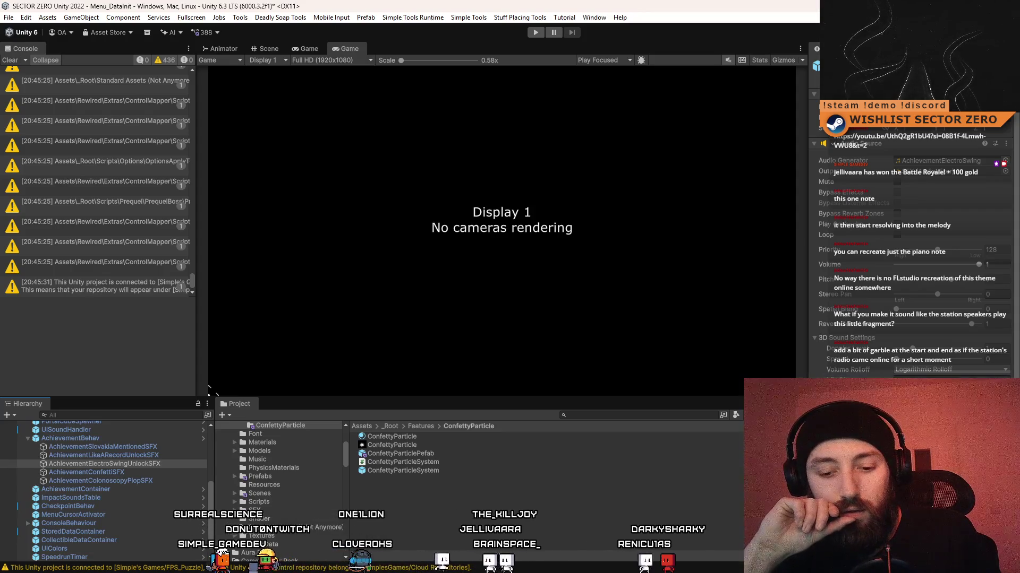
After recompiling, clear the console and check the confetti and ElectroSwing sound objects.
left_click(10, 60)
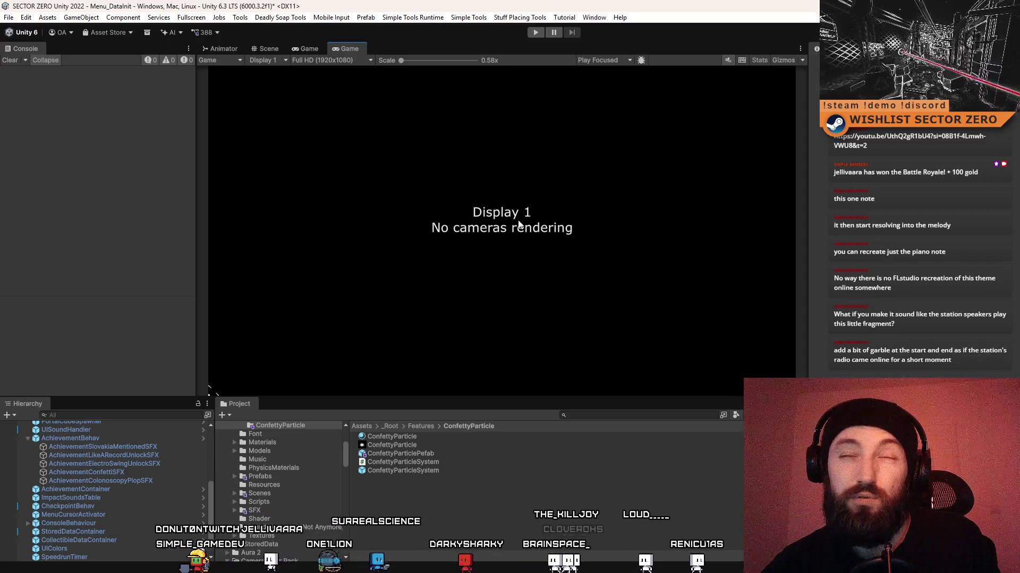
left_click(451, 453)
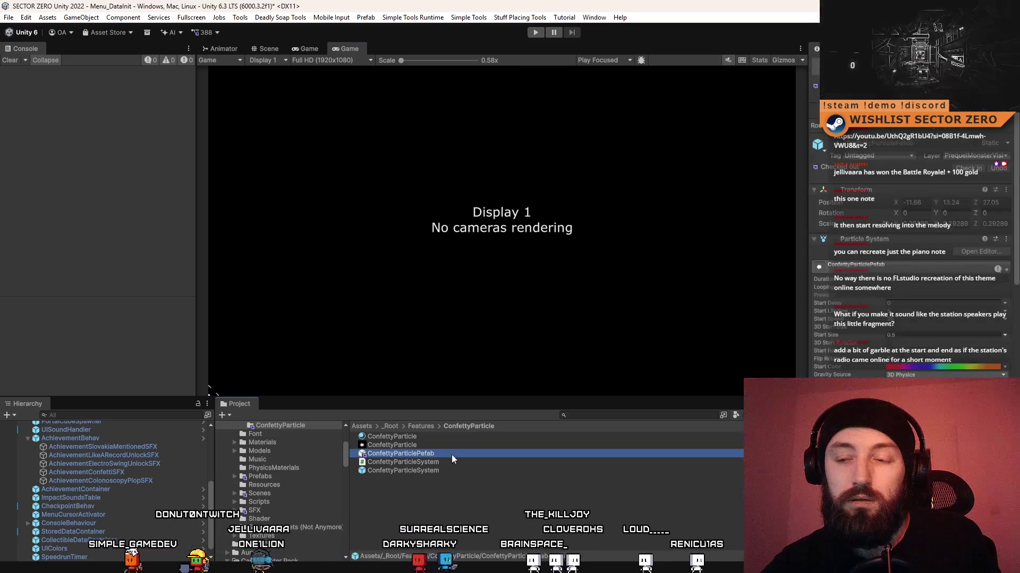
left_click(450, 499)
left_click(154, 480)
left_click(157, 472)
left_click(155, 463)
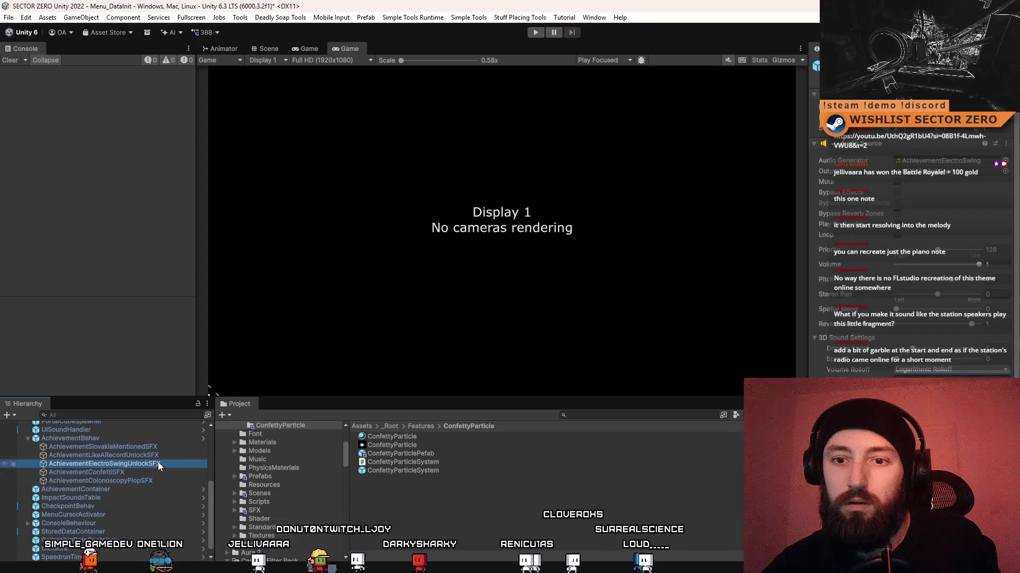
left_click(540, 526)
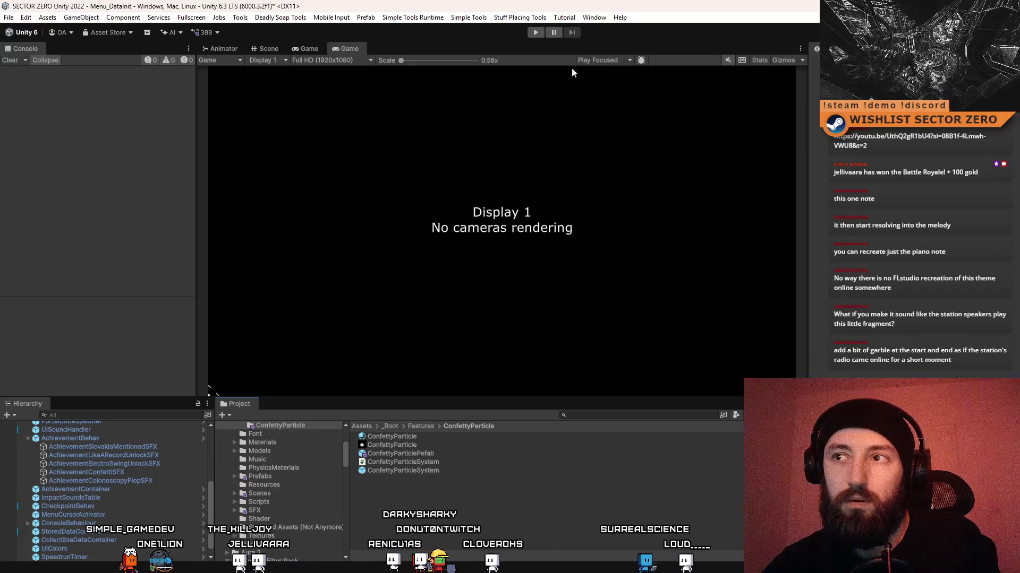
Enter play mode and confirm DELETE DATA to wipe the player profile.
left_click(533, 33)
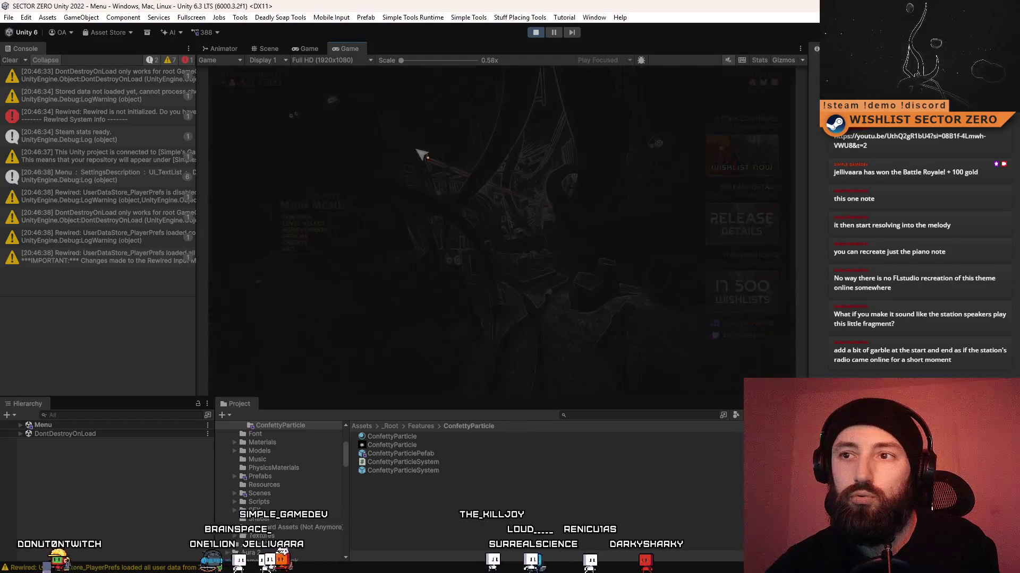
left_click(467, 246)
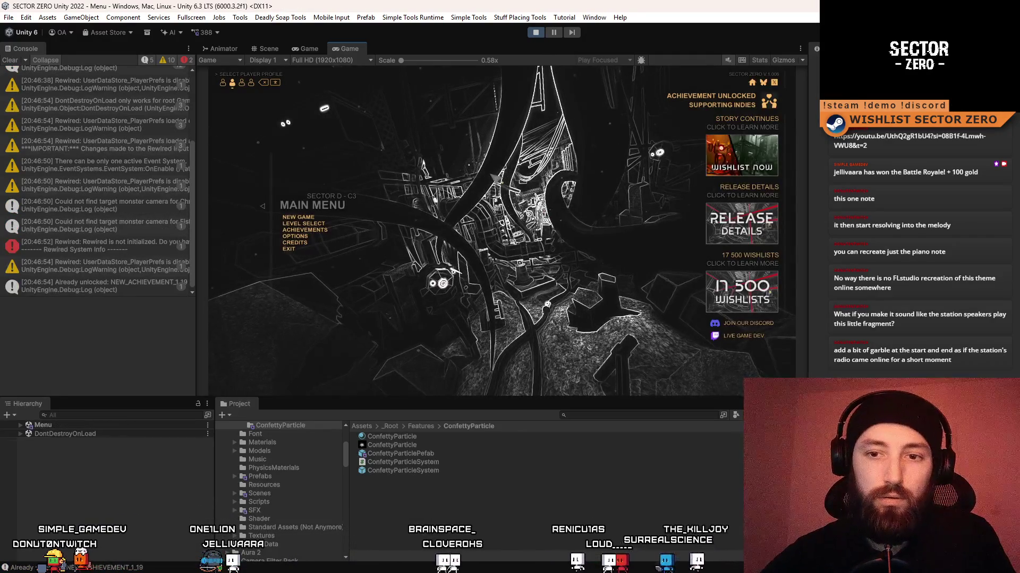
In the in-game console, run help and the unlock-levels command, then close it.
key("grave")
type("chie")
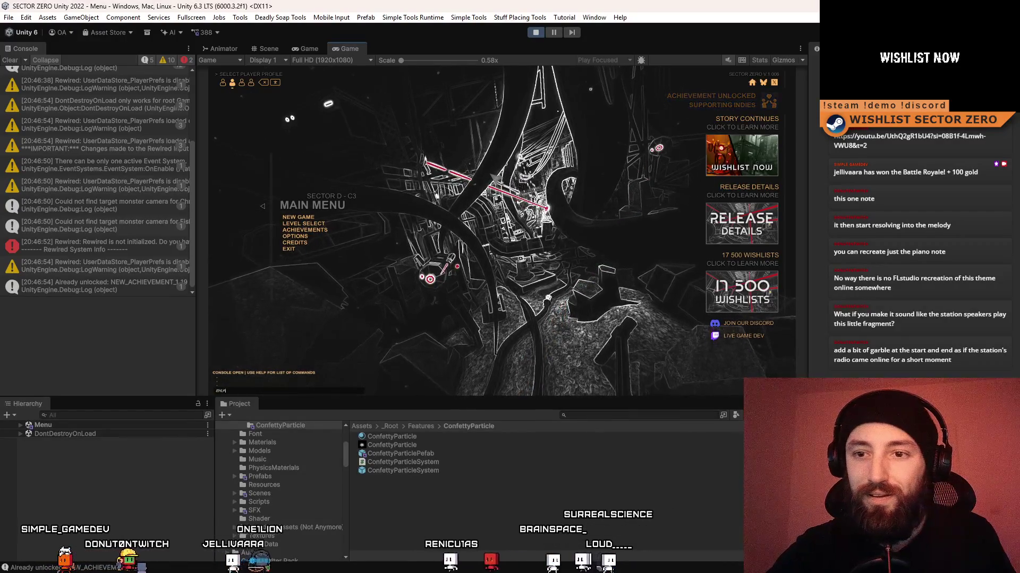
type("help")
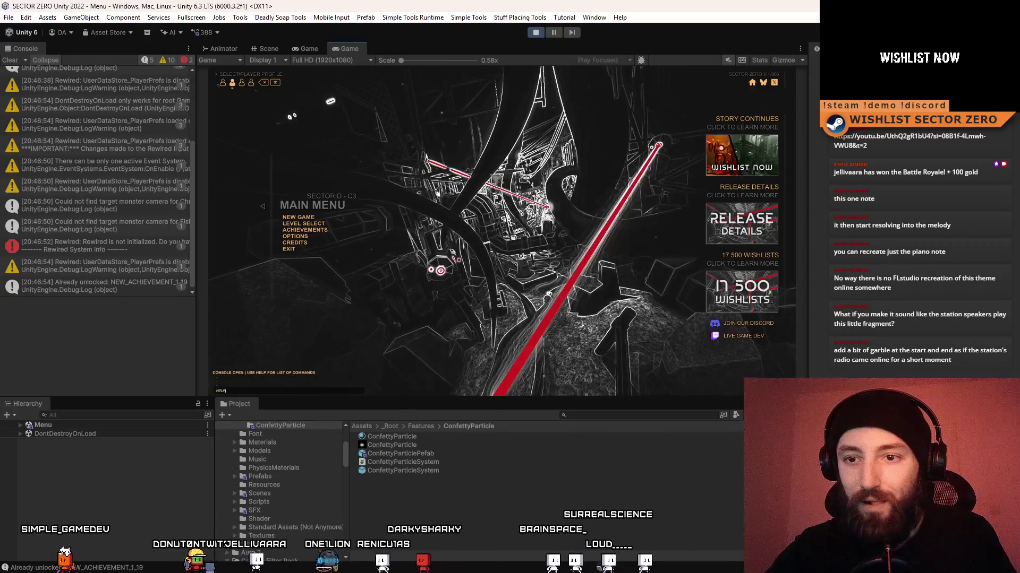
key("Return")
type("_unl")
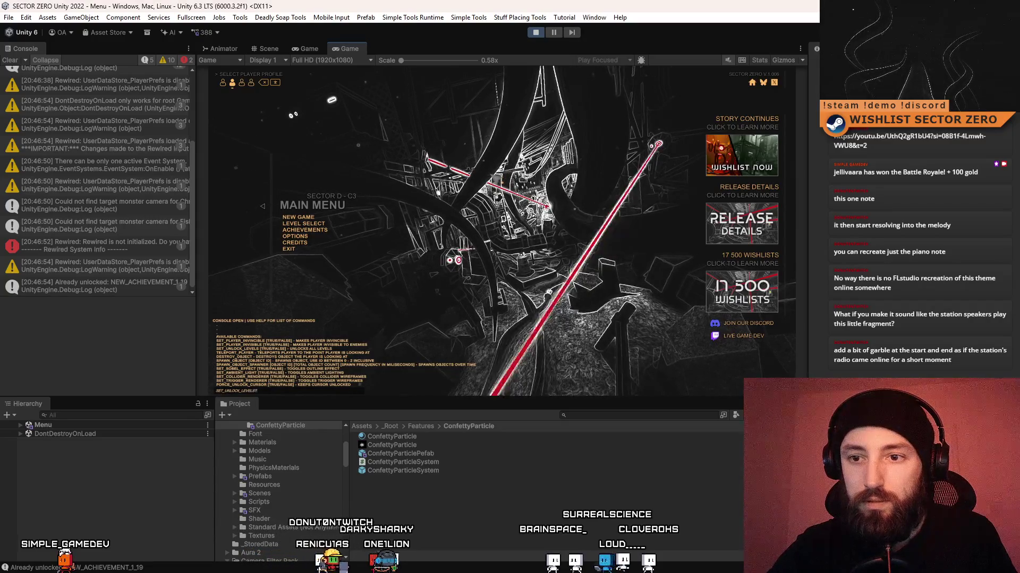
key("Return")
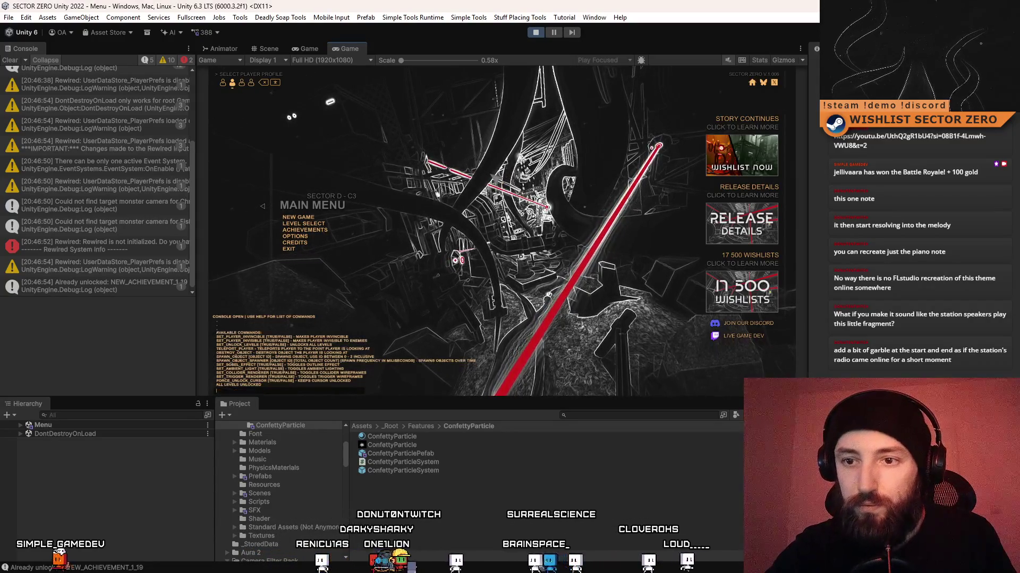
key("grave")
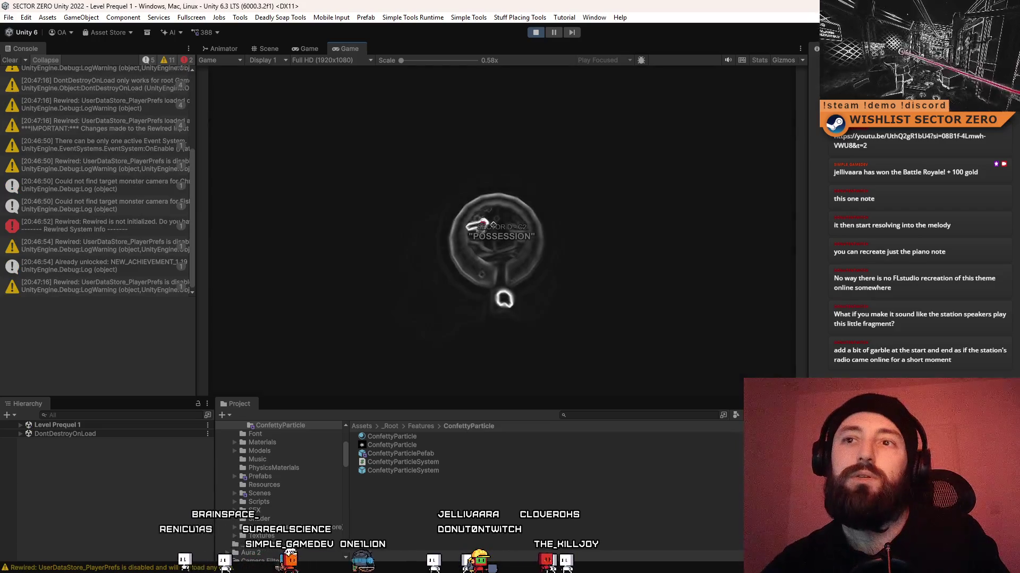
Clear the console, play POSSESSION fullscreen until confetti bursts, then exit fullscreen.
left_click(6, 61)
key("F10")
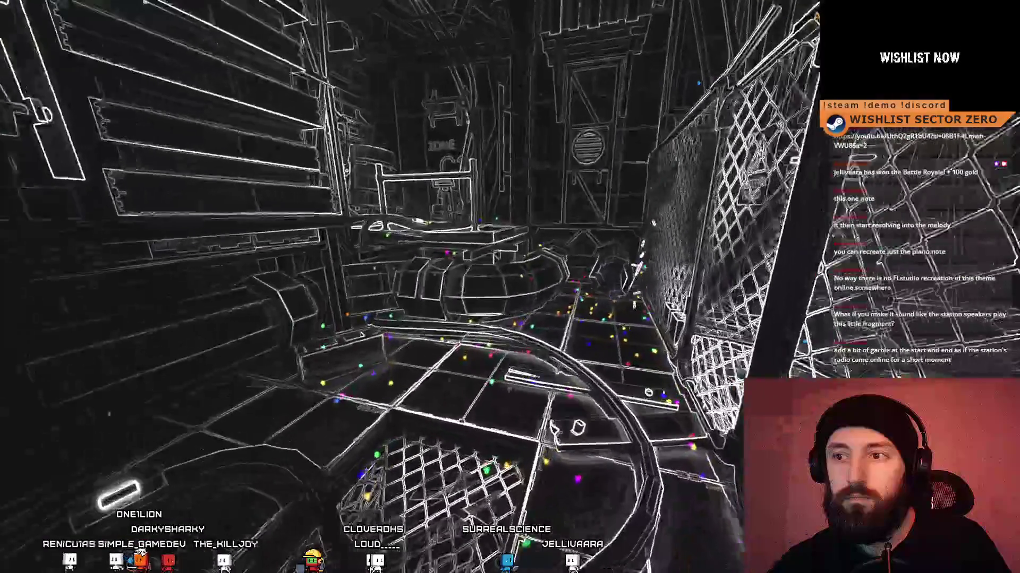
key("F11")
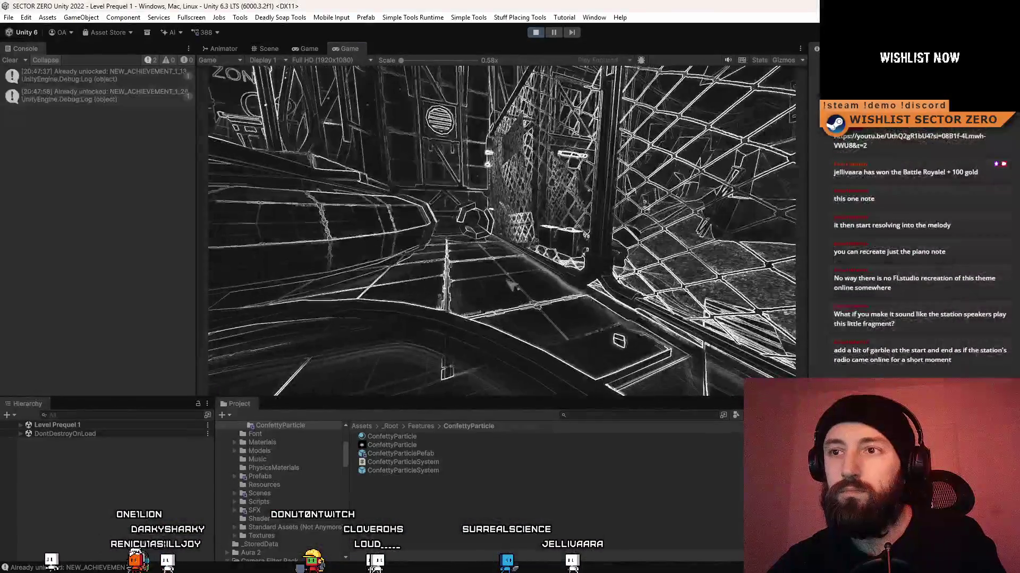
Pause the running game and return to its main menu.
key("Escape")
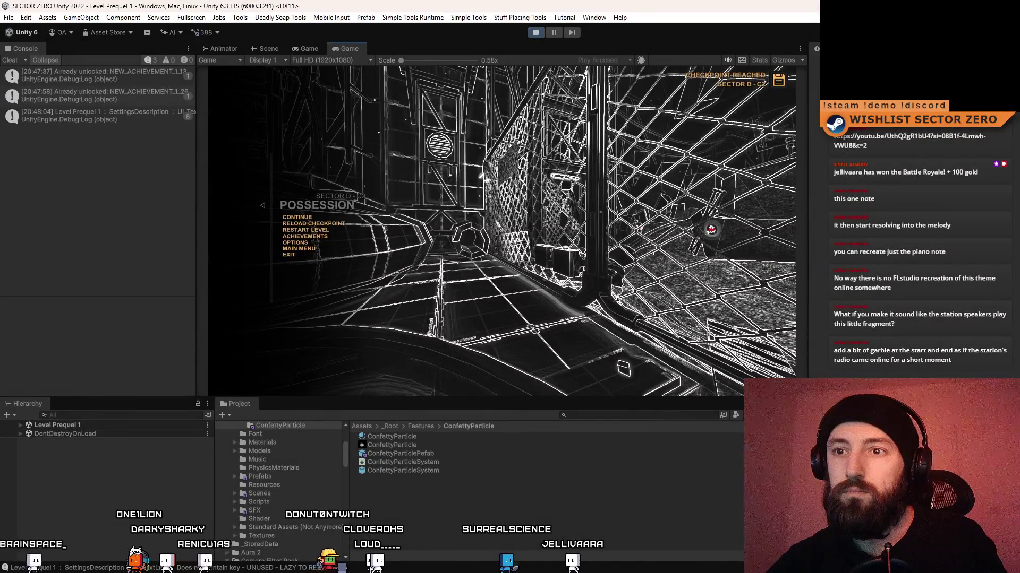
key("Escape")
key("Escape")
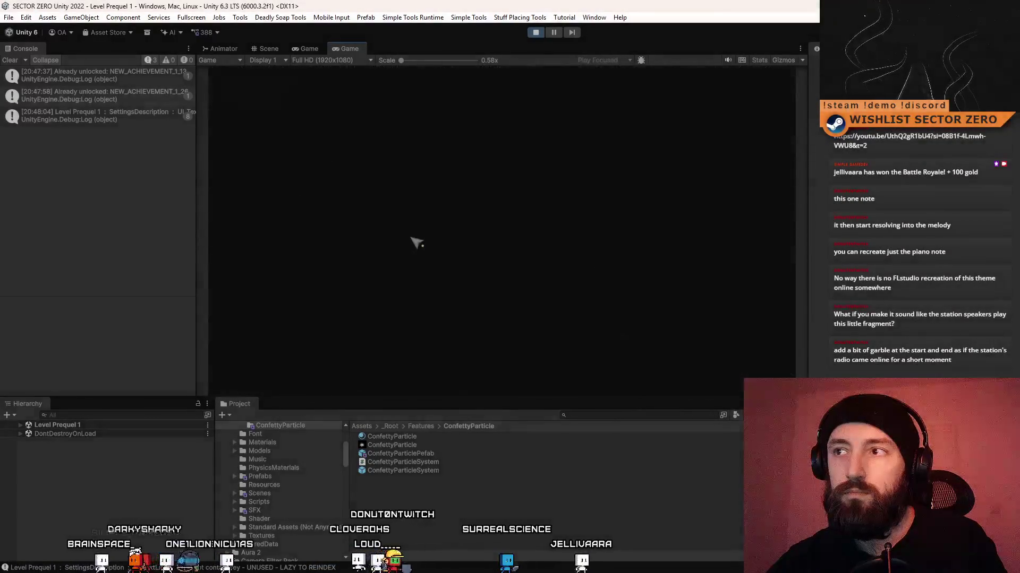
key("Return")
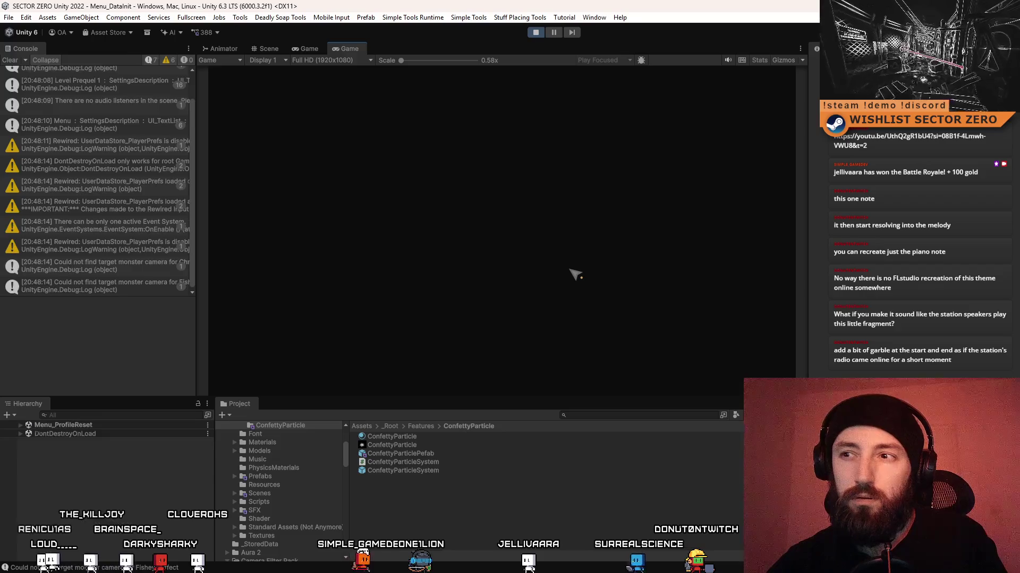
Clear the console, unlock all levels from the in-game console, and start a level fullscreen.
left_click(10, 60)
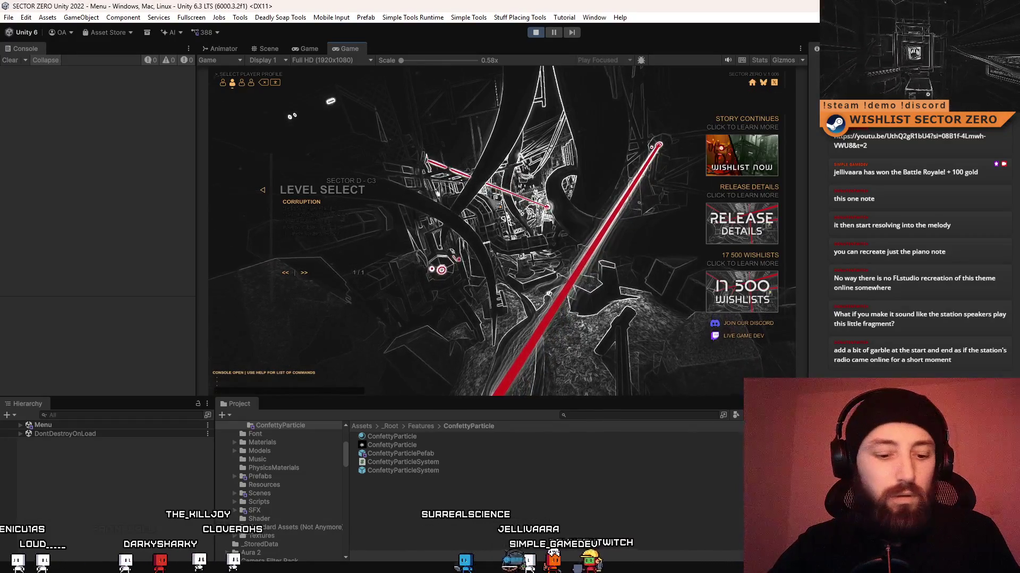
type("p")
key("Return")
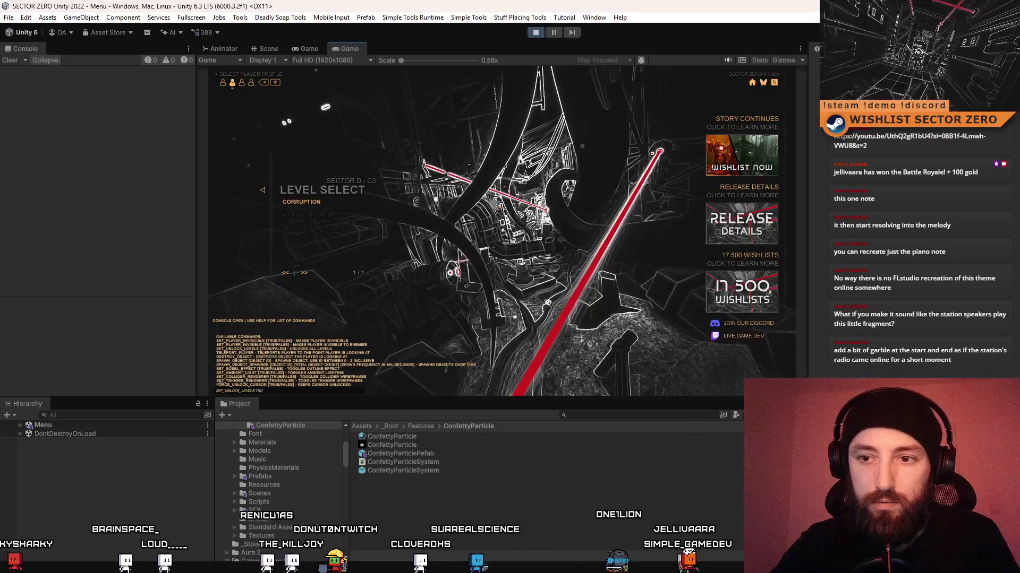
type("E")
key("Return")
key("grave")
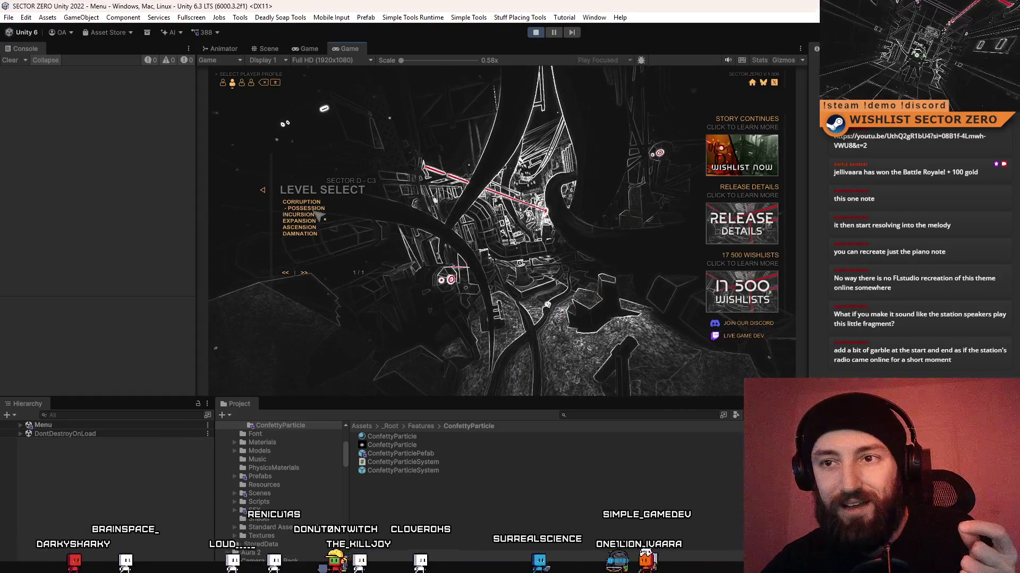
left_click(317, 214)
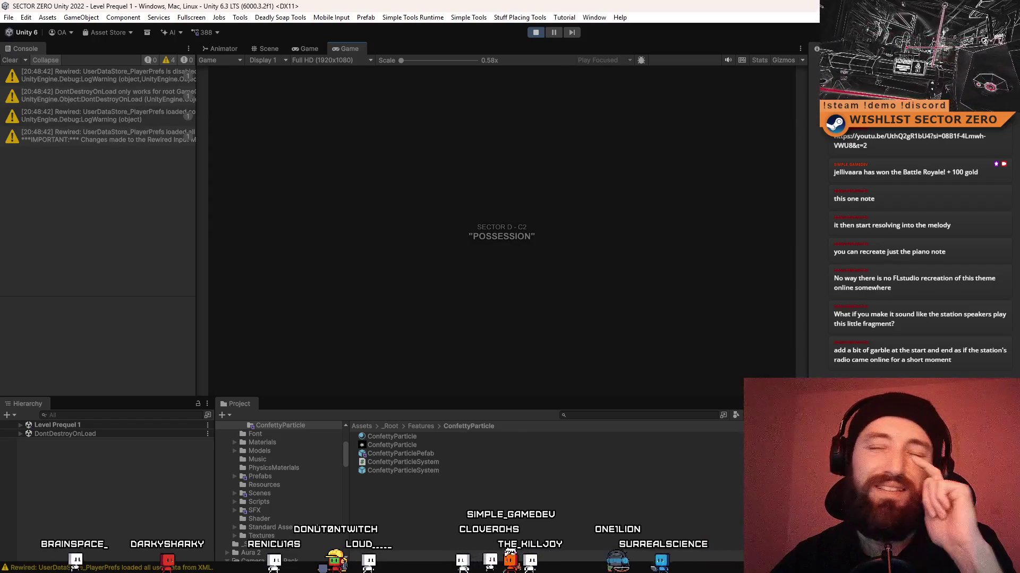
key("F10")
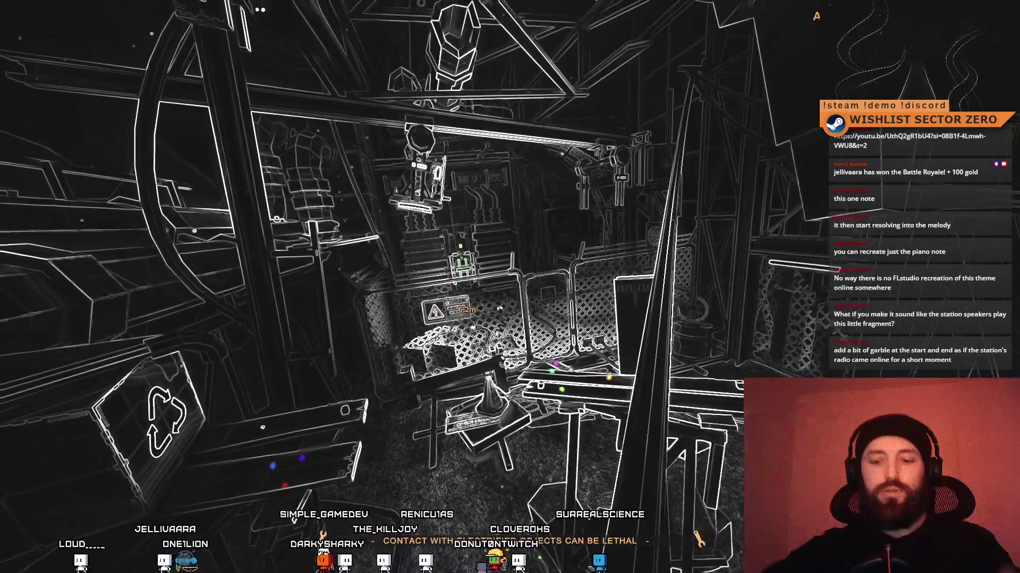
Exit fullscreen with F11 once an achievement has fired, returning to the editor layout.
key("F11")
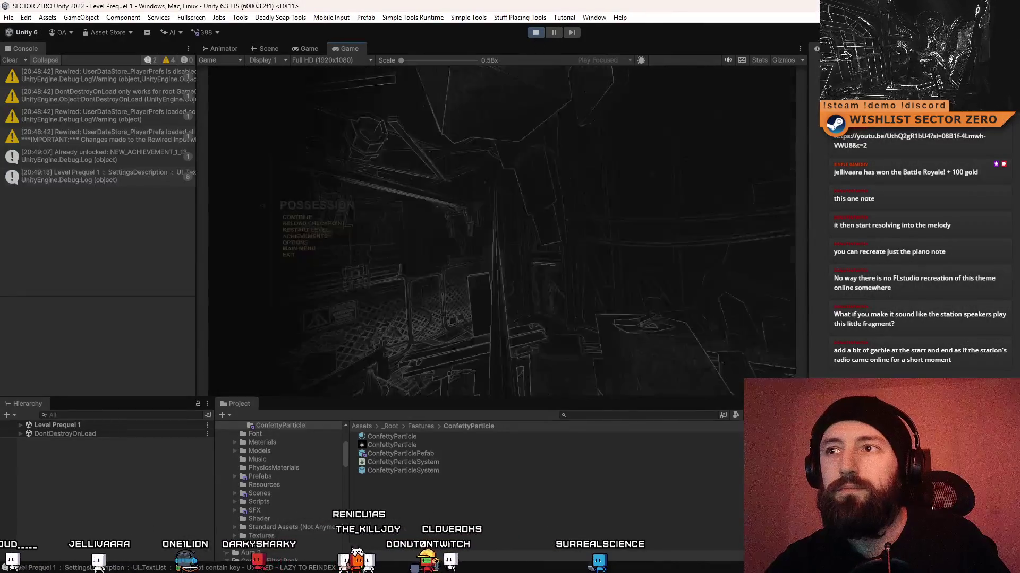
Stop play mode, switch to Audacity and amplify the confetti explosion sound.
left_click(534, 33)
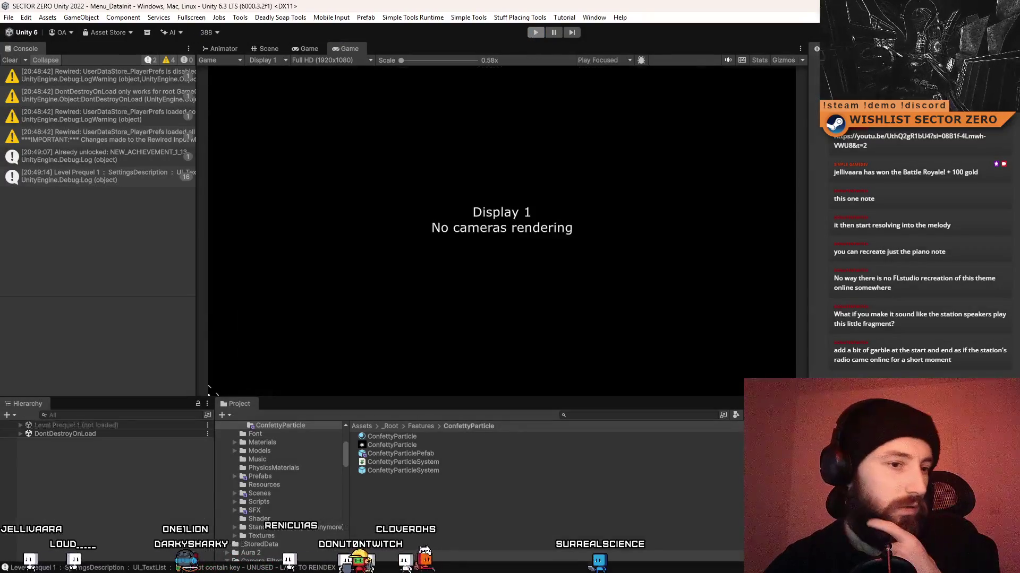
key("alt+Tab")
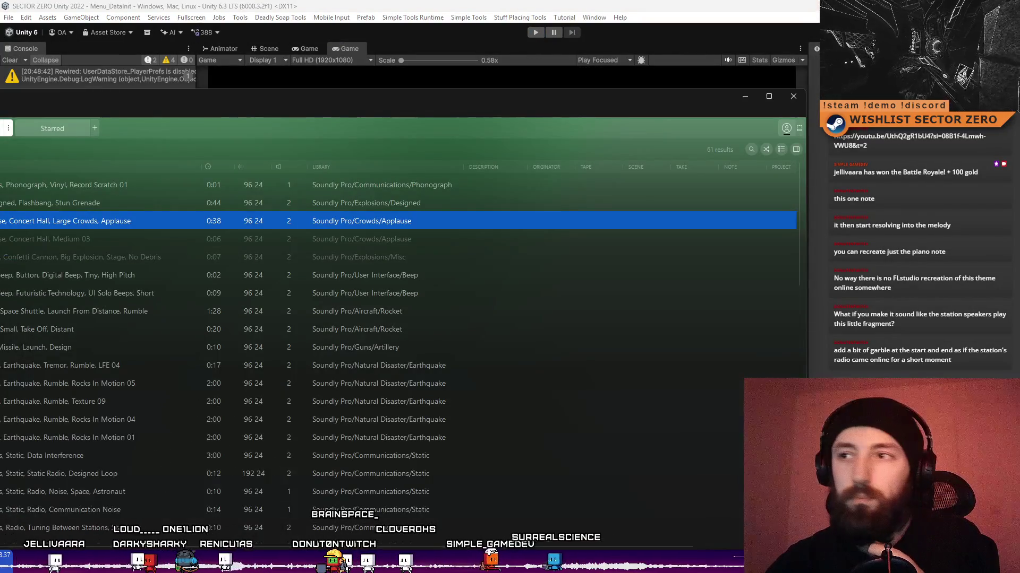
left_click(745, 98)
key("alt+Tab")
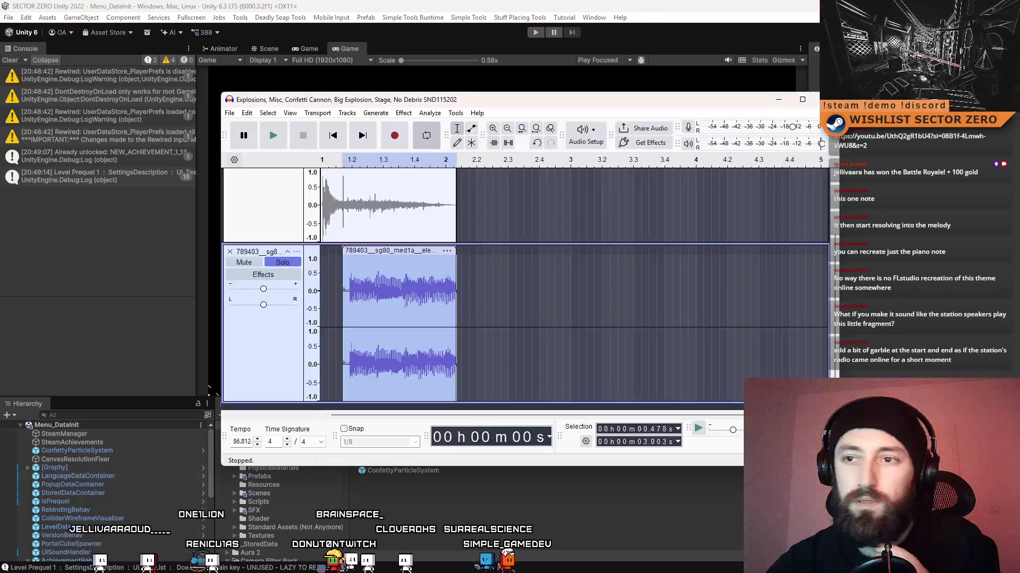
left_click(404, 114)
mouse_move(469, 187)
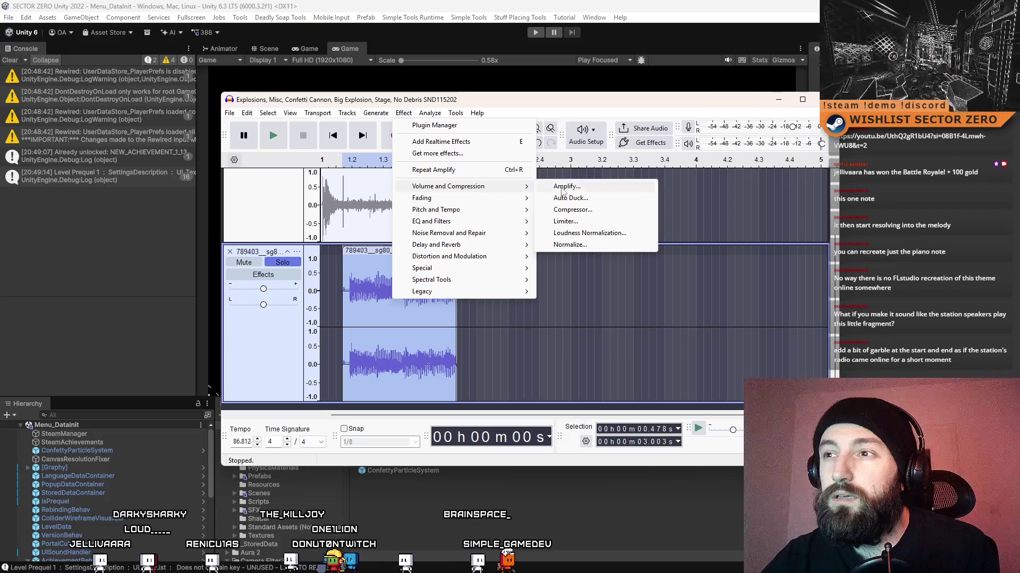
left_click(563, 187)
left_click(572, 333)
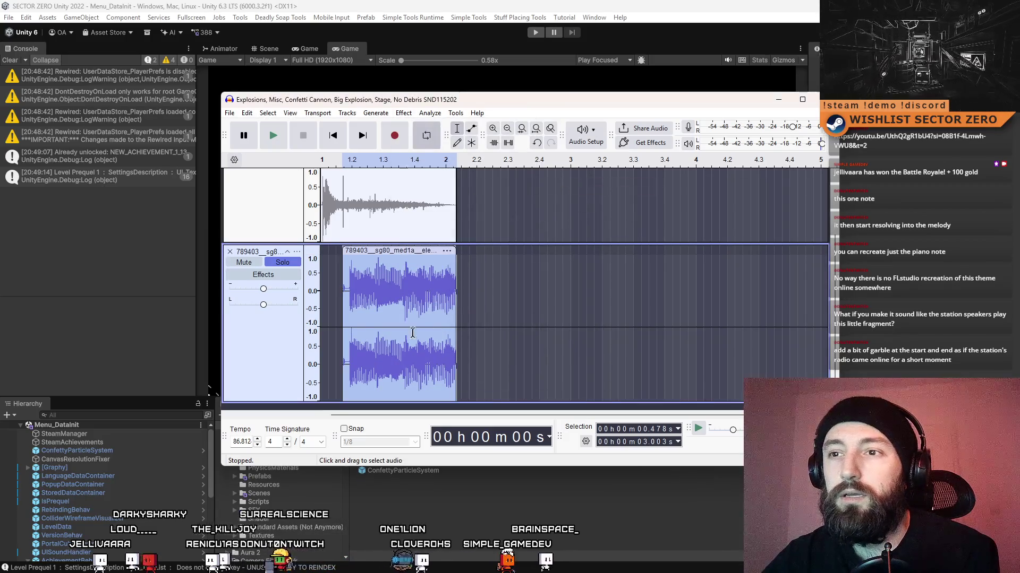
Export the audio over AchievementElectroSwing.wav in CC0_EditedBySimple, confirming the replacement.
left_click(230, 114)
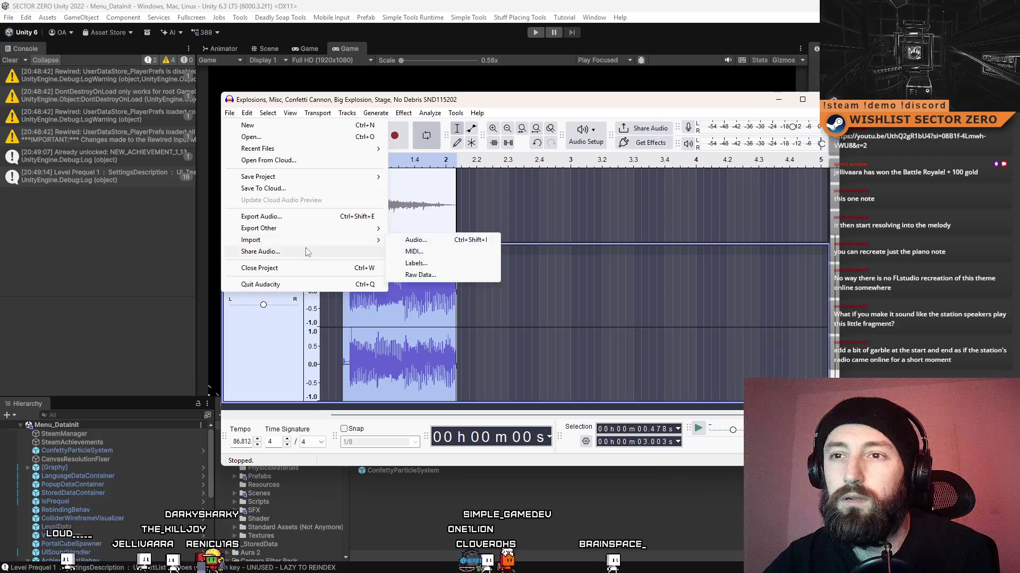
left_click(621, 251)
left_click(230, 113)
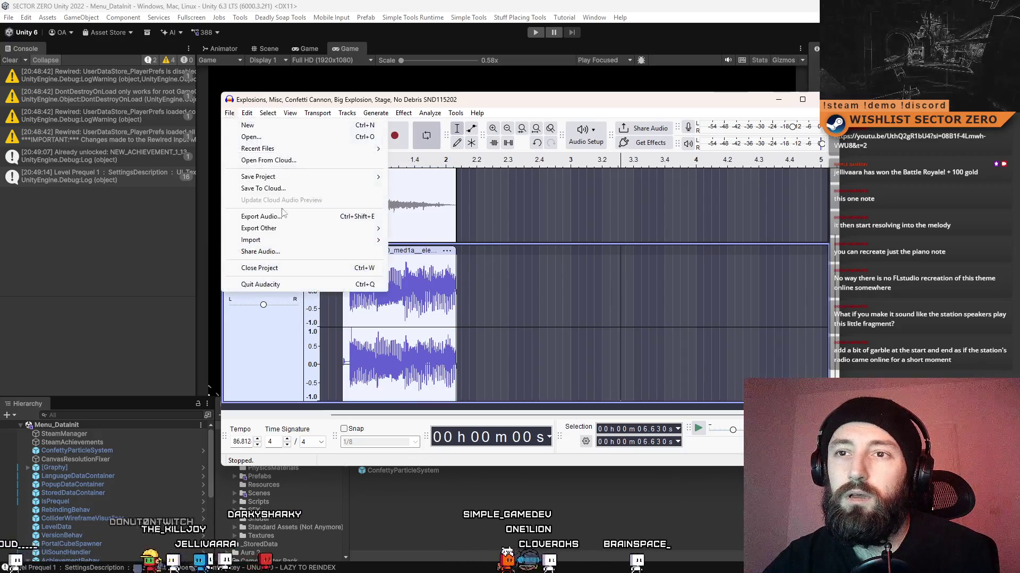
left_click(308, 217)
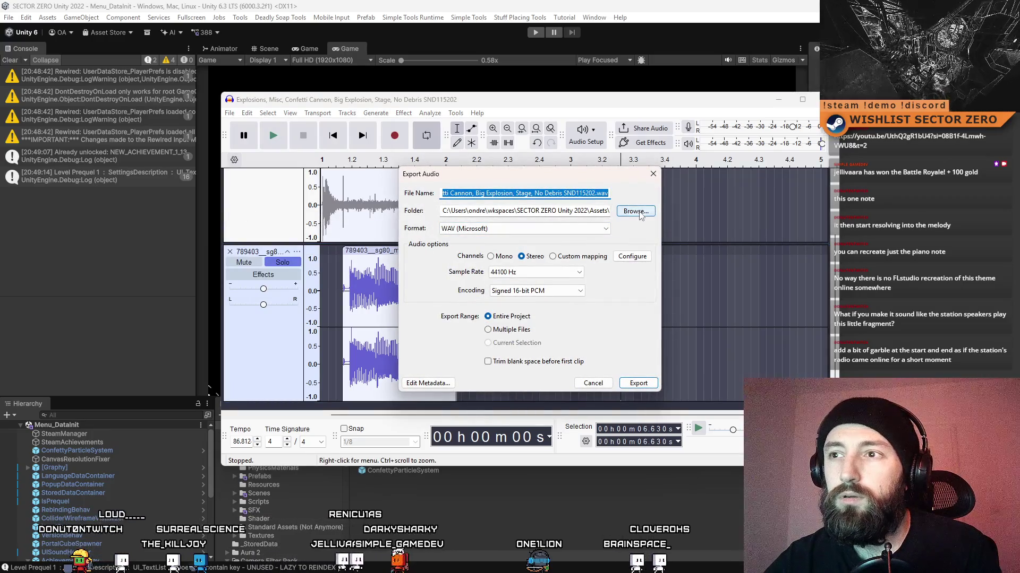
left_click(636, 211)
scroll(551, 318, "down", 10)
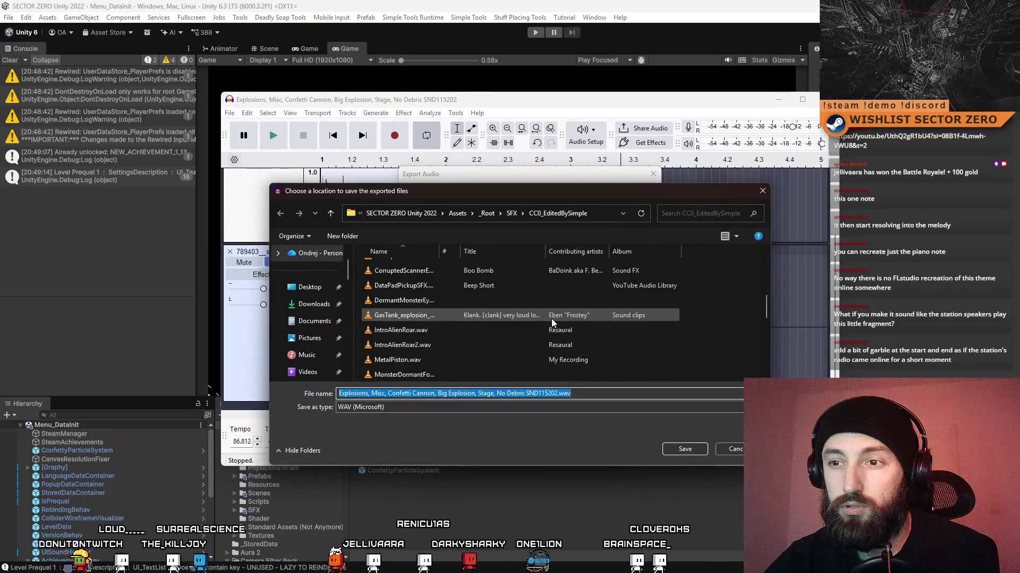
left_click_drag(765, 344, 766, 251)
left_click(432, 301)
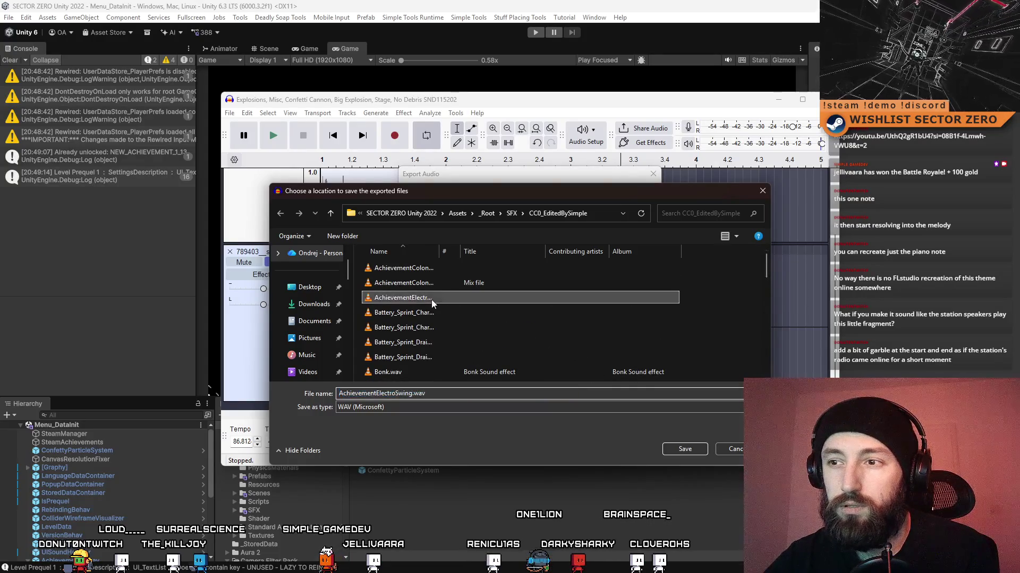
left_click(681, 450)
left_click(622, 387)
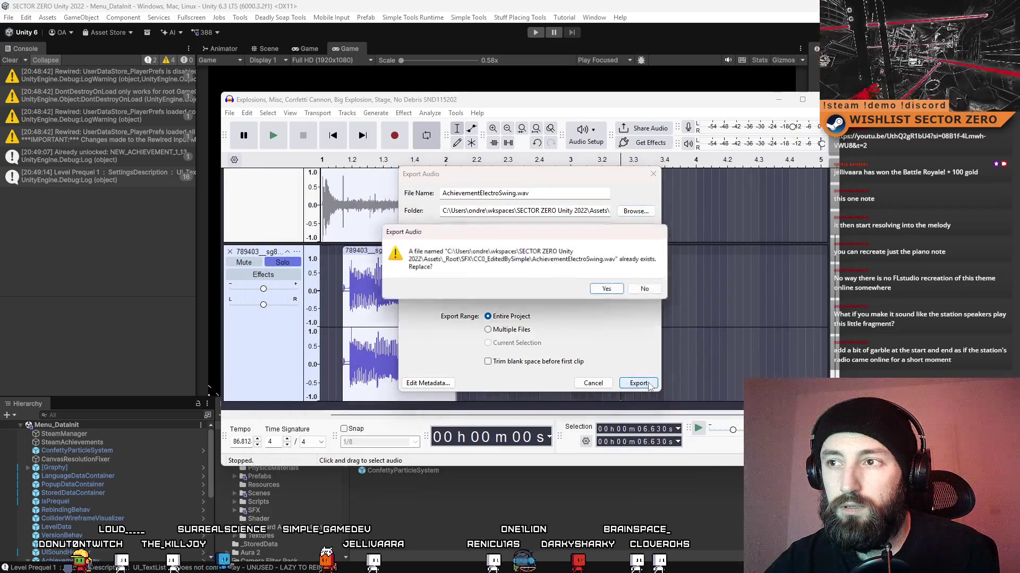
left_click(614, 290)
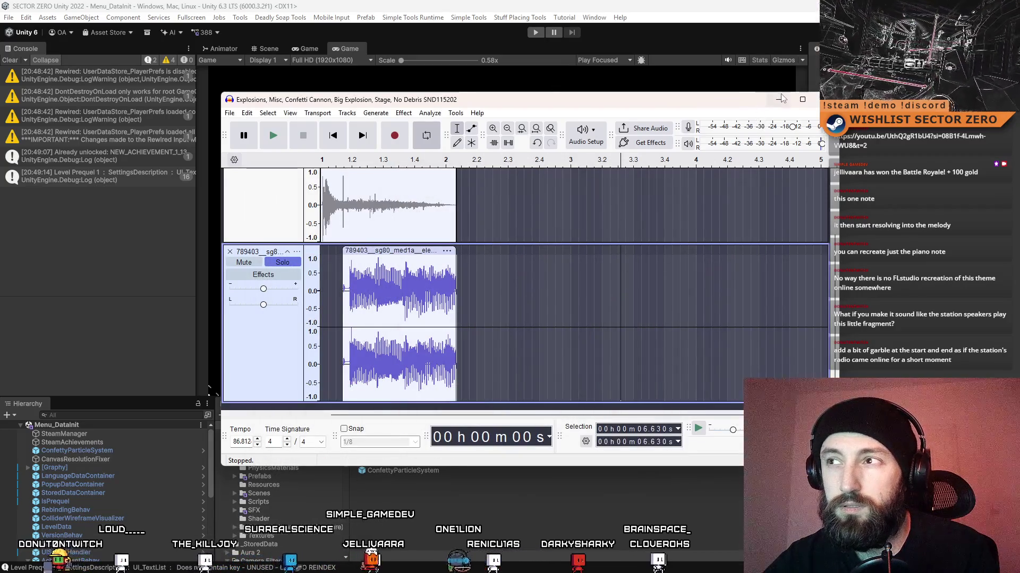
left_click(778, 99)
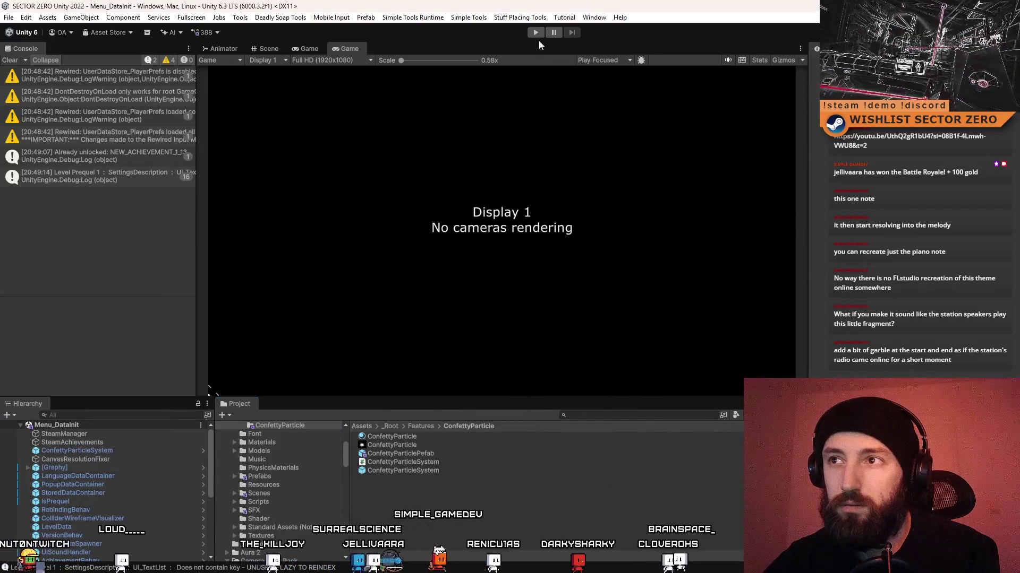
Start play mode, confirm deleting the saved profile data, and clear the editor console.
left_click(536, 32)
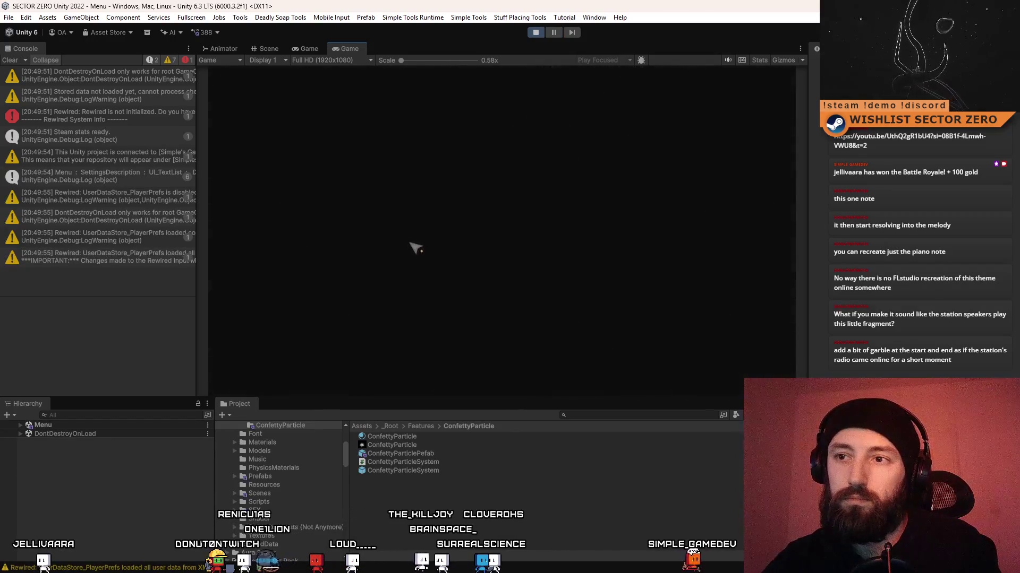
left_click(462, 244)
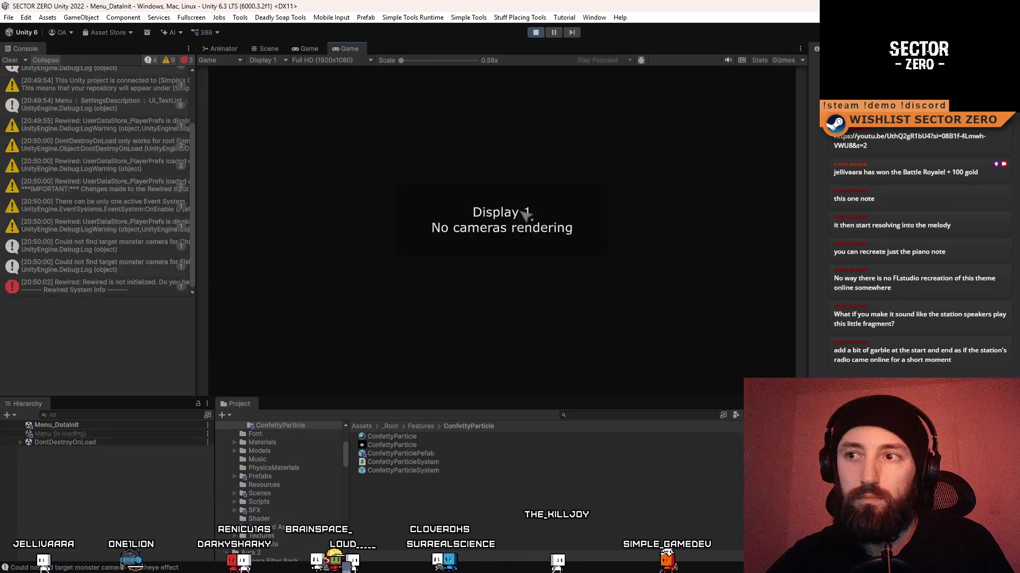
left_click(10, 60)
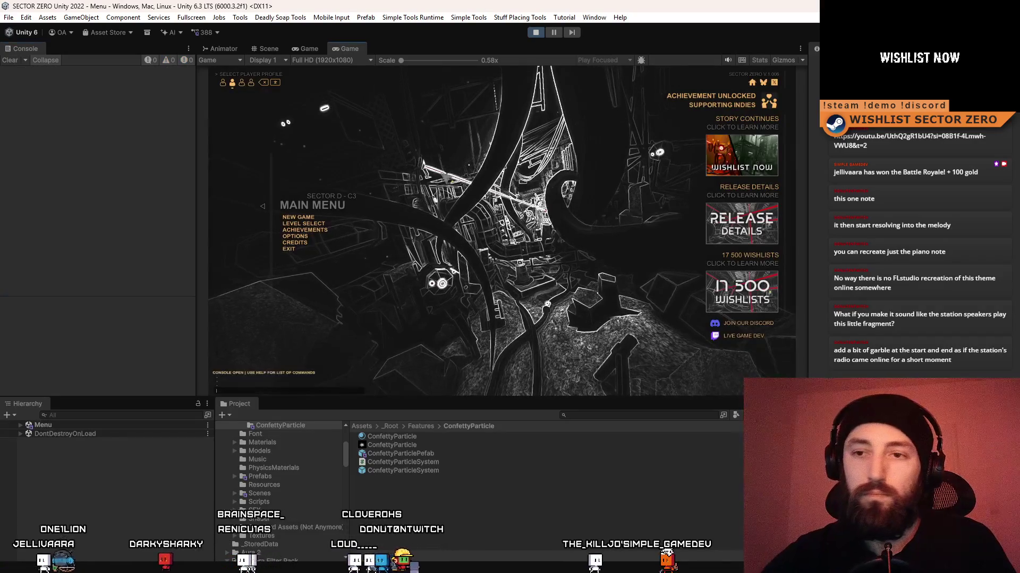
Run SET_UNLOCK_LEVELS TRUE in the in-game console and open Level Select.
key("grave")
key("Return")
type("SET")
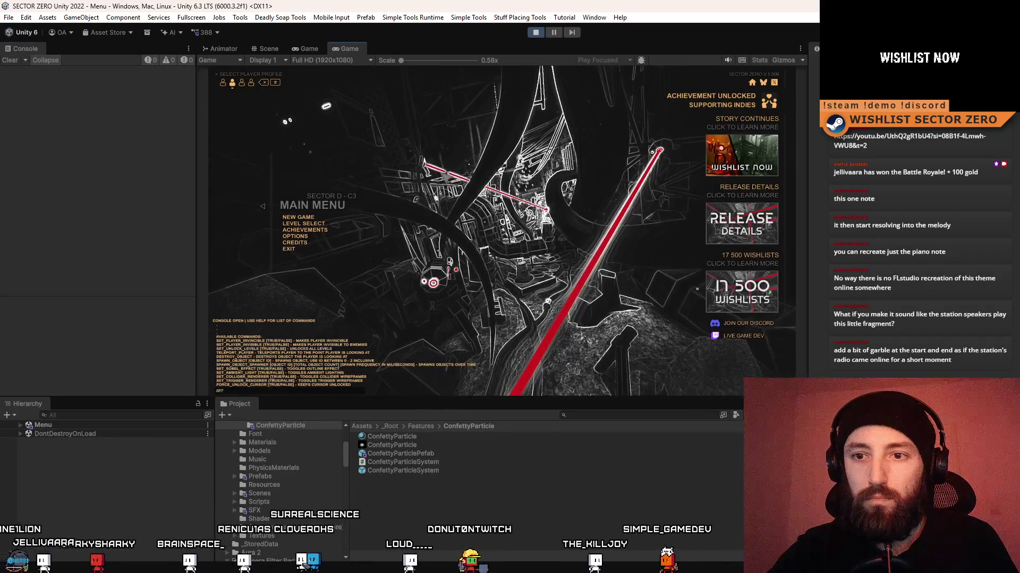
type("_UNLOCK")
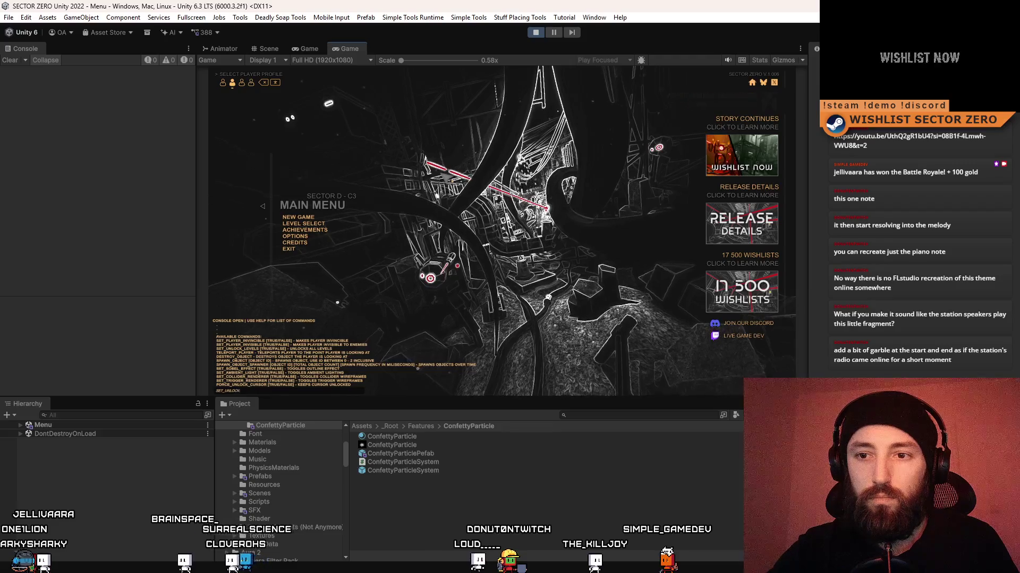
type("_LEVELS TRUE")
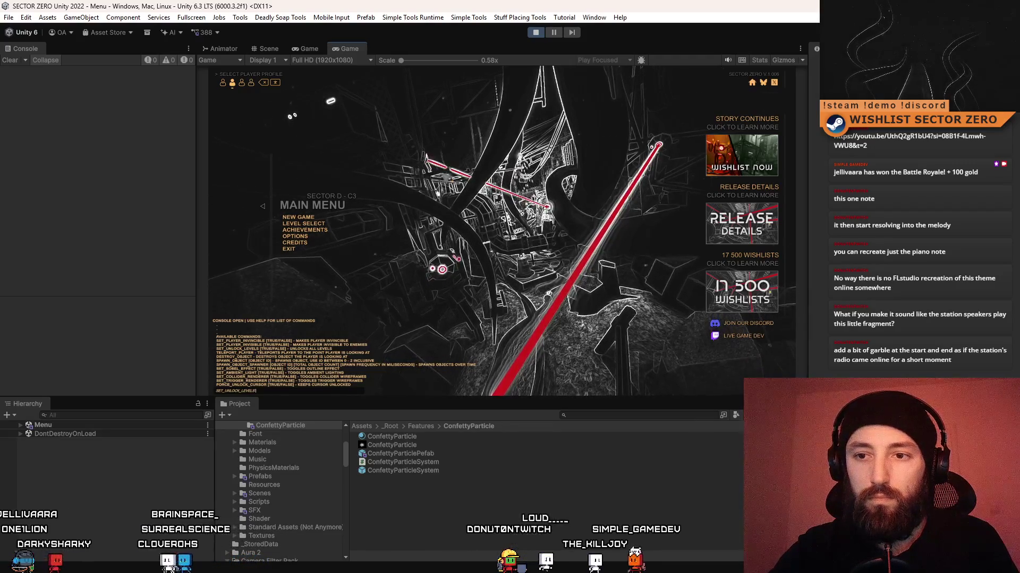
key("Return")
key("grave")
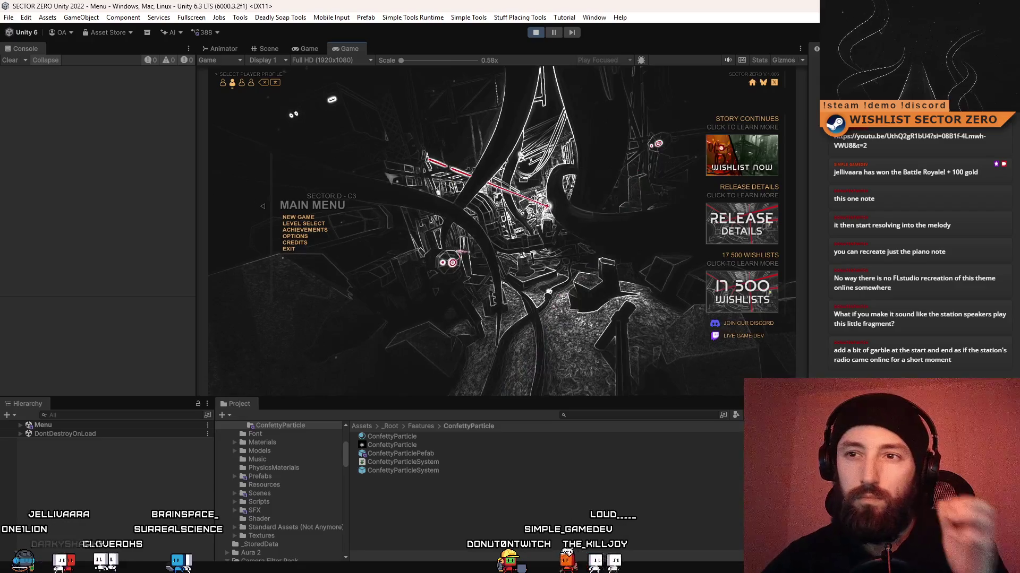
left_click(303, 223)
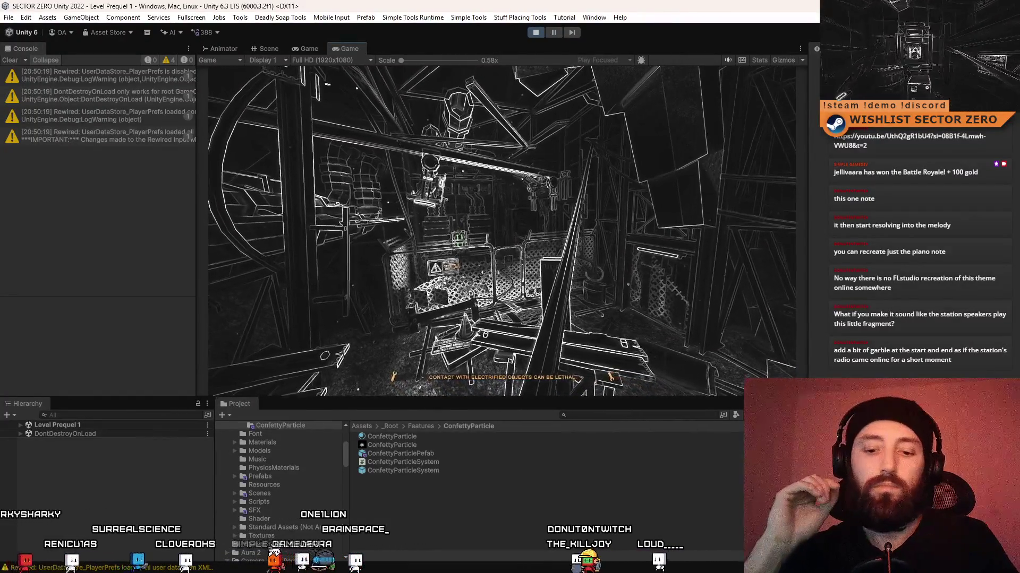
Play Level Prequel 1 fullscreen (F10) until achievements fire, then exit with F11 and pause.
key("F10")
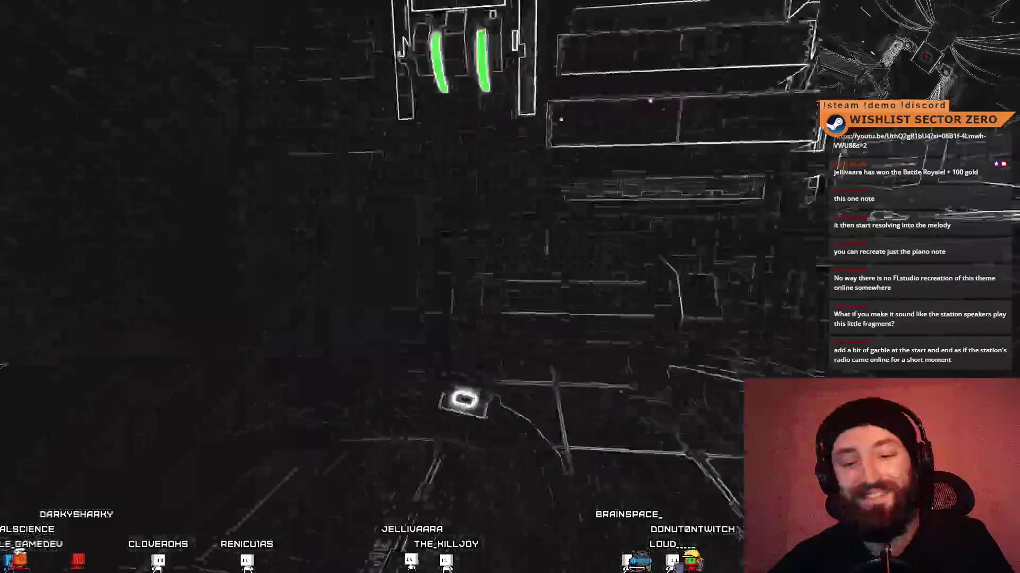
key("F11")
key("Escape")
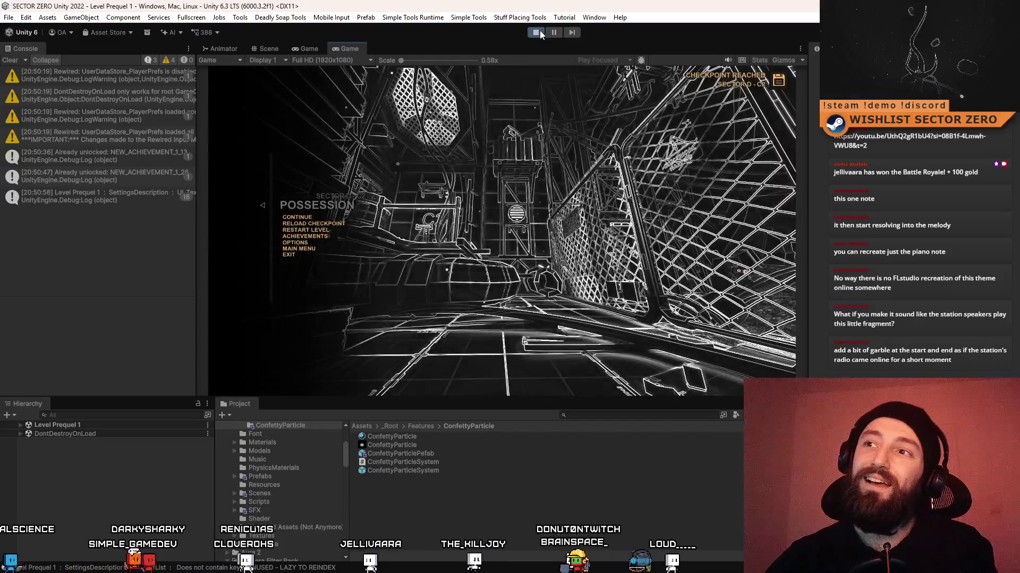
Stop play mode and drag the 536759 sound into Audacity as a new, slightly later track.
left_click(538, 32)
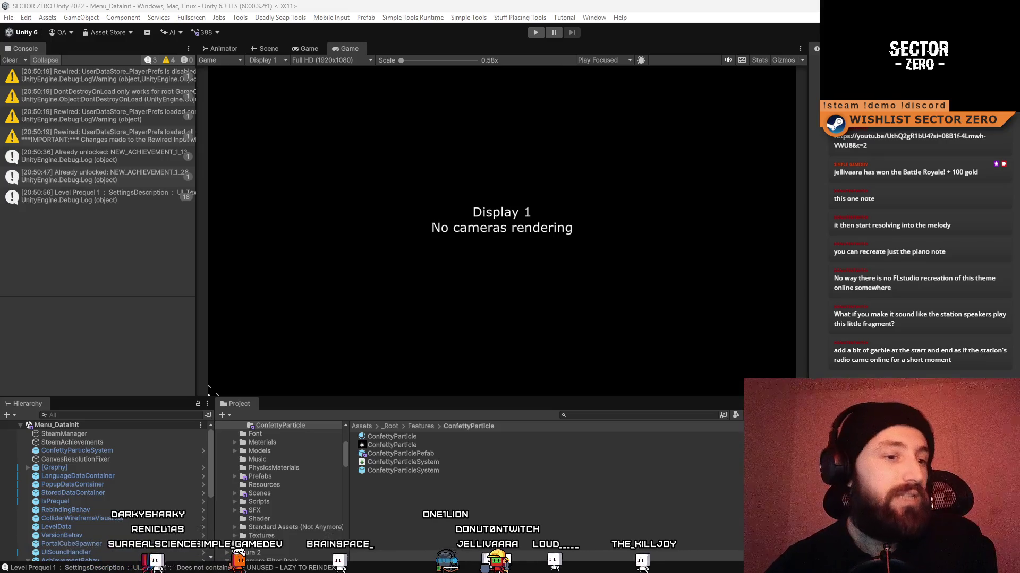
key("alt+Tab")
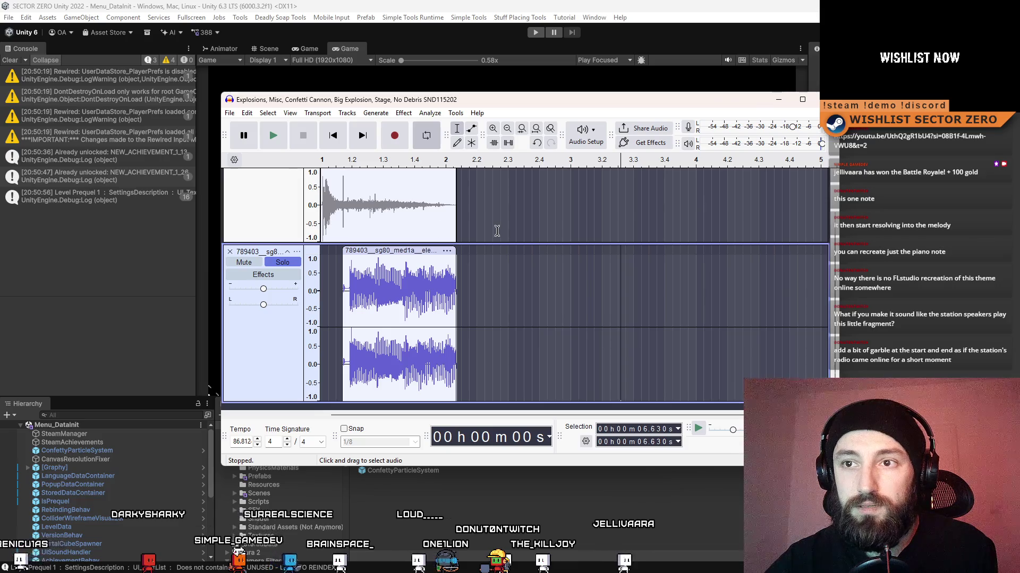
scroll(382, 319, "up", 2)
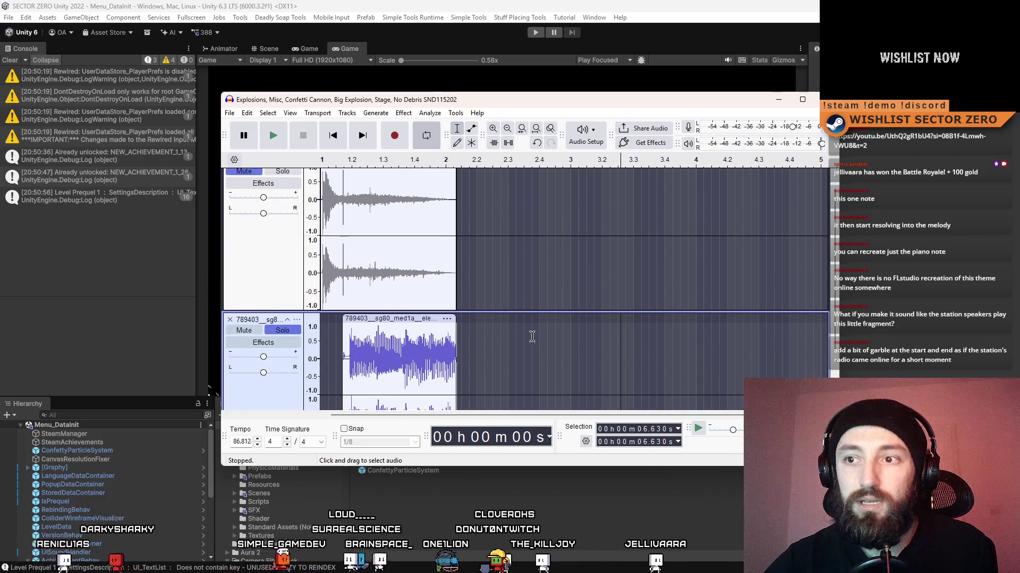
scroll(541, 348, "down", 2)
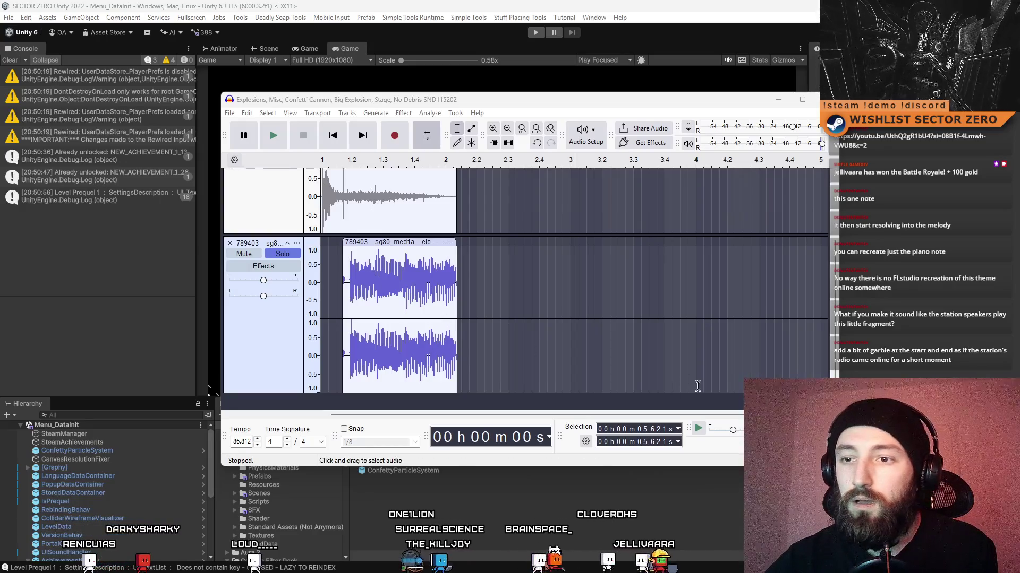
mouse_move(210, 391)
left_mouse_down()
mouse_move(395, 361)
mouse_move(379, 406)
left_mouse_up()
mouse_move(355, 333)
left_mouse_down()
mouse_move(431, 335)
mouse_move(420, 335)
left_mouse_up()
scroll(478, 317, "up", 2)
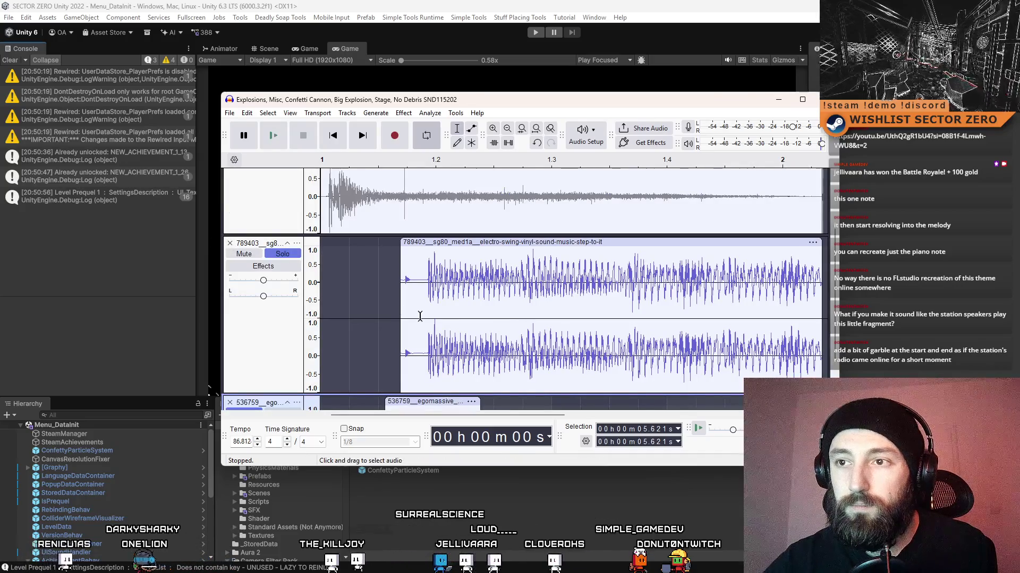
key("ctrl+3")
key("ctrl+3")
key("ctrl+3")
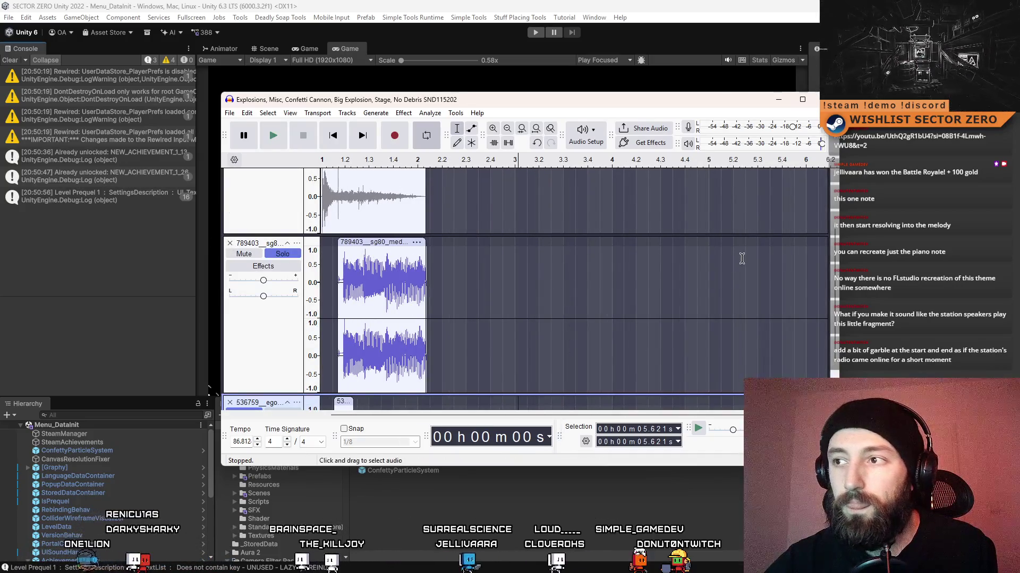
scroll(741, 259, "down", 1)
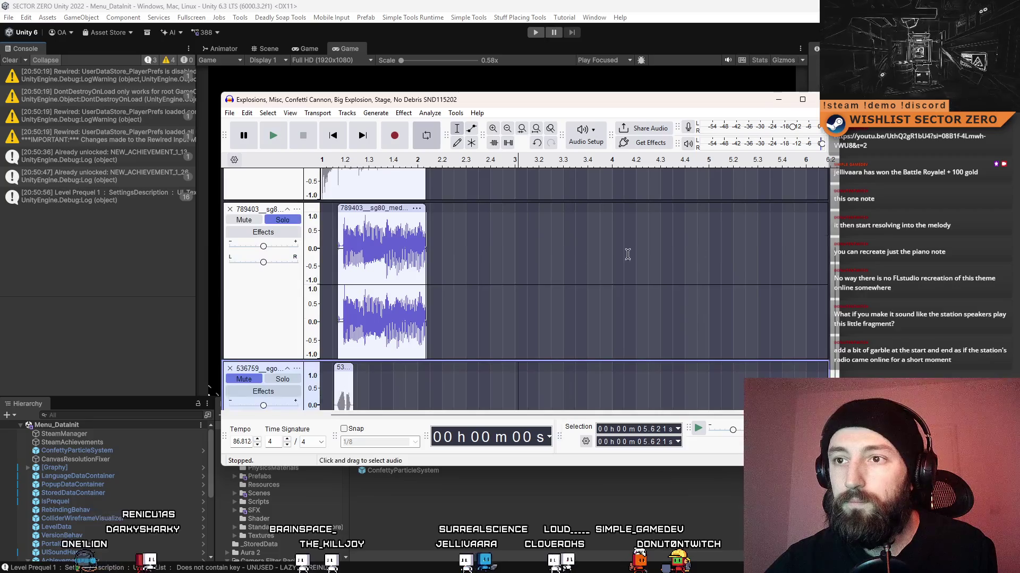
Mute the 536759 track and make Mix 1 the only audible track with Solo.
left_click(259, 382)
scroll(282, 380, "down", 1)
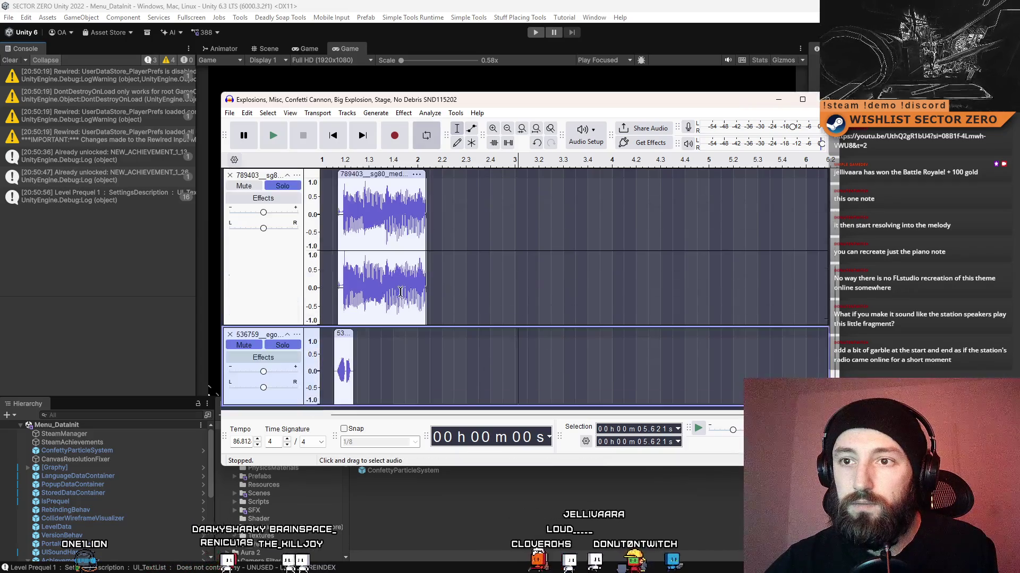
scroll(489, 298, "up", 5)
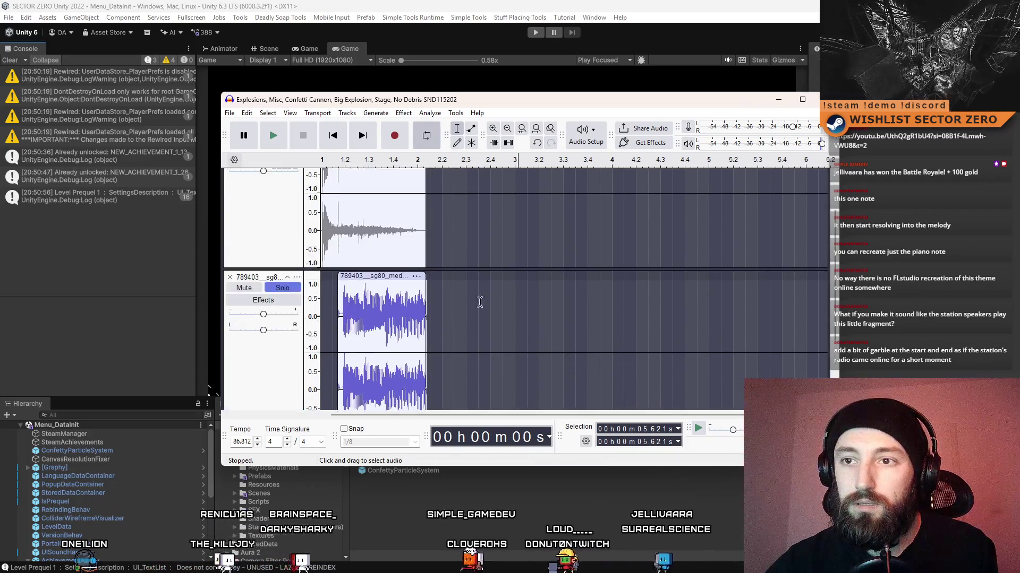
left_click(282, 188)
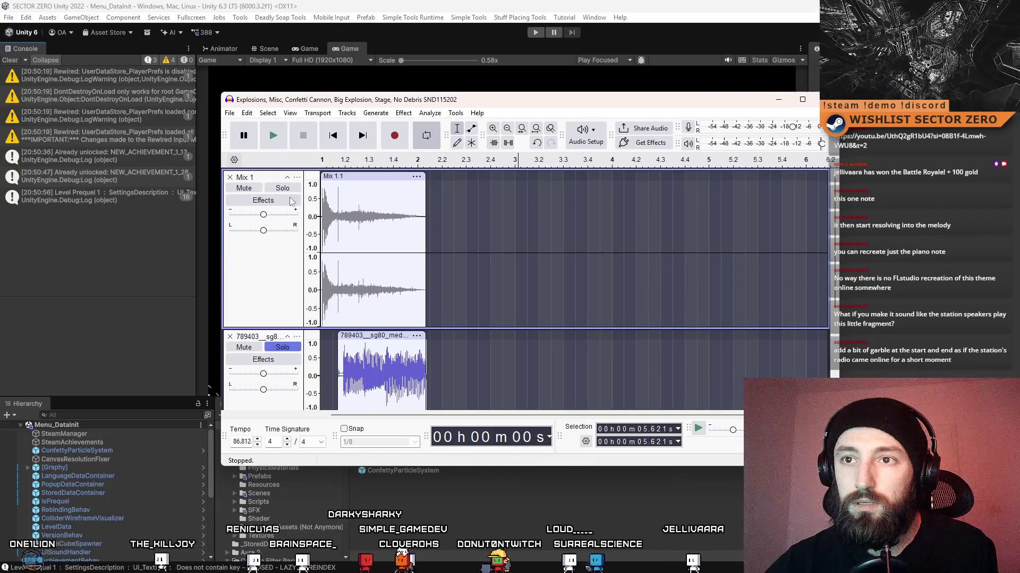
Select the 536759 track to work on its clip.
scroll(405, 349, "down", 5)
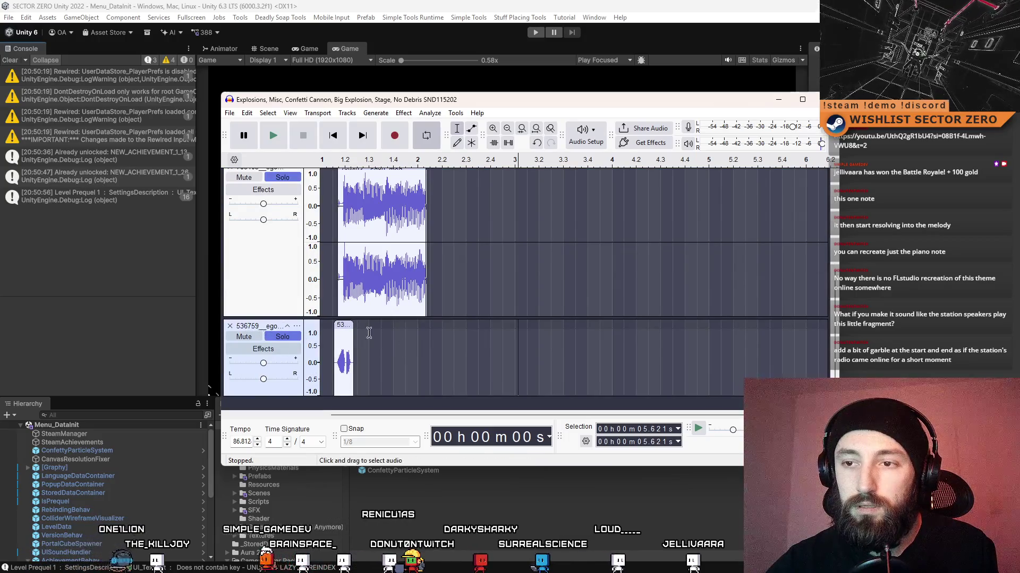
scroll(375, 288, "up", 2)
scroll(376, 288, "down", 1)
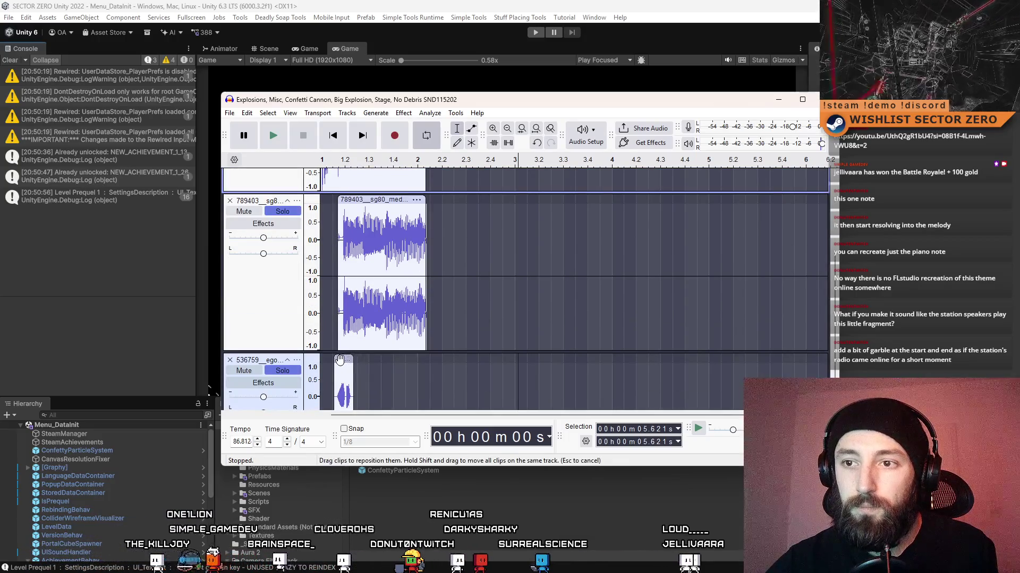
left_click(344, 361)
scroll(328, 268, "up", 3)
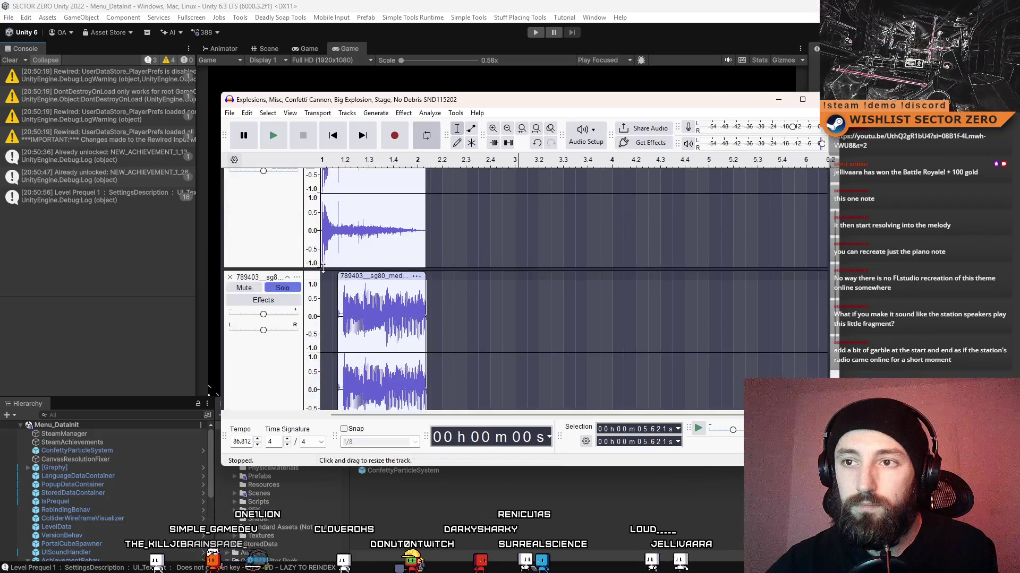
scroll(264, 285, "down", 3)
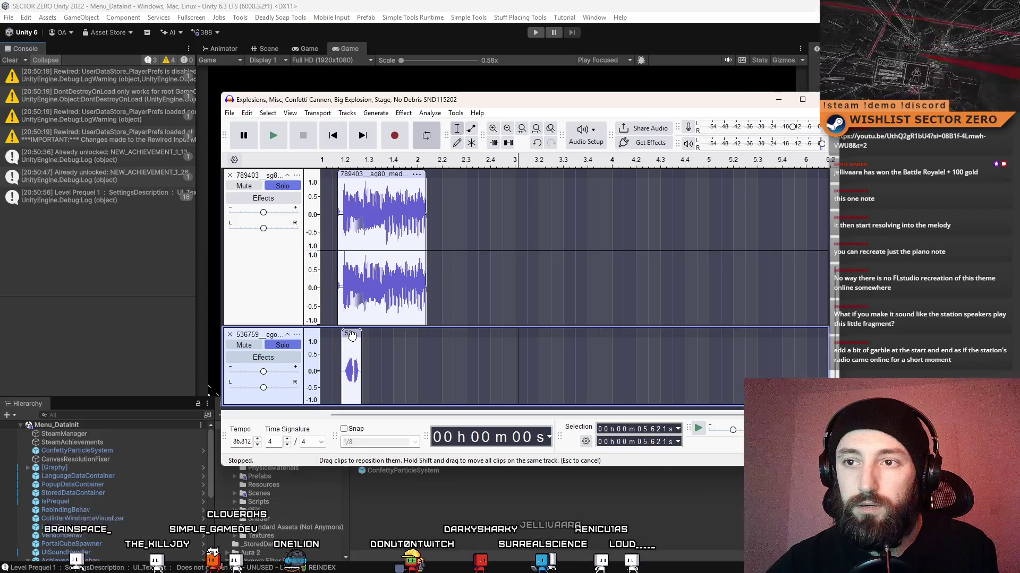
scroll(391, 287, "up", 3)
scroll(232, 246, "down", 3)
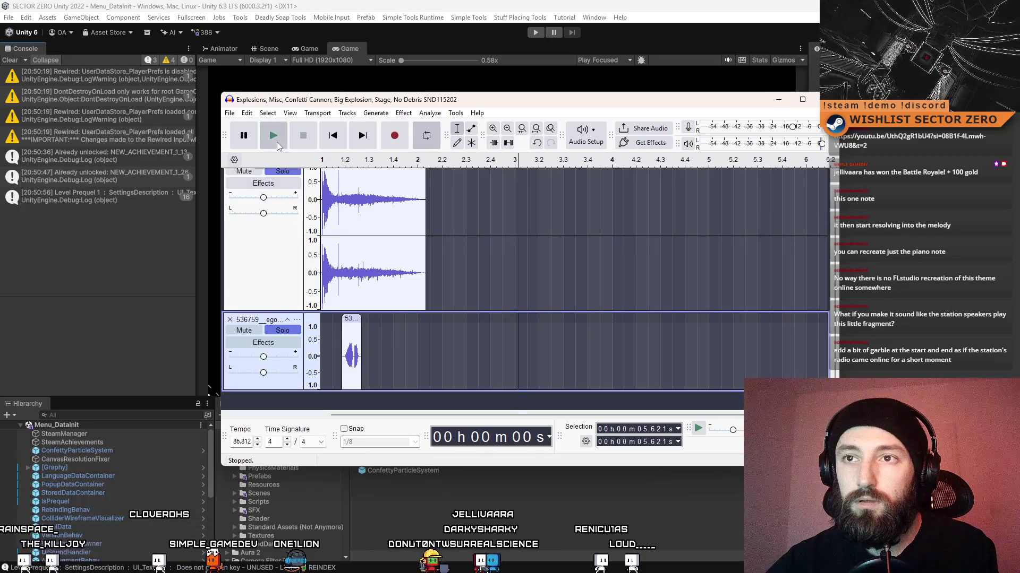
Preview the mix from a start point in Mix 1, then stop and select the short 536759 clip.
left_click(328, 188)
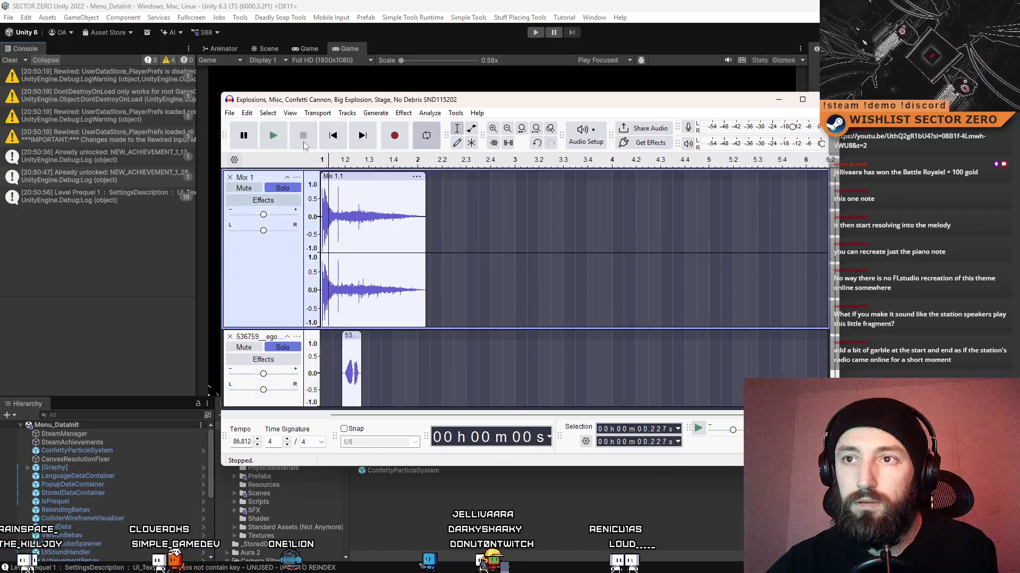
left_click(273, 135)
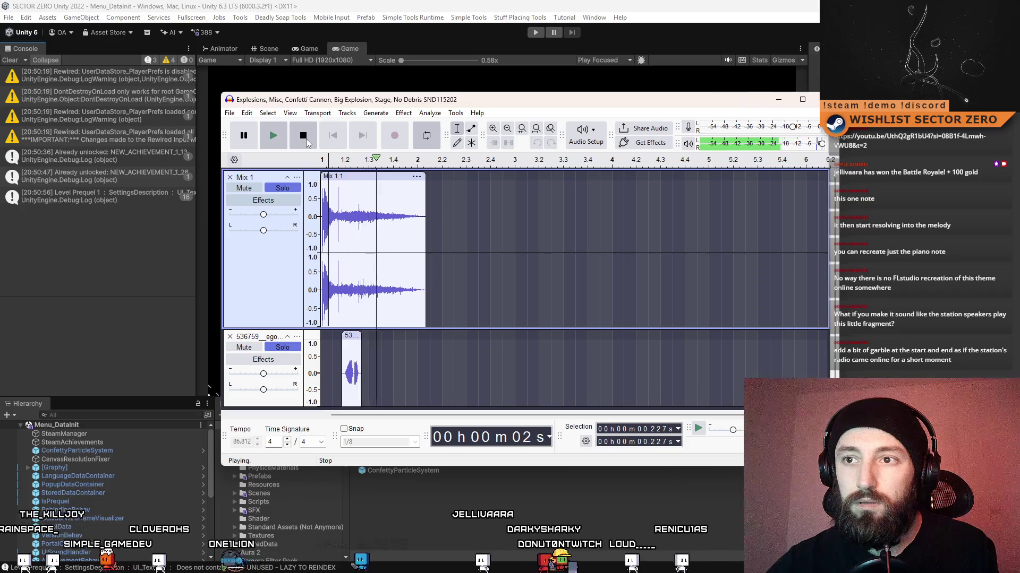
left_click(273, 135)
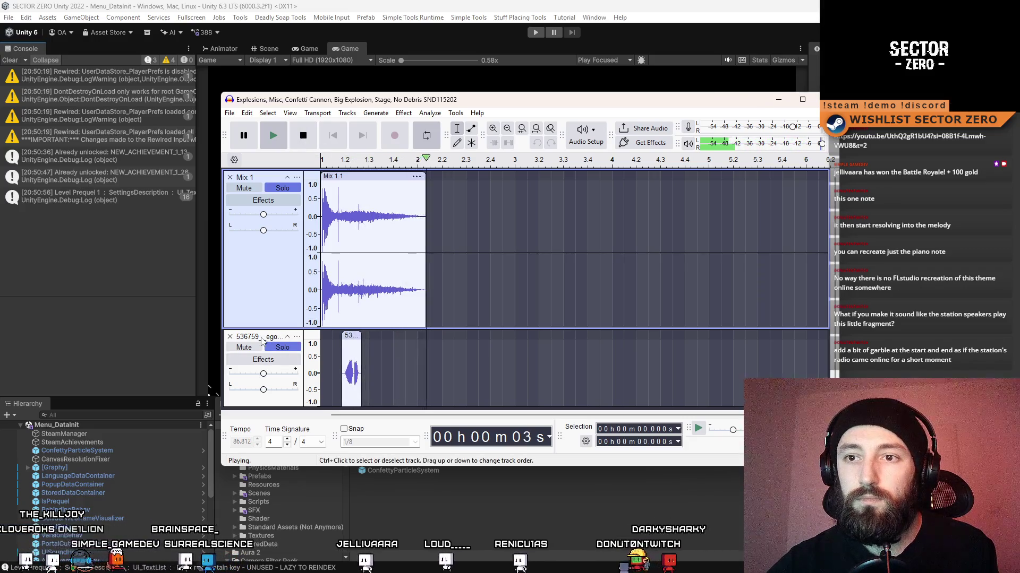
left_click(351, 336)
left_click(456, 113)
Amplify the short 536759 clip and play the mix to hear it louder.
mouse_move(404, 113)
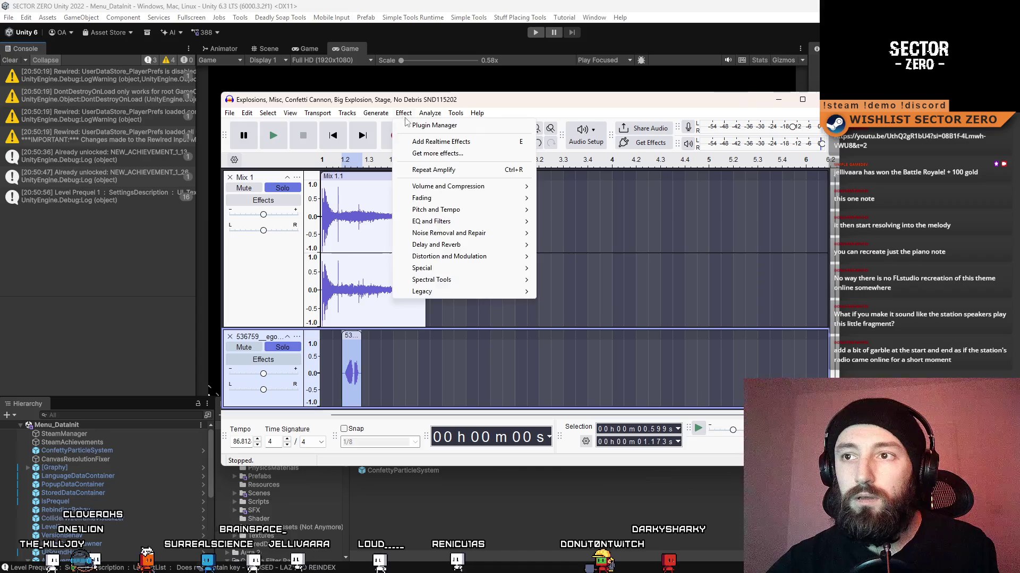
mouse_move(471, 246)
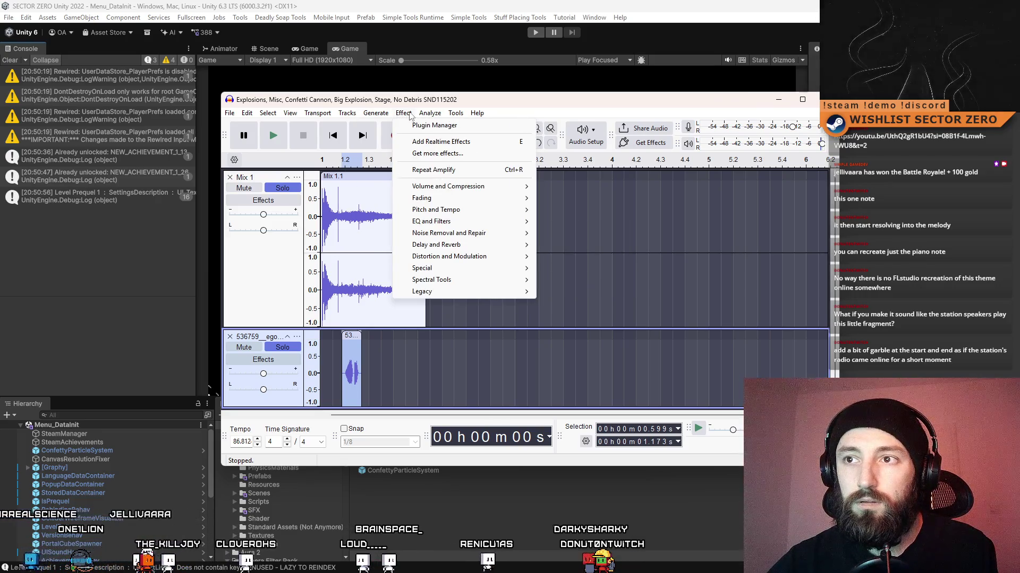
mouse_move(464, 190)
left_click(547, 185)
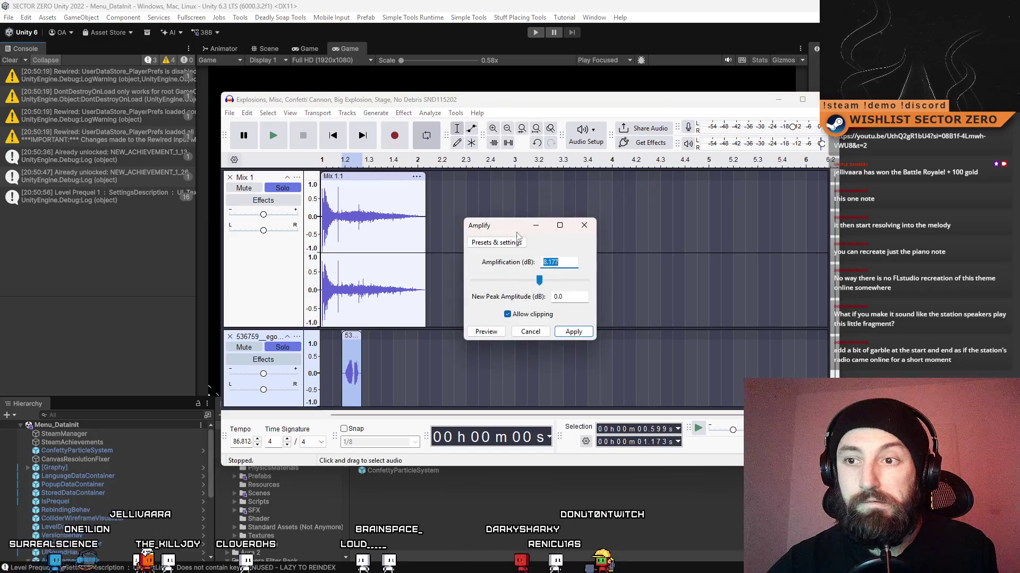
left_click(571, 333)
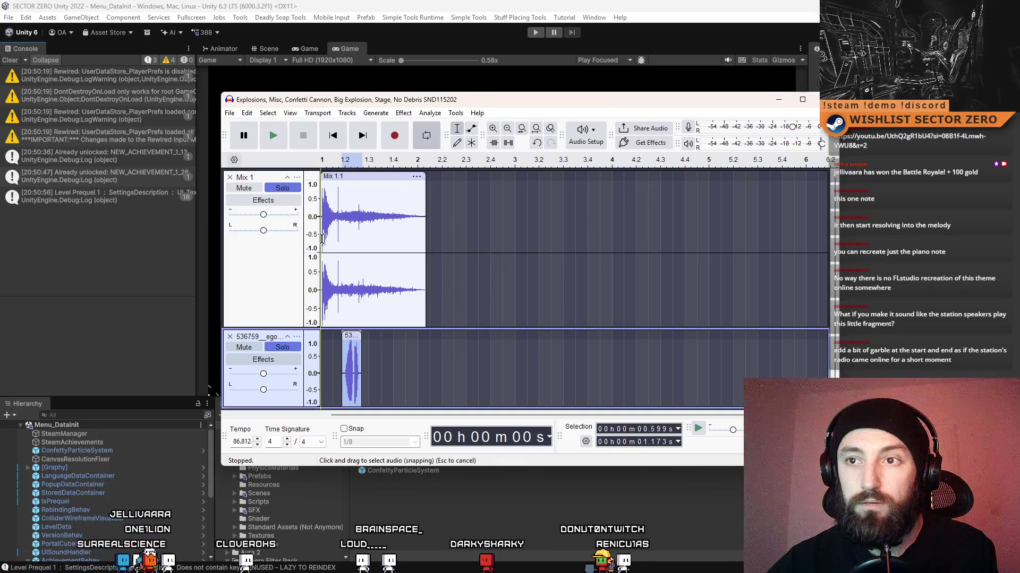
left_click(322, 239)
left_click(279, 143)
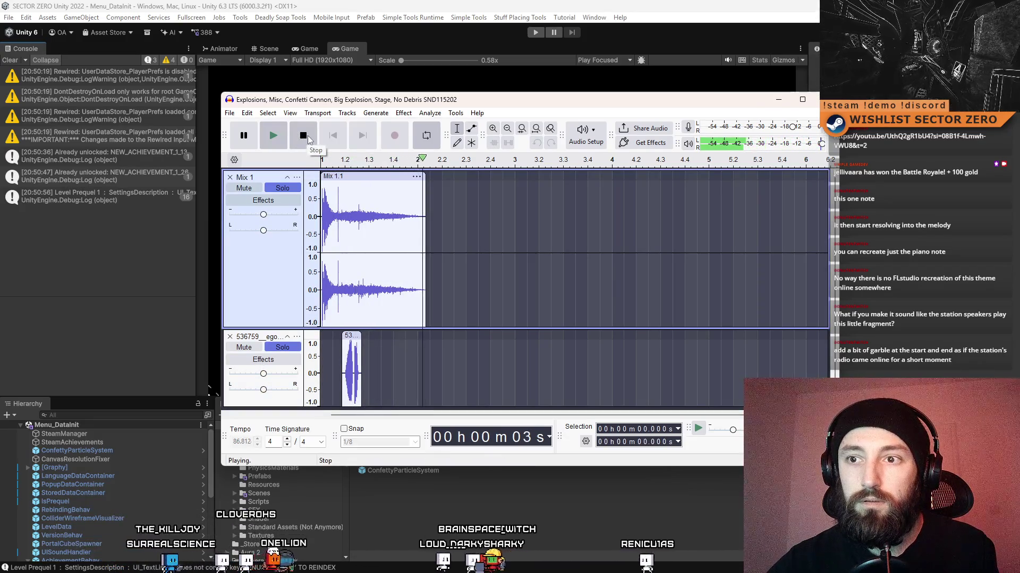
left_click(304, 137)
left_click(351, 336)
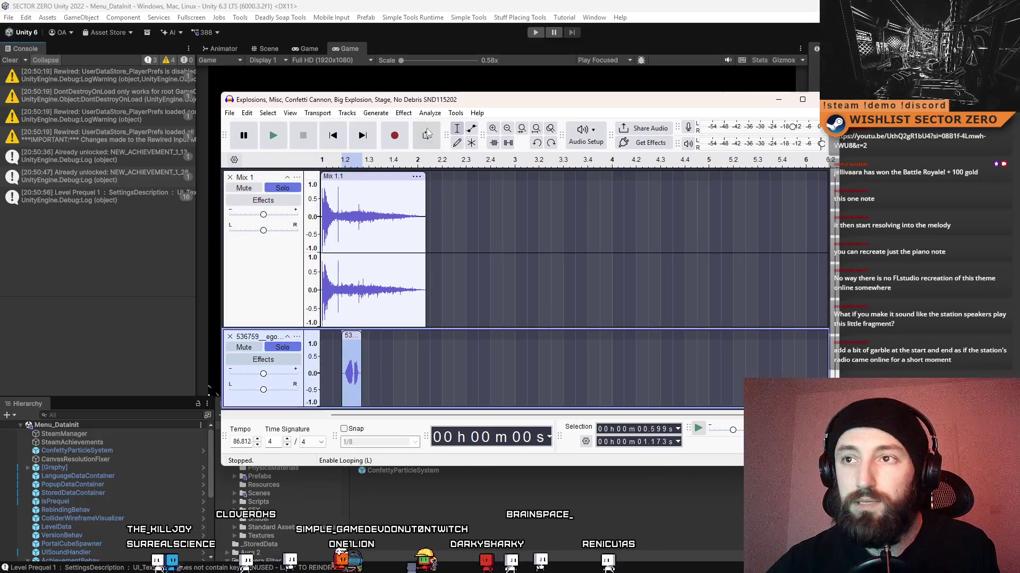
Amplify the clip by a further 5.9 dB and play the mix to check the volume.
left_click(404, 114)
mouse_move(521, 187)
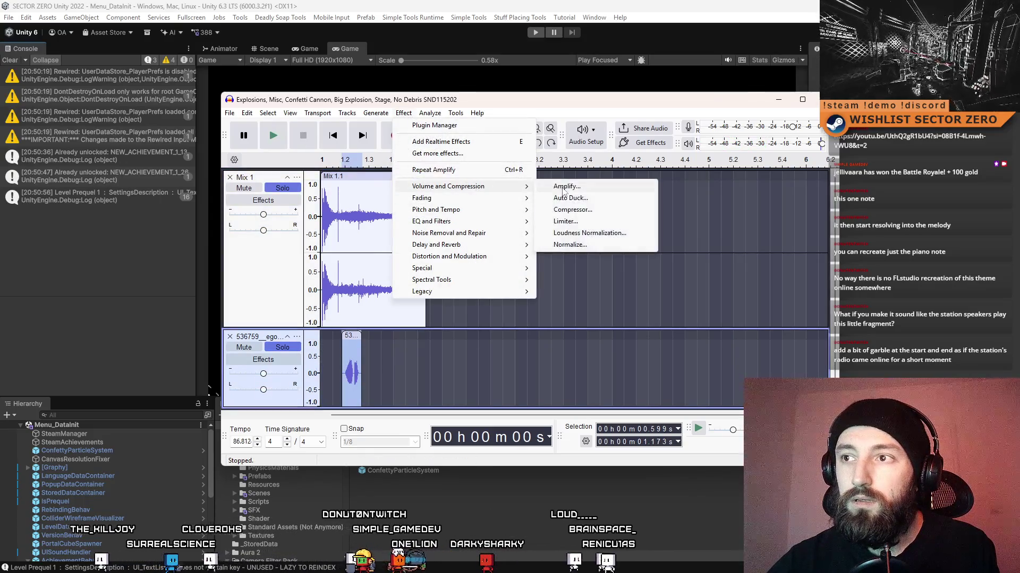
left_click(564, 188)
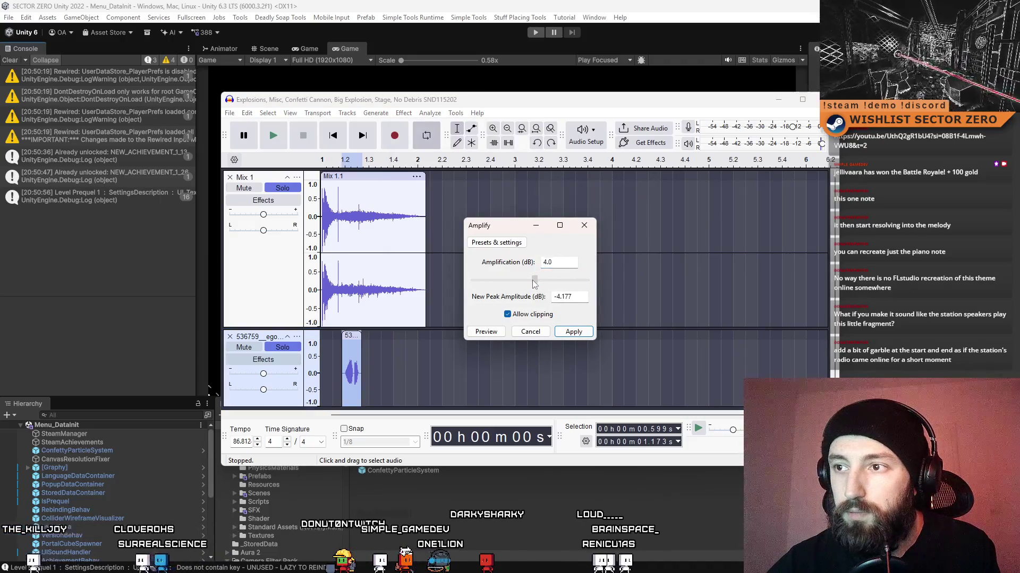
left_click_drag(534, 283, 537, 283)
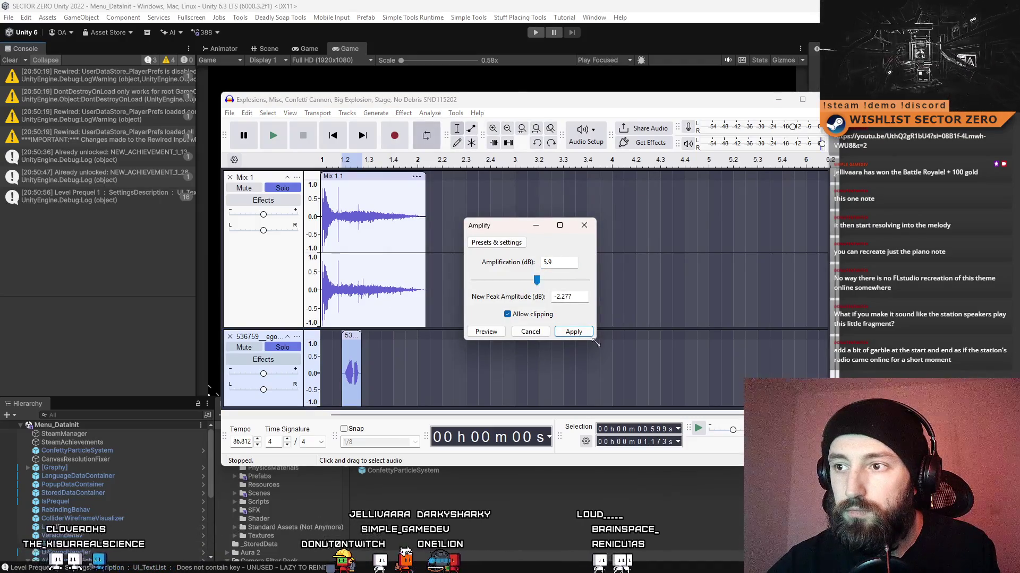
left_click(583, 333)
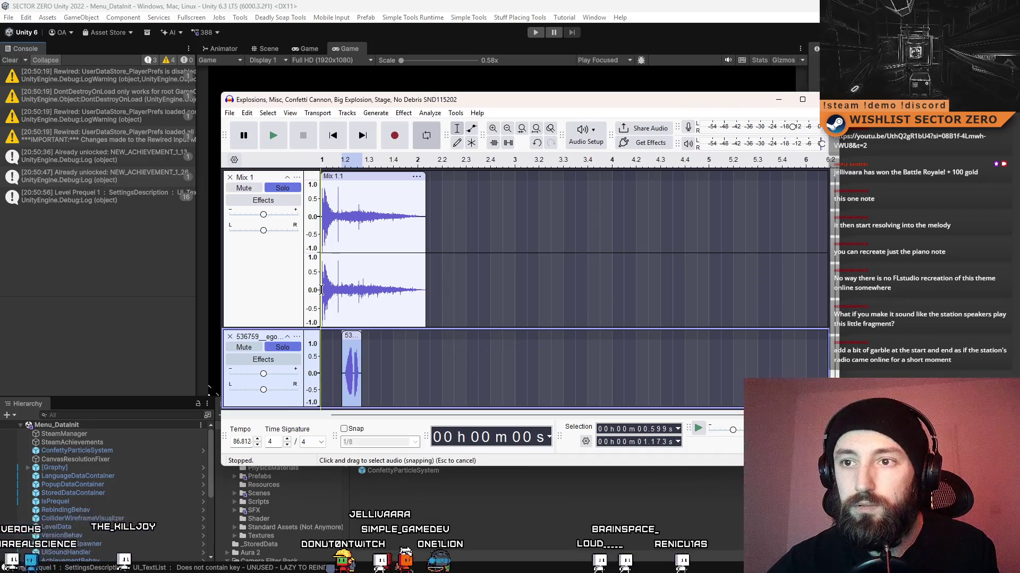
left_click(331, 313)
left_click(273, 136)
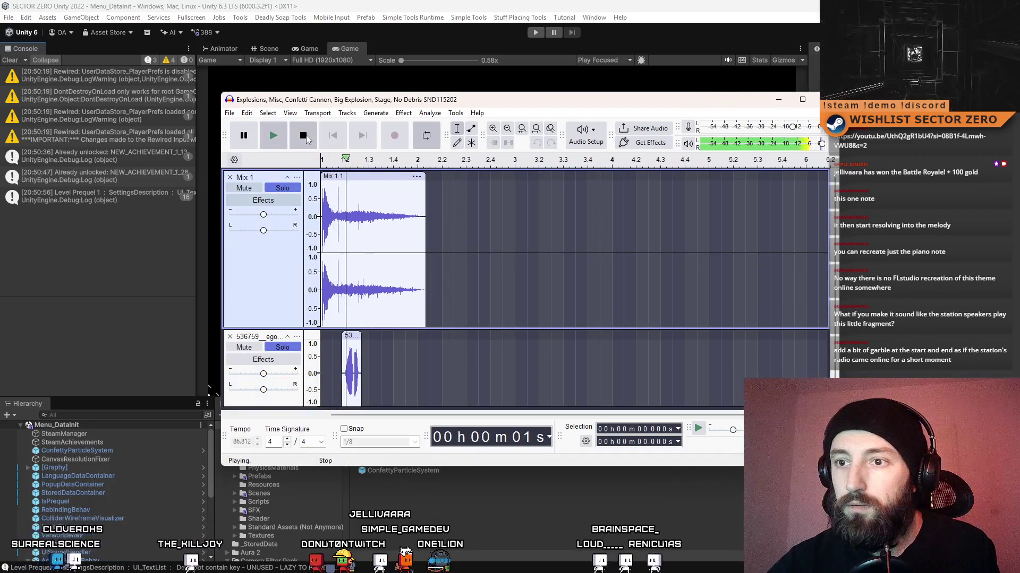
left_click(307, 138)
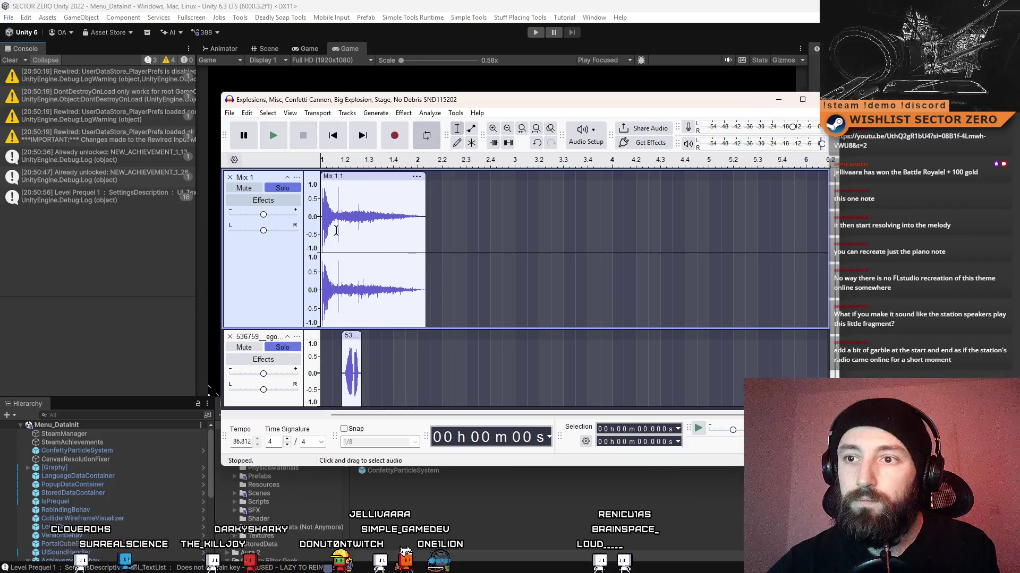
Shift the short 536759 clip slightly later in two nudges, playing the mix after each.
left_click_drag(349, 338, 352, 338)
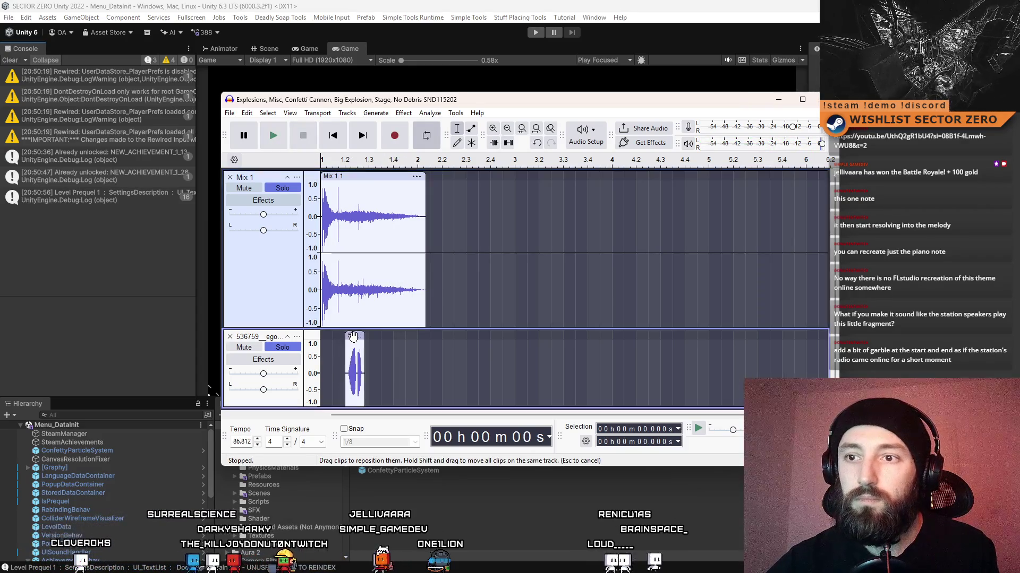
left_click(351, 336)
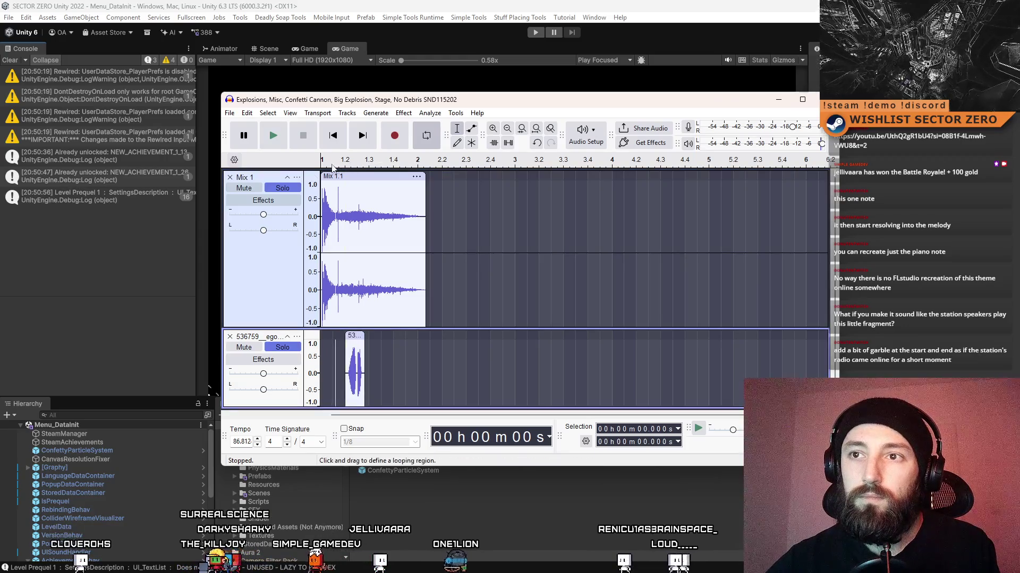
left_click(273, 139)
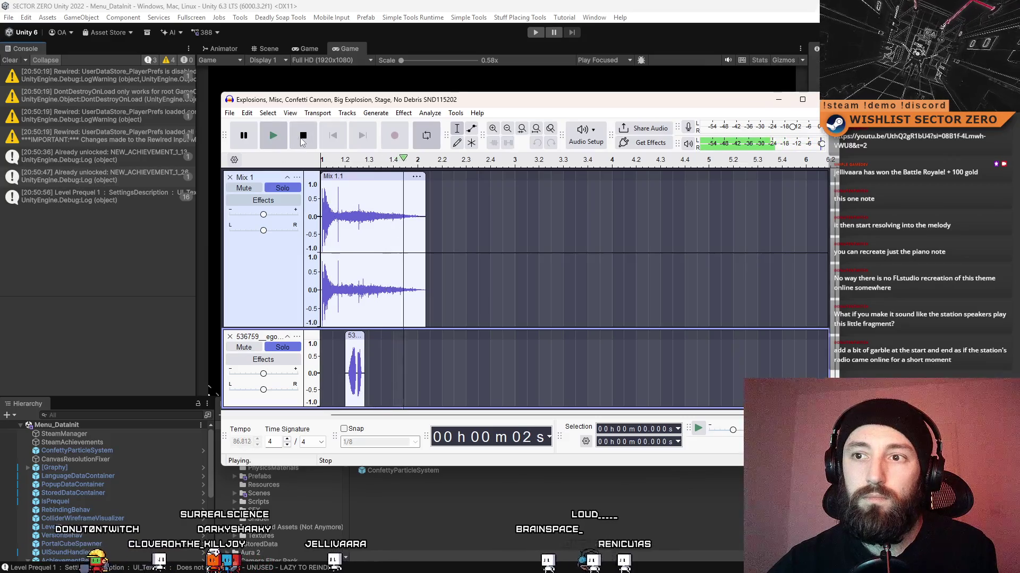
left_click_drag(355, 336, 365, 335)
left_click(280, 144)
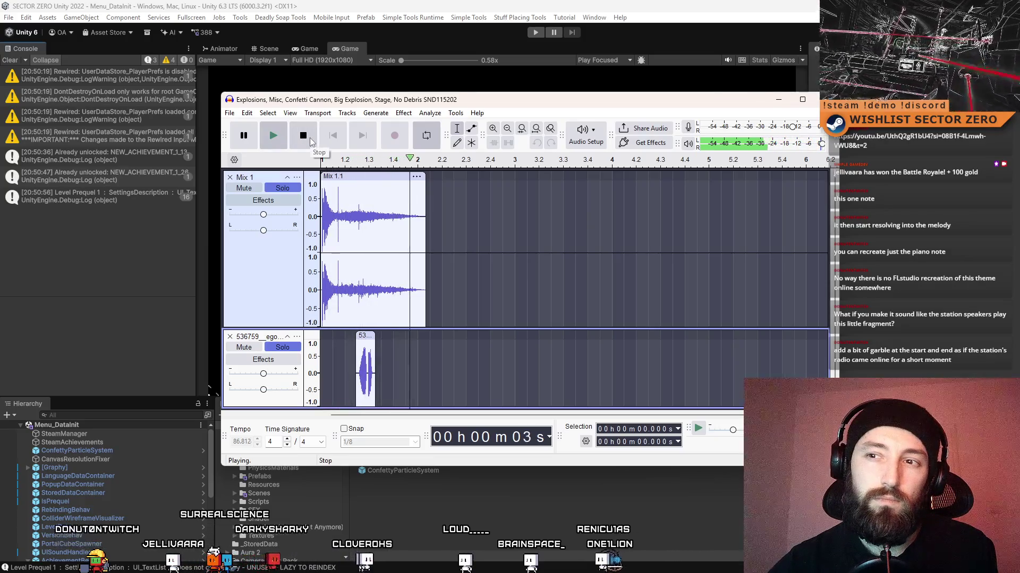
Cancel a first export attempt and select both the explosion track and the 536759 track.
left_click(229, 113)
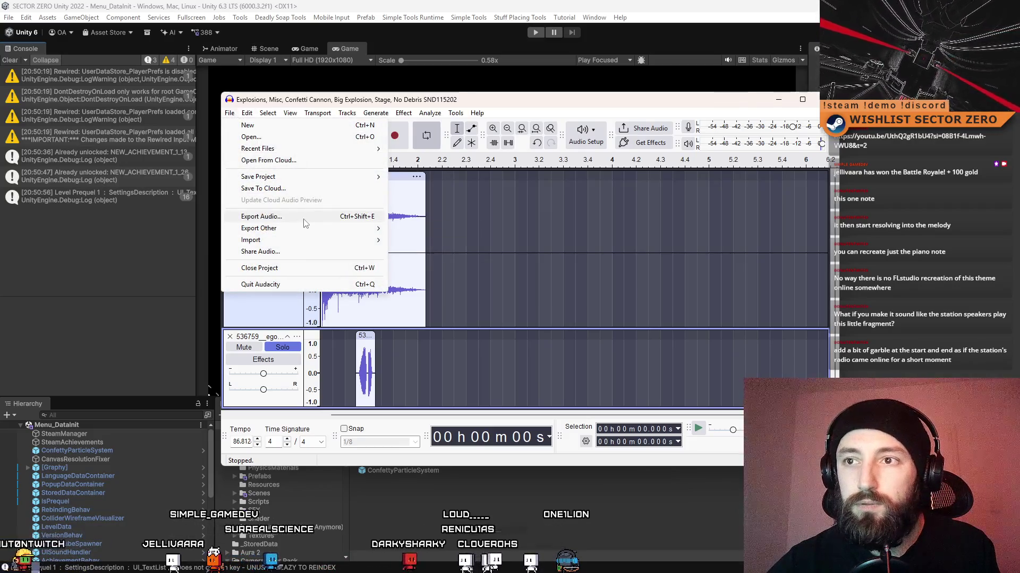
left_click(304, 218)
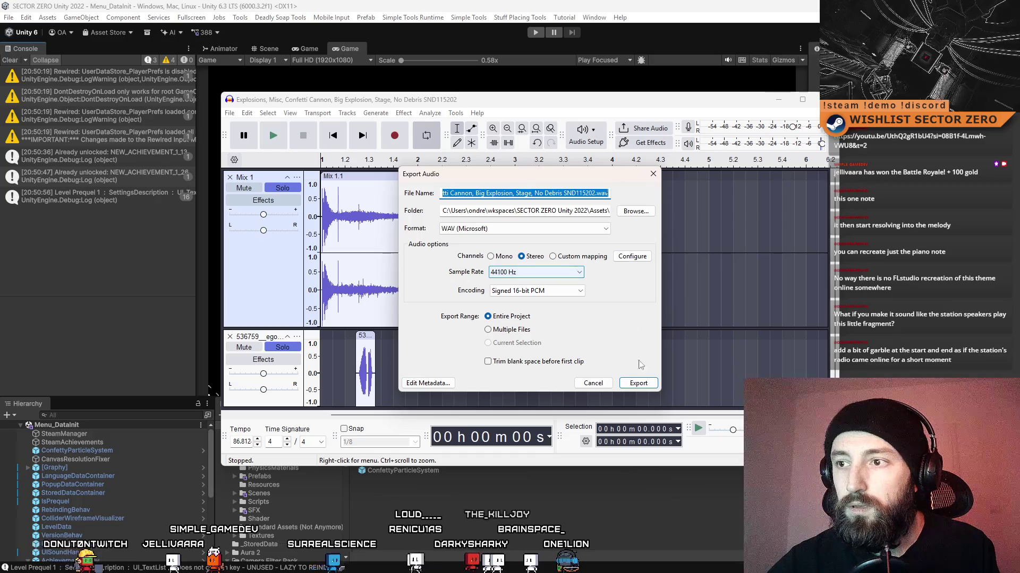
left_click(653, 174)
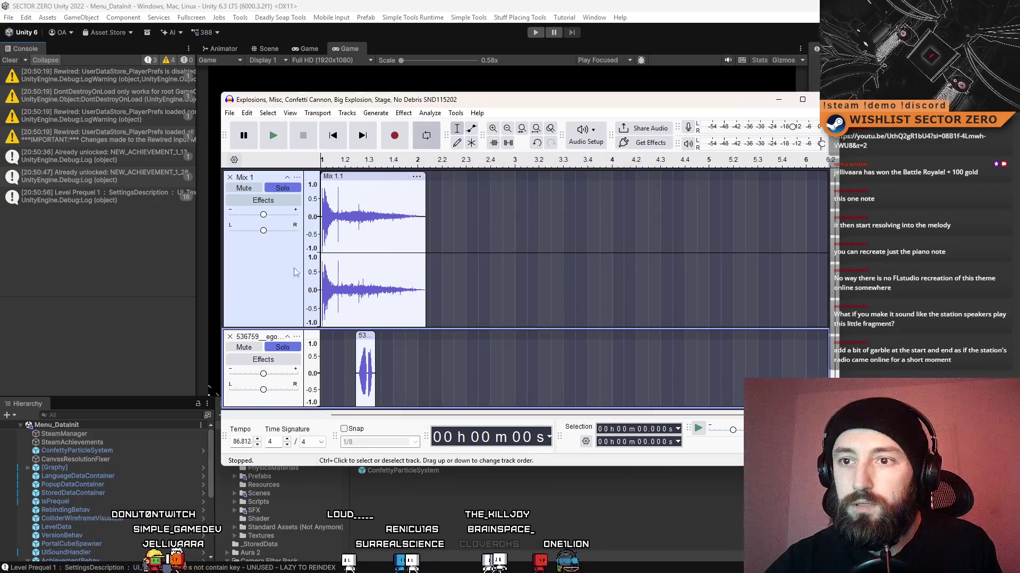
left_click(266, 313)
scroll(270, 377, "down", 1)
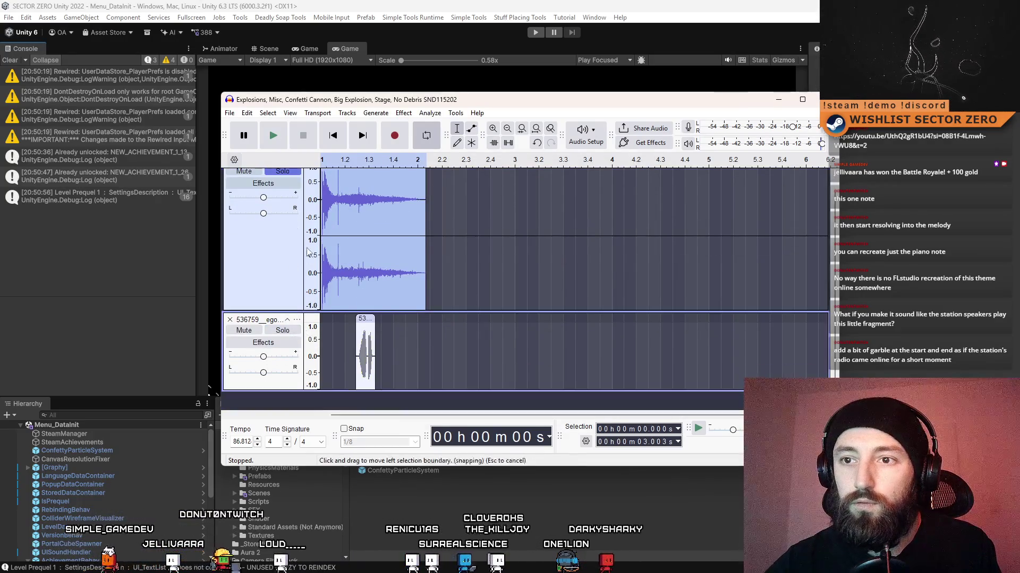
scroll(520, 201, "up", 1)
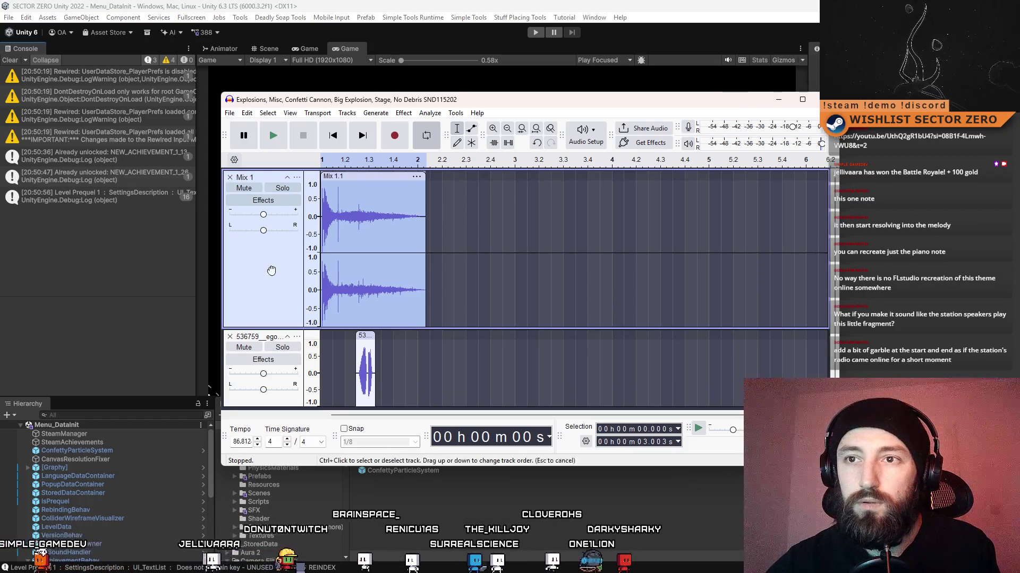
left_click(301, 356, "shift")
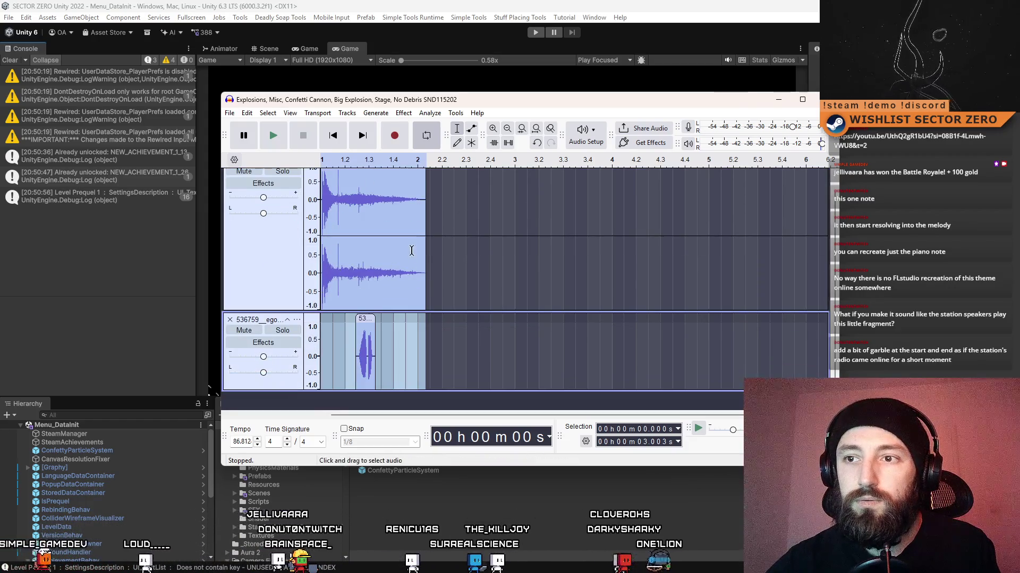
left_click(298, 350)
scroll(286, 318, "up", 1)
left_click(284, 305)
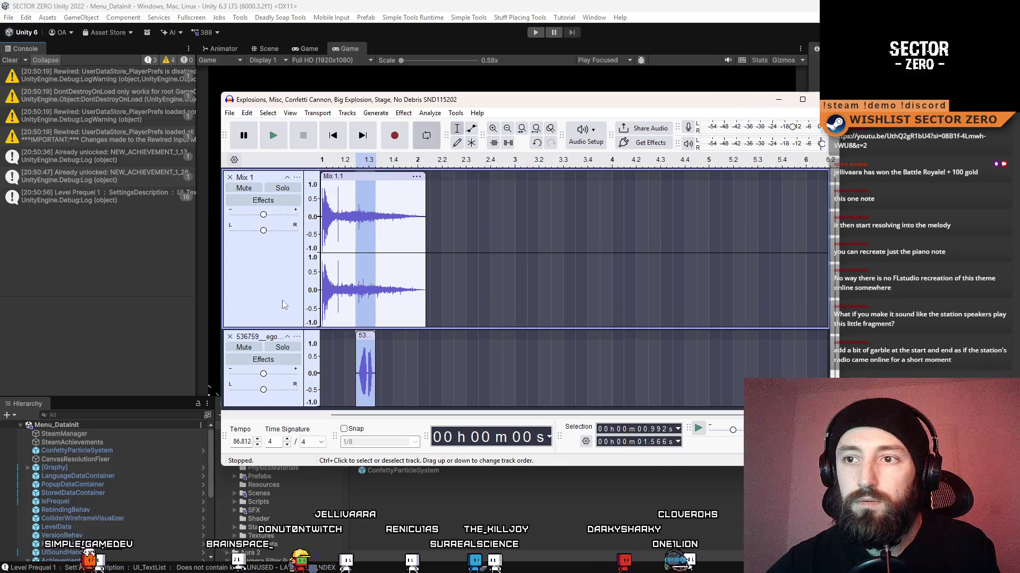
left_click(281, 400, "shift")
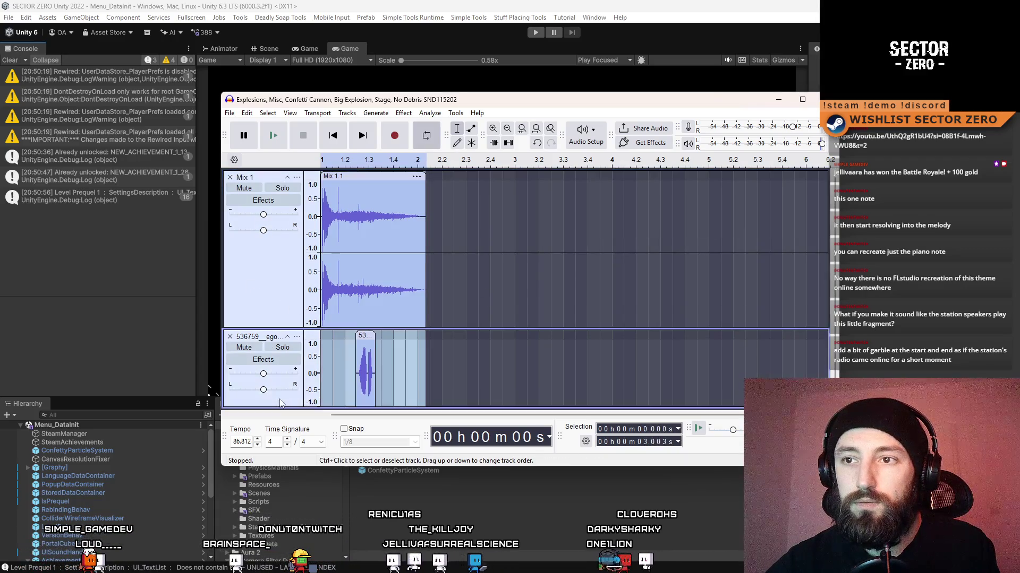
Export the mix as AchievementFrogger.wav into the CC0_EditedBySimple folder.
left_click(257, 115)
mouse_move(229, 113)
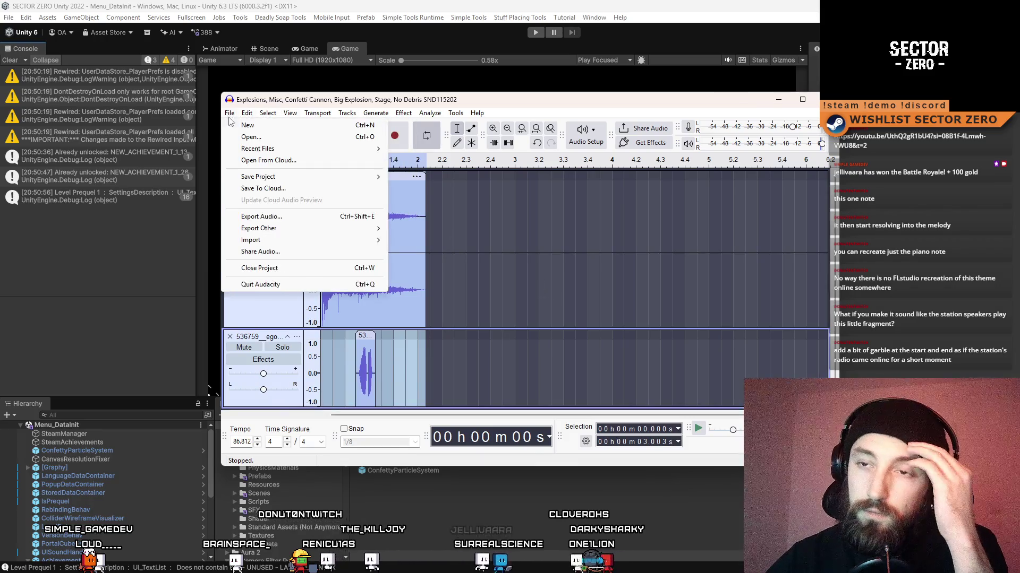
left_click(312, 219)
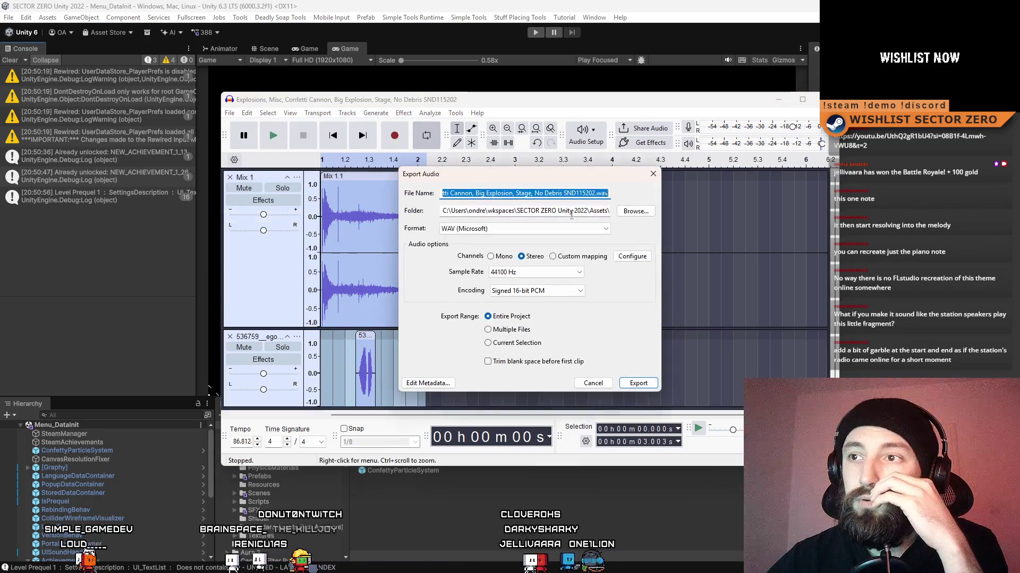
left_click(640, 220)
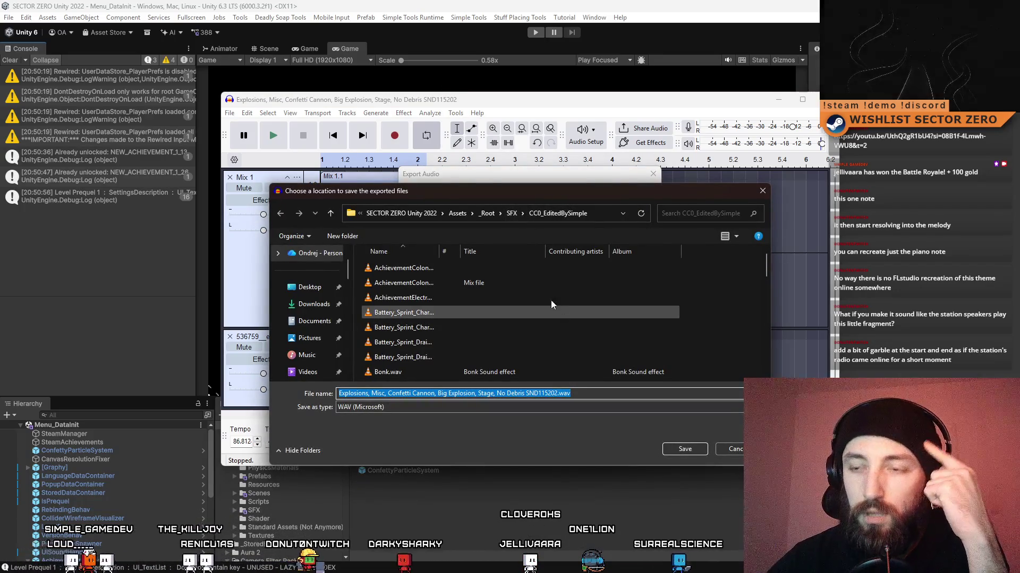
scroll(613, 318, "down", 10)
scroll(614, 318, "down", 2)
type("A")
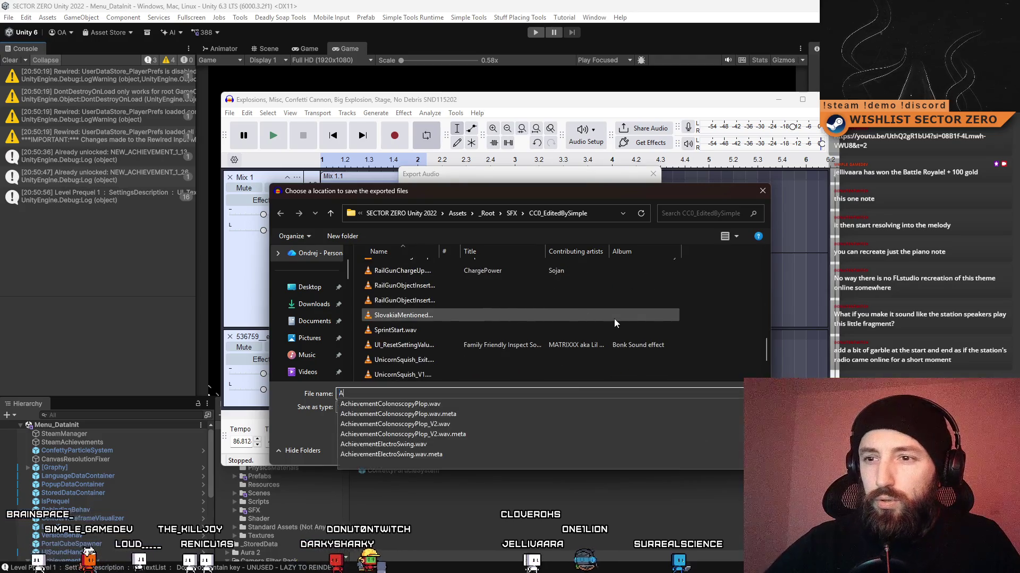
type("chievementFrogger")
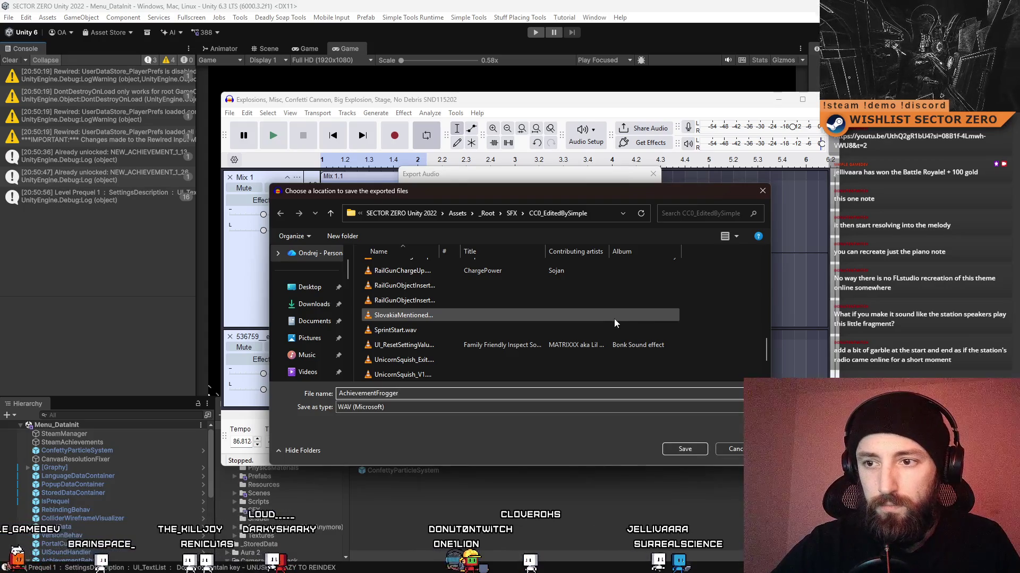
key("Return")
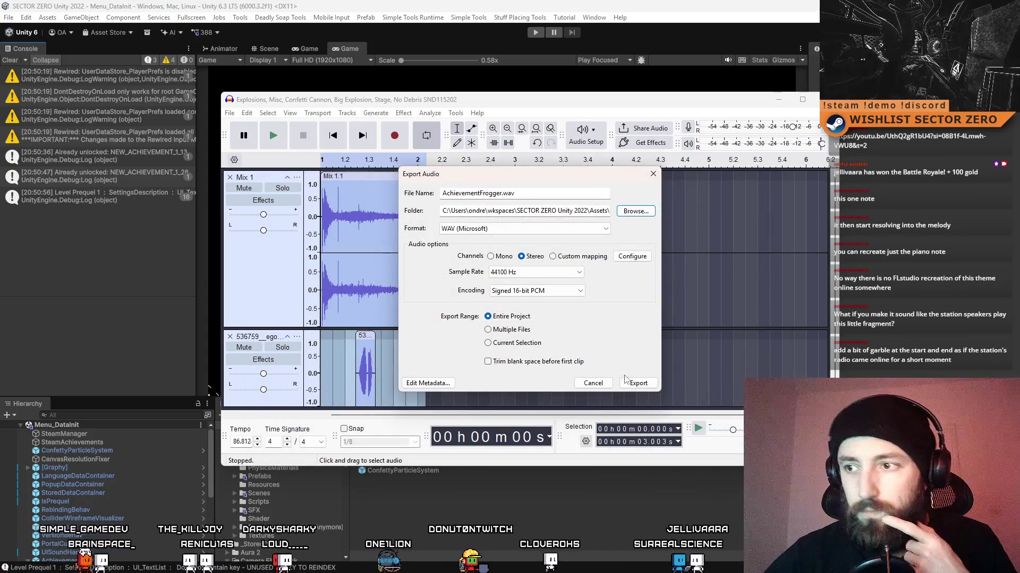
key("Return")
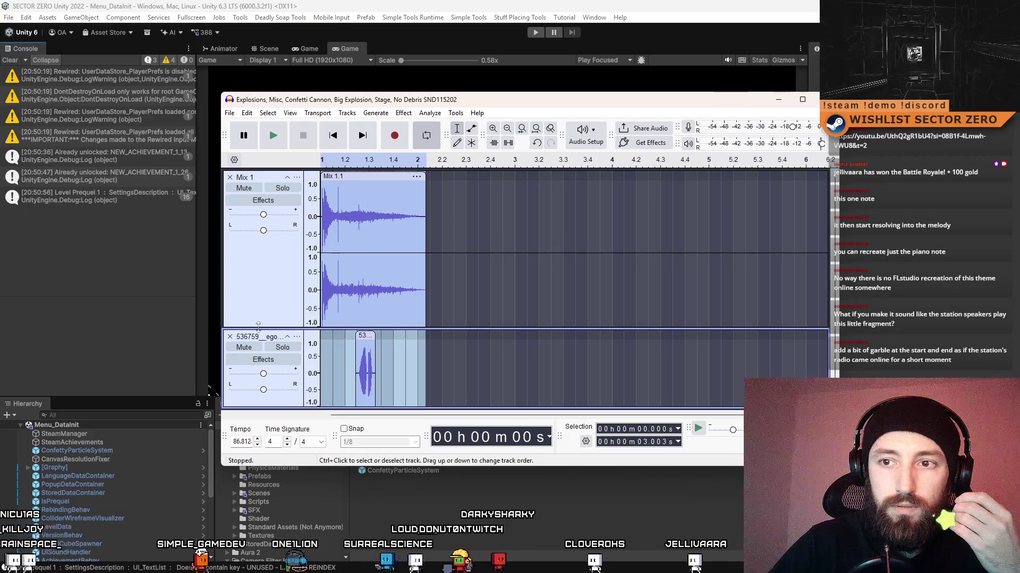
Duplicate AchievementLikeARecordUnlockSFX and rename the copy AchievementClassicFroggerUnlockSFX.
left_click(382, 502)
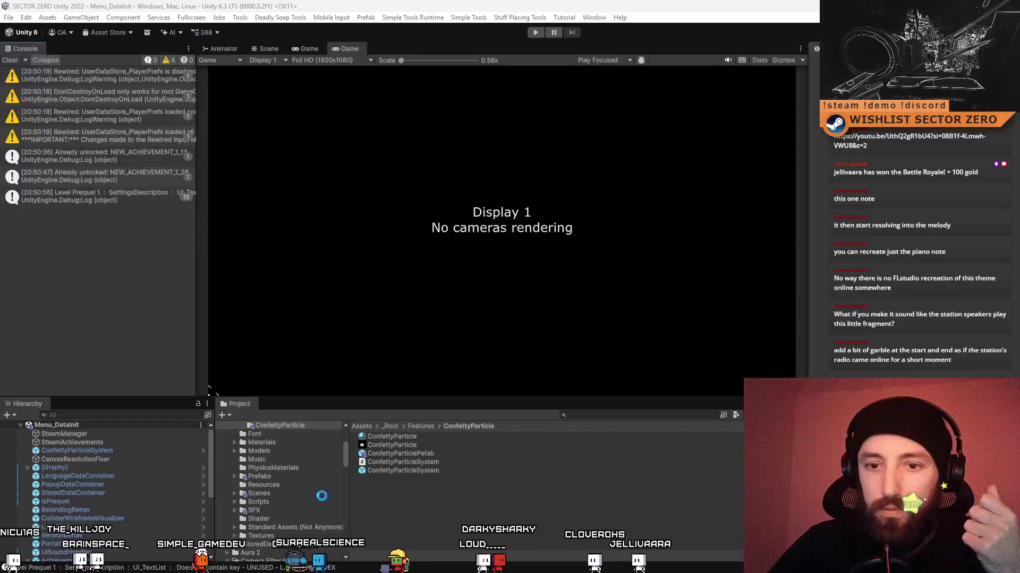
scroll(119, 485, "down", 5)
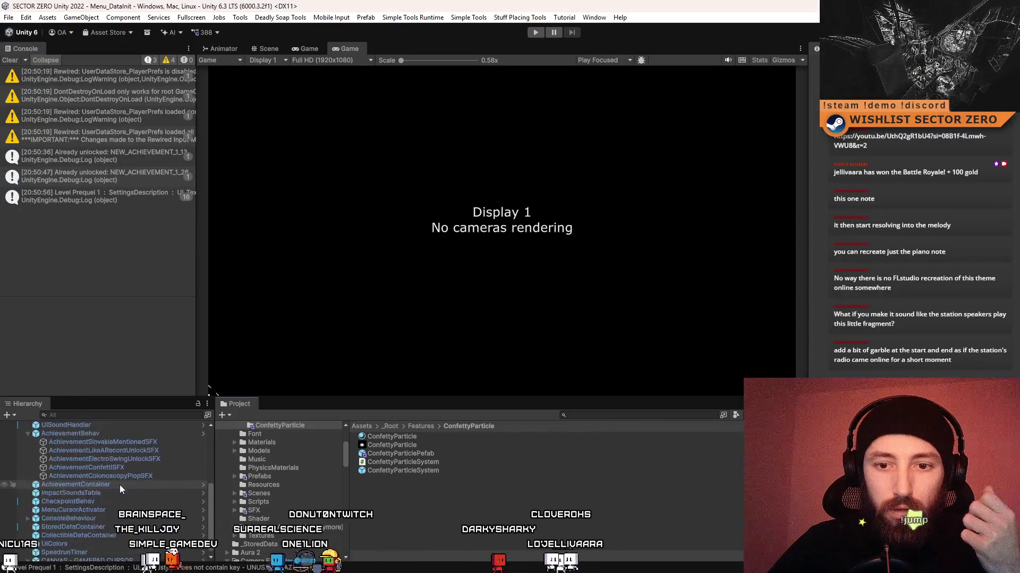
left_click(152, 450)
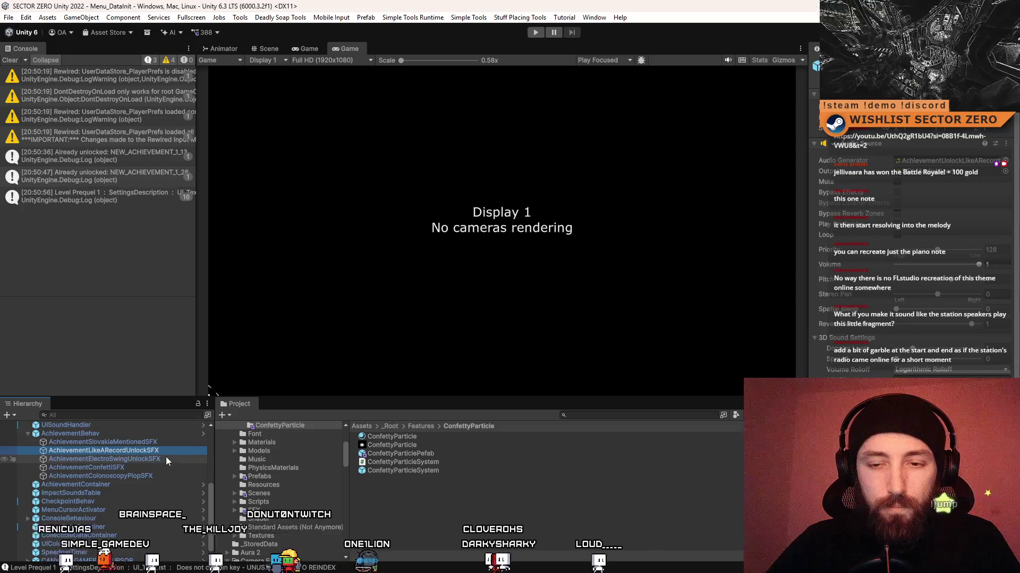
key("ctrl+d")
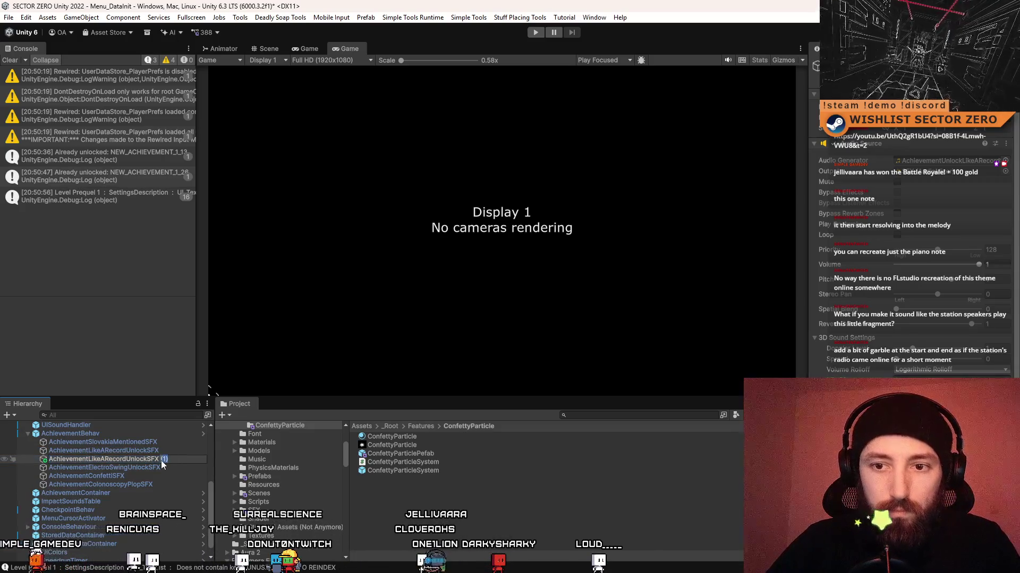
key("BackSpace")
key("BackSpace")
left_click_drag(127, 460, 90, 463)
type("ClassicFrogger")
key("Return")
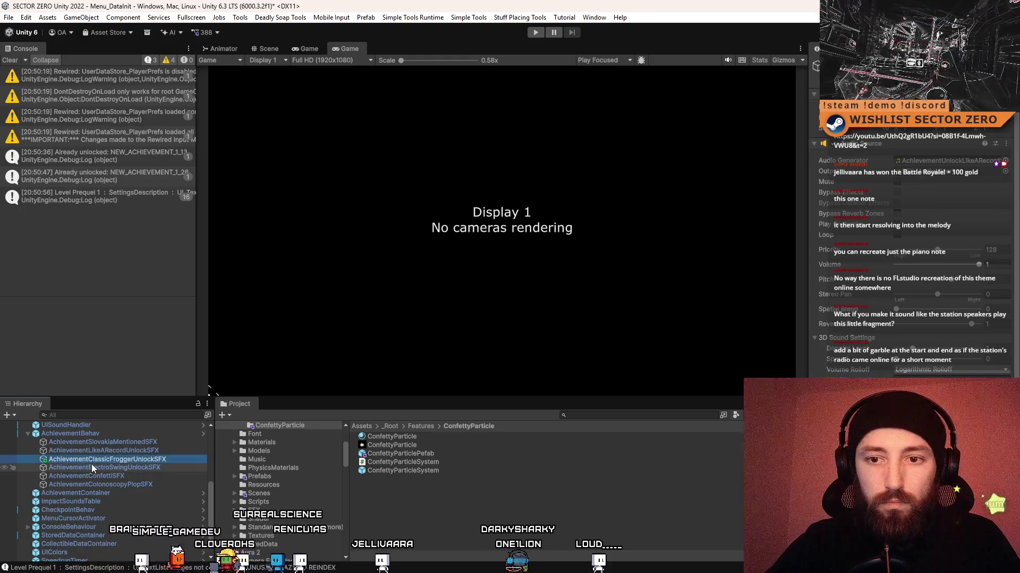
Set the new sound object's Audio Source clip to AchievementFrogger.
left_click(1001, 167)
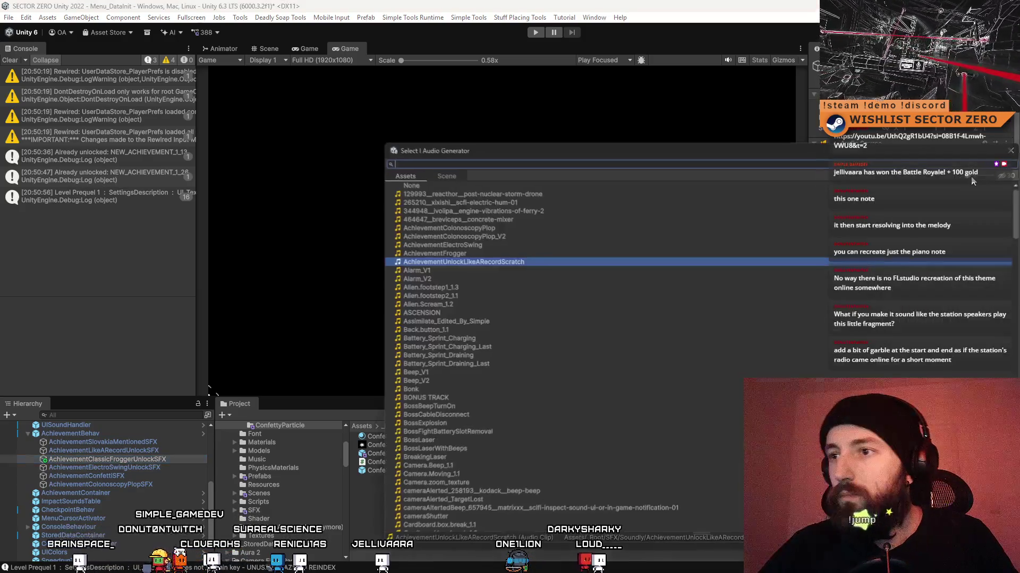
type("frogg")
double_click(502, 193)
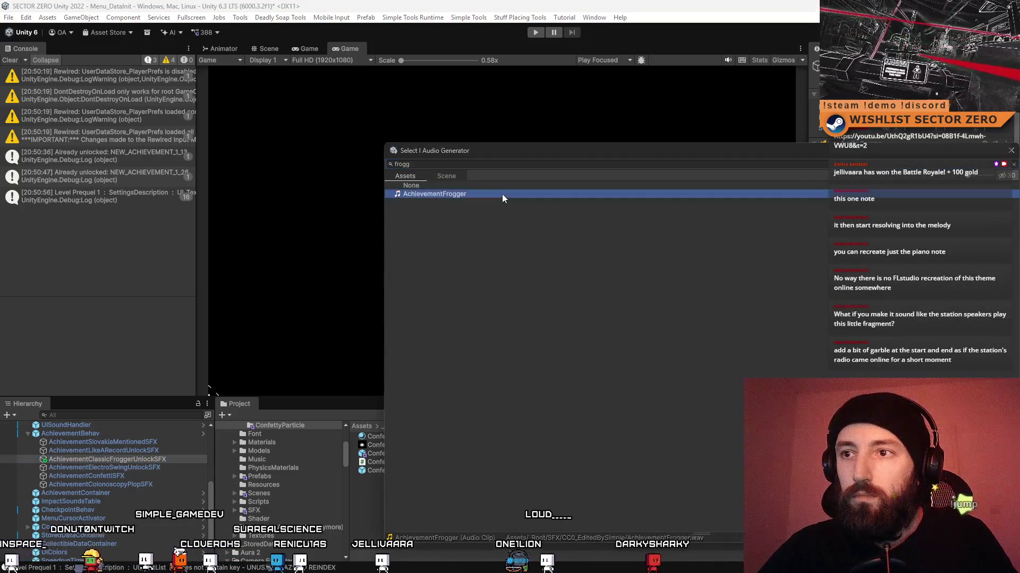
left_click(143, 461)
left_click(167, 432)
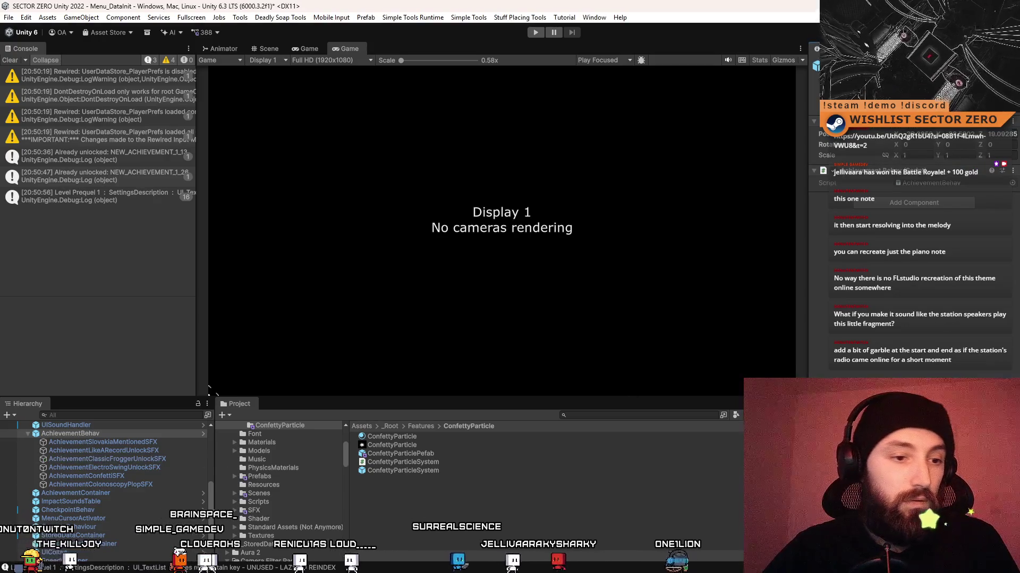
key("alt+Tab")
Copy the ElectroSwing sound if-block and paste a duplicate below it.
left_click_drag(463, 295, 121, 286)
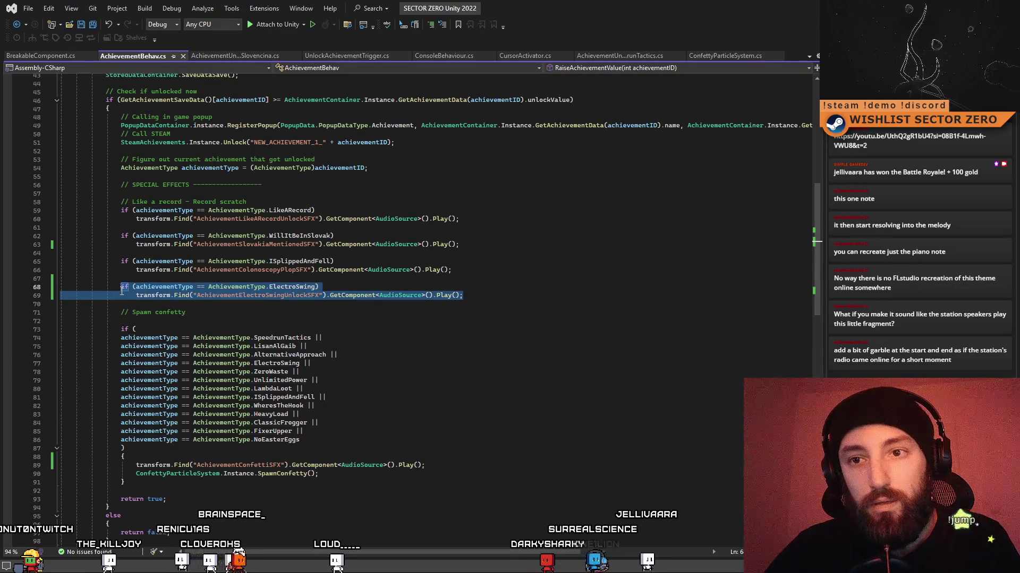
key("ctrl+c")
left_click(531, 295)
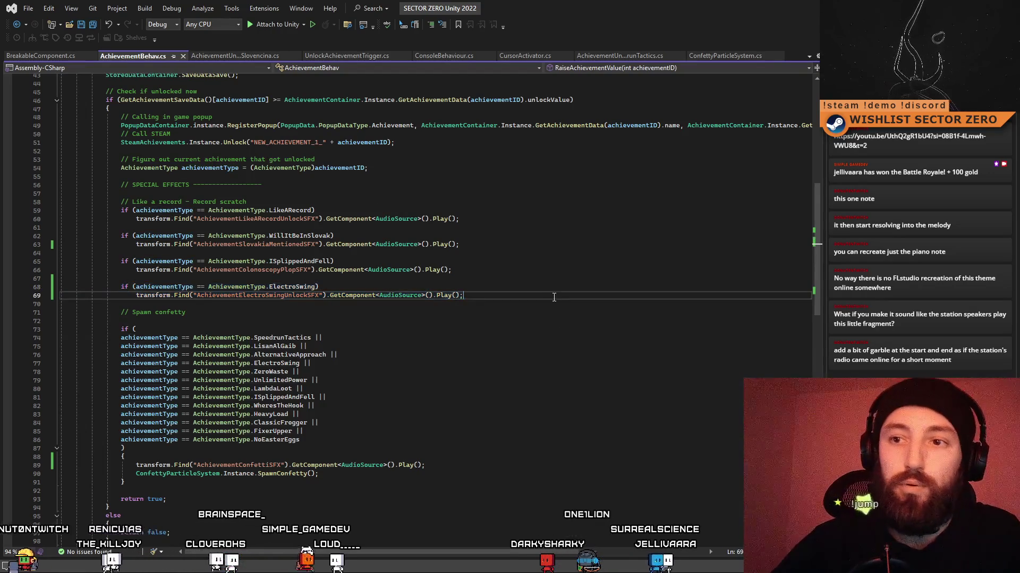
key("Return")
key("Return")
key("ctrl+v")
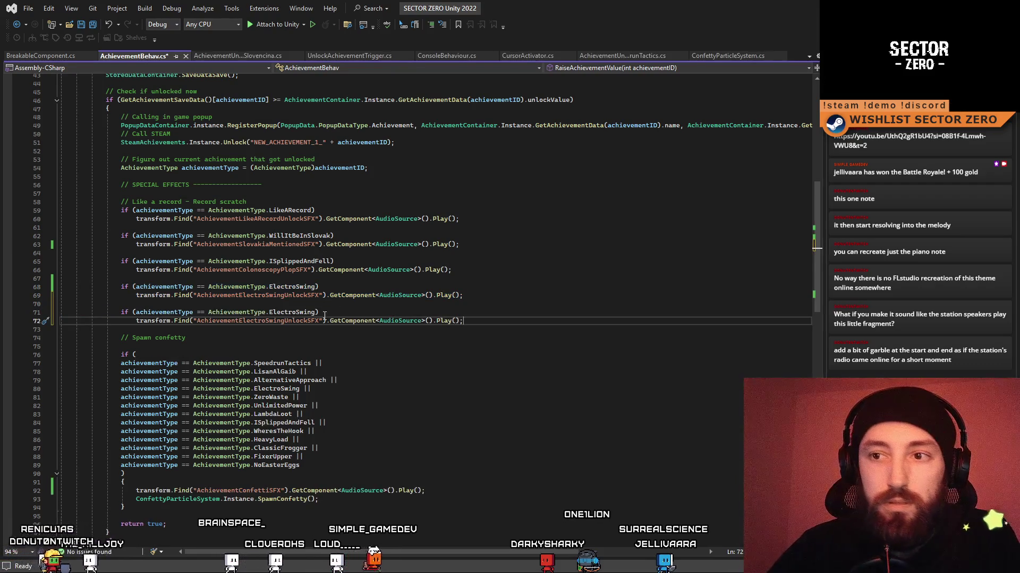
Change the copied block's achievement condition from ElectroSwing to ClassicFrogger.
mouse_move(319, 321)
left_mouse_down()
mouse_move(261, 324)
mouse_move(277, 325)
left_mouse_up()
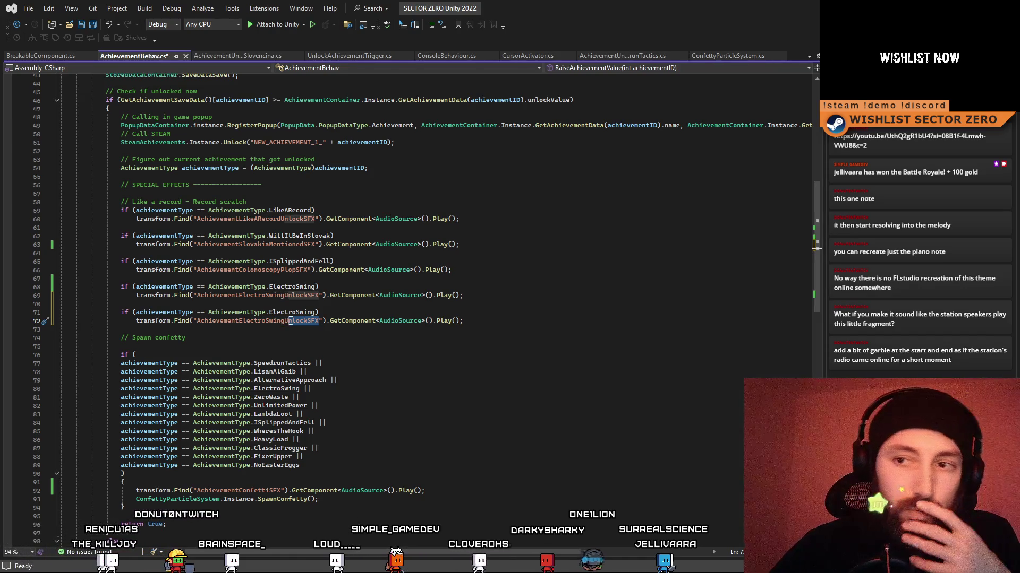
left_click_drag(291, 323, 286, 324)
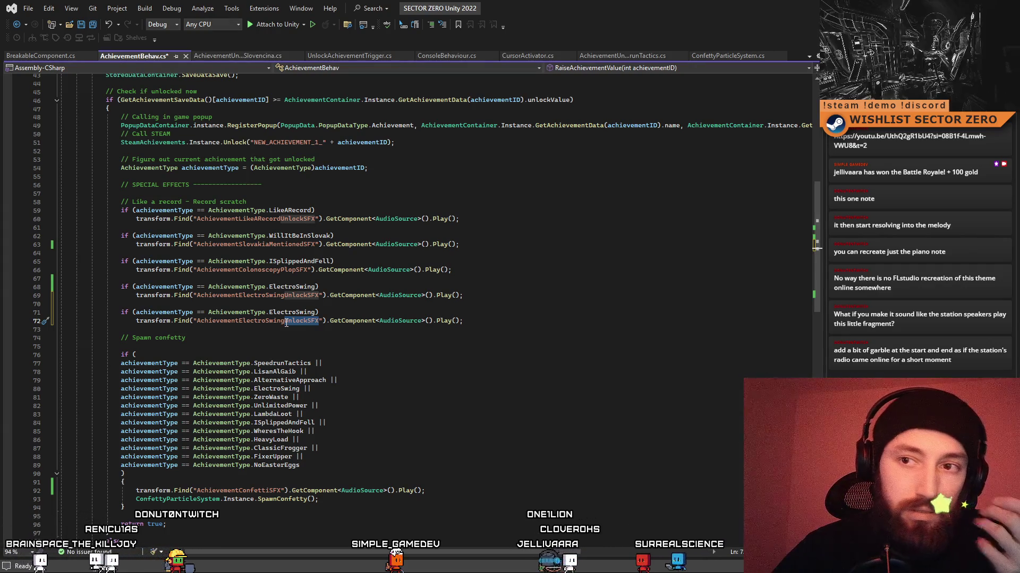
left_click_drag(271, 324, 201, 325)
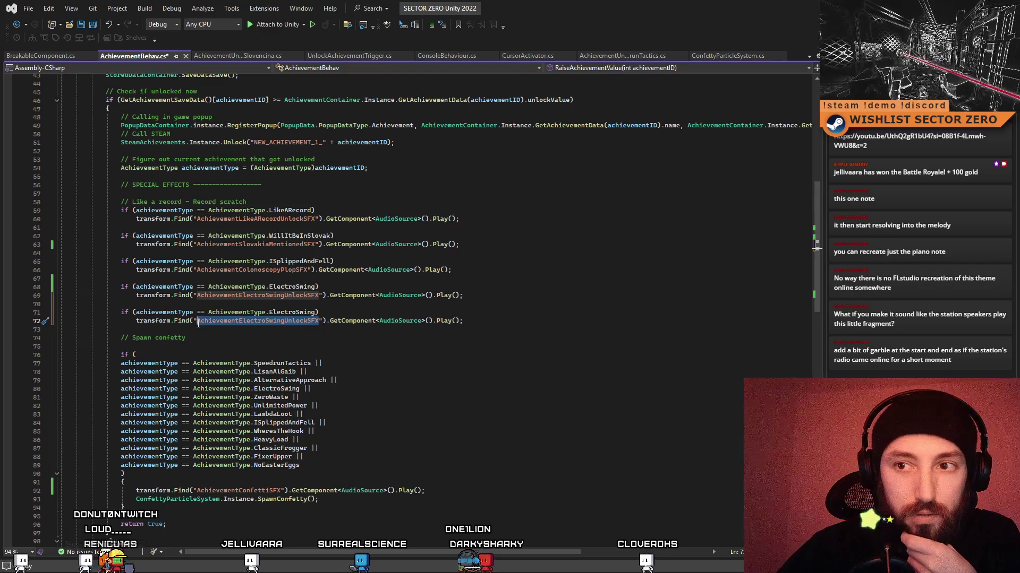
double_click(306, 311)
type("Fro")
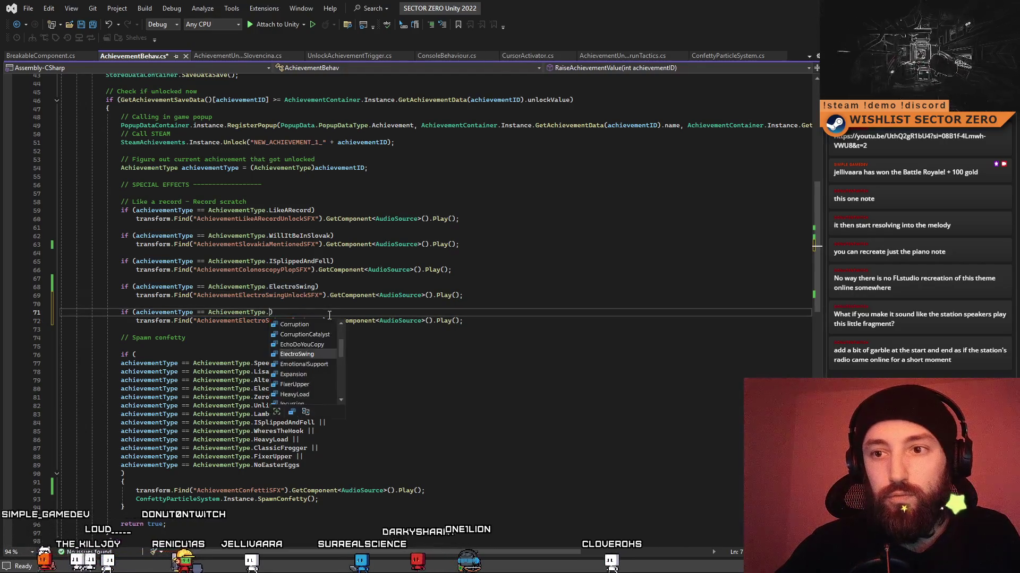
key("Tab")
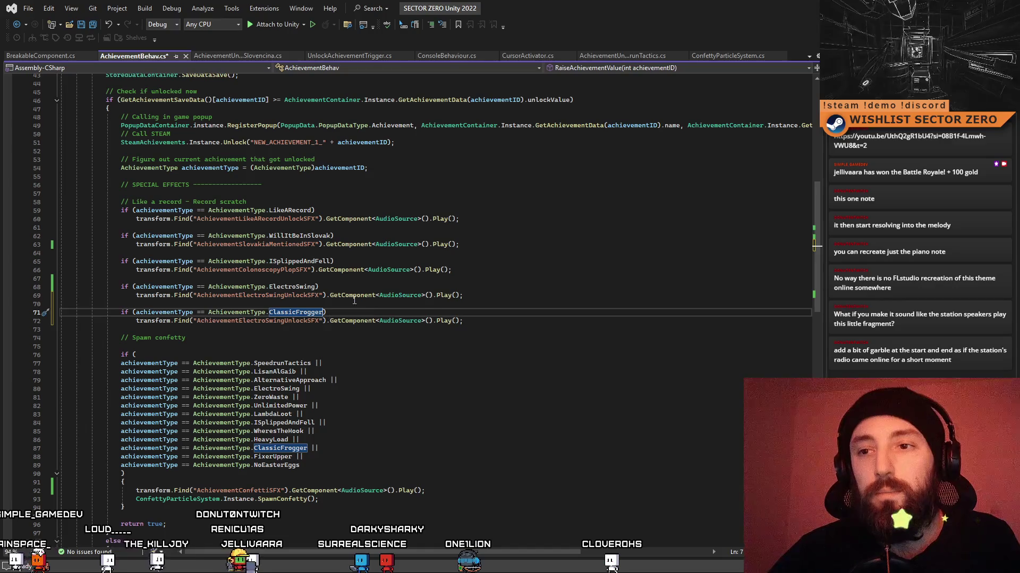
double_click(292, 321)
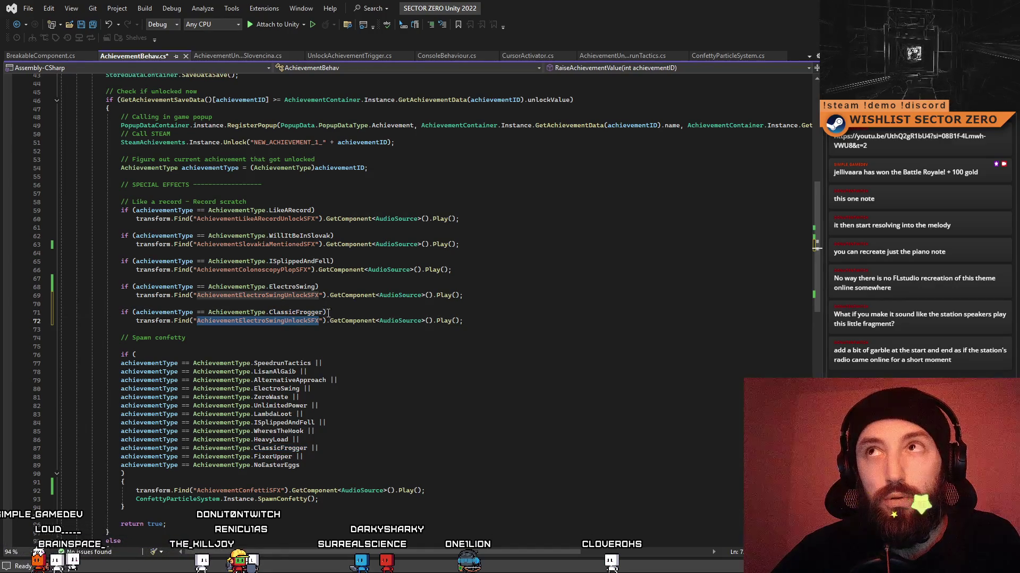
left_click(393, 295)
left_click(281, 322)
left_click(468, 327)
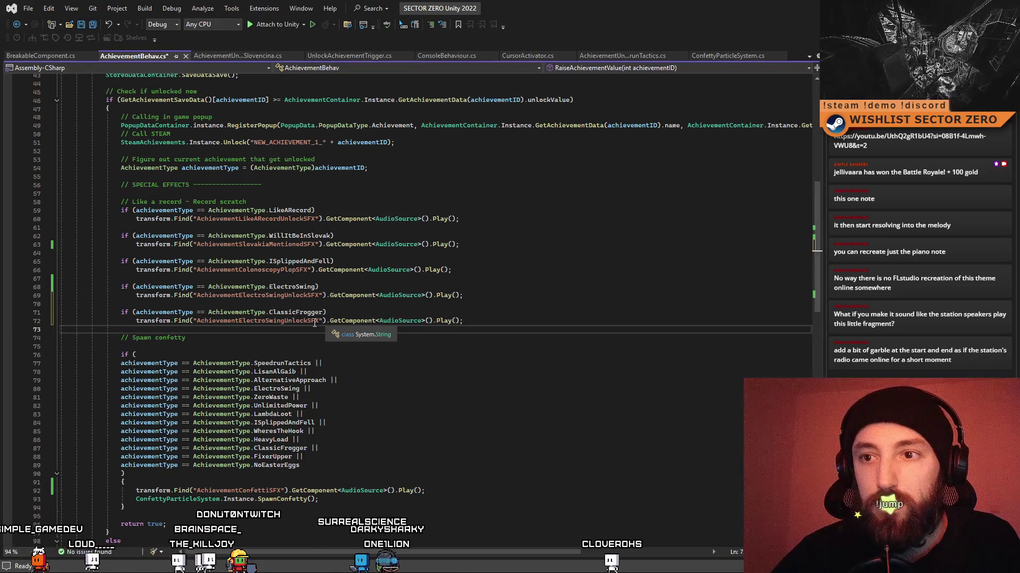
double_click(297, 312)
key("ctrl+v")
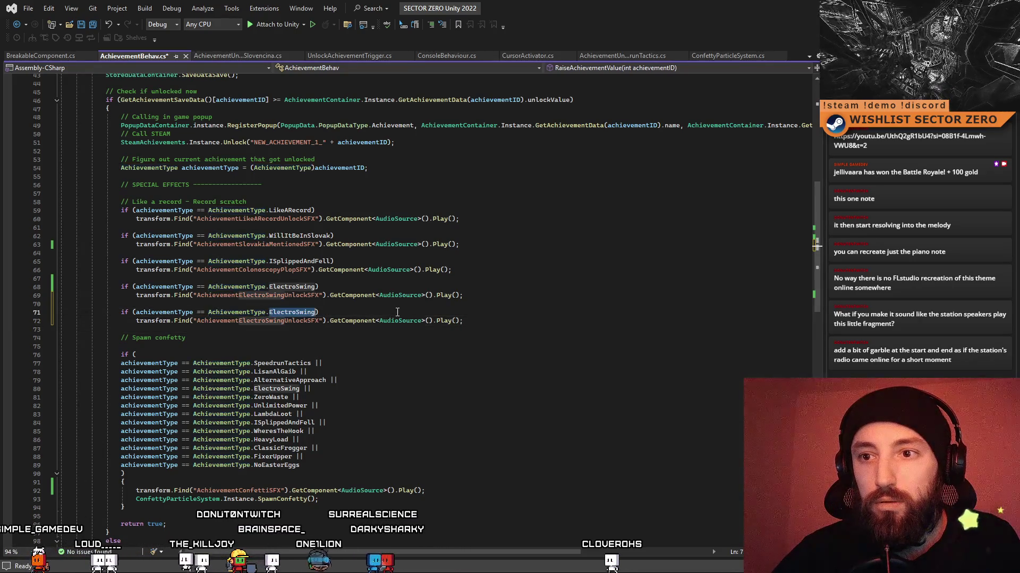
double_click(297, 312)
key("BackSpace")
key("Tab")
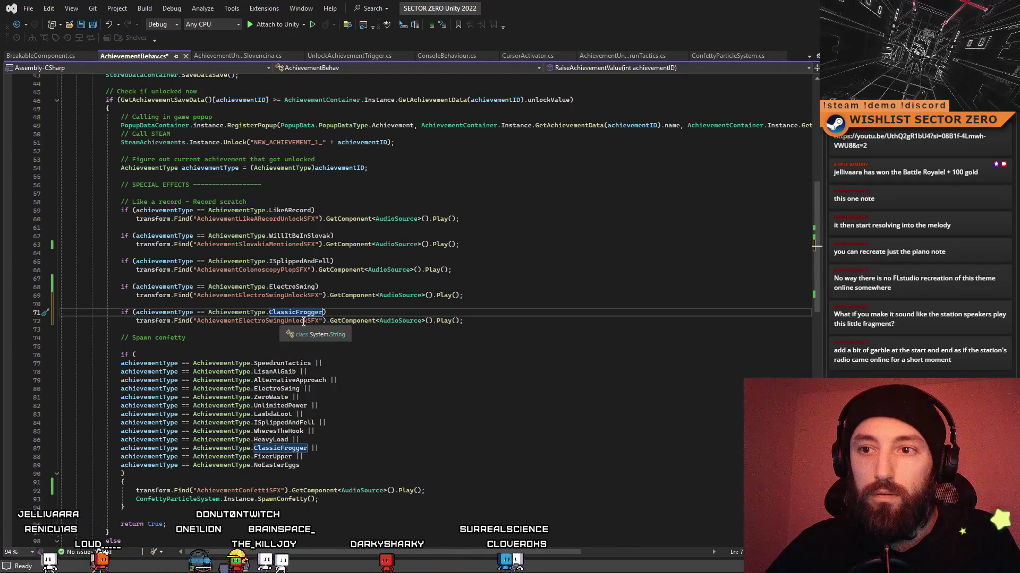
Rename the copied sound string to AchievementClassicFroggerUnlockSFX, matching the Unity object.
left_click_drag(285, 322, 241, 323)
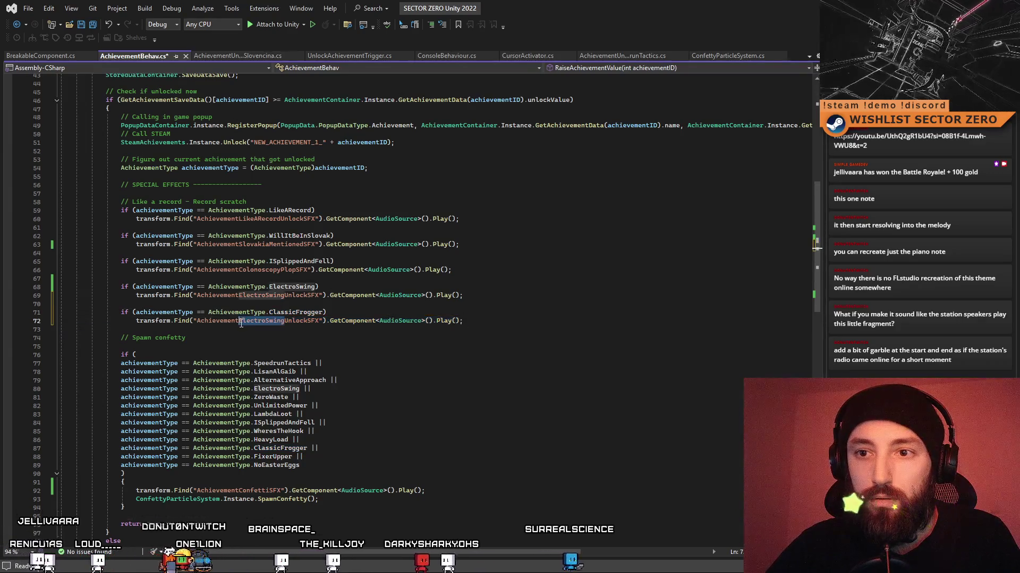
type("Classi")
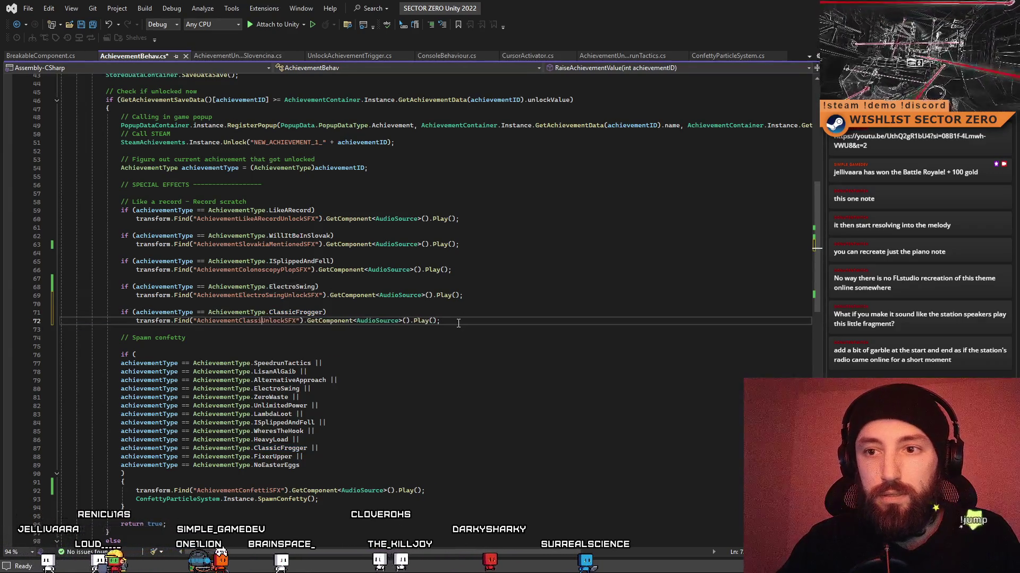
type("cFro")
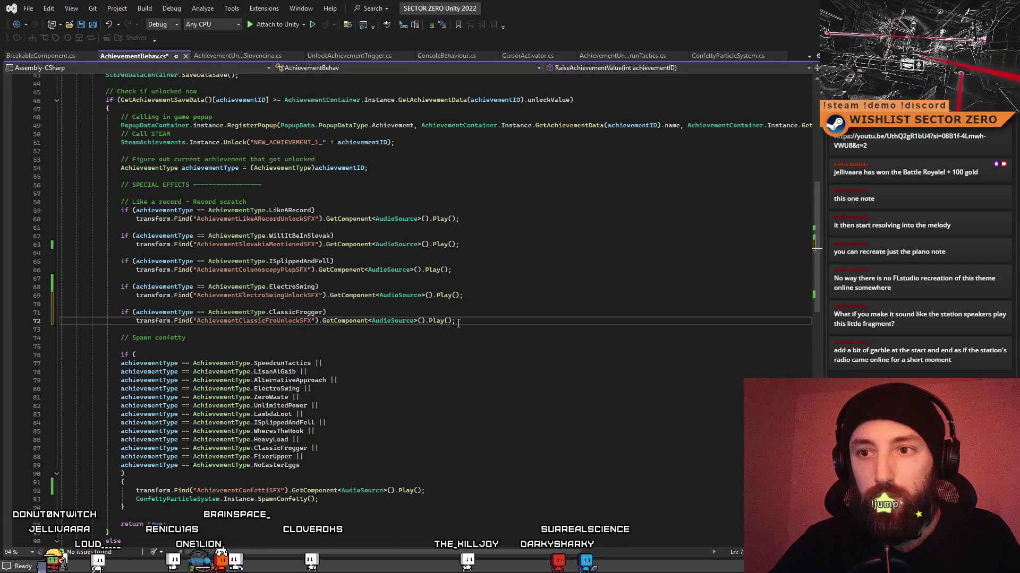
type("gger")
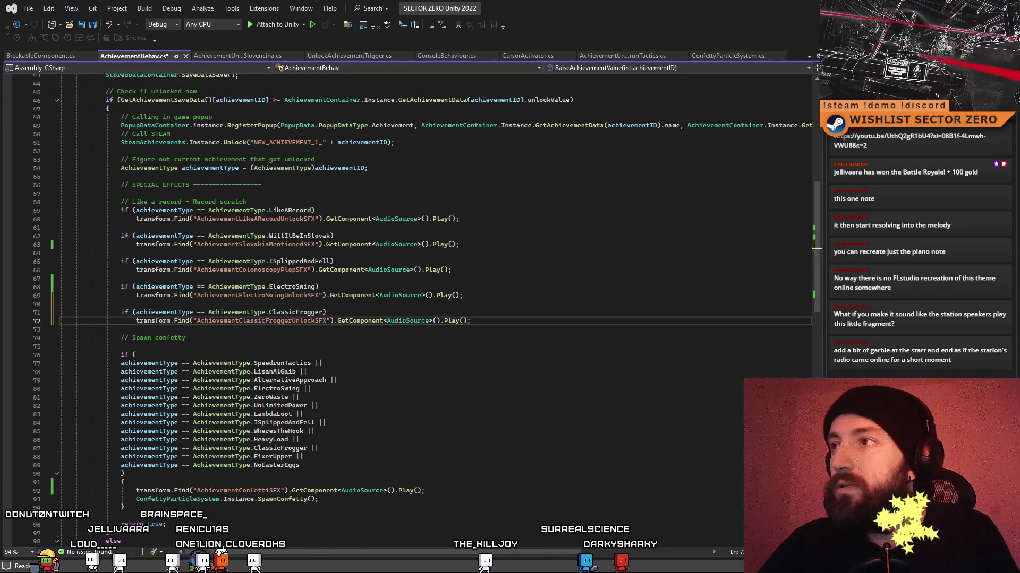
key("alt+Tab")
left_click(151, 458)
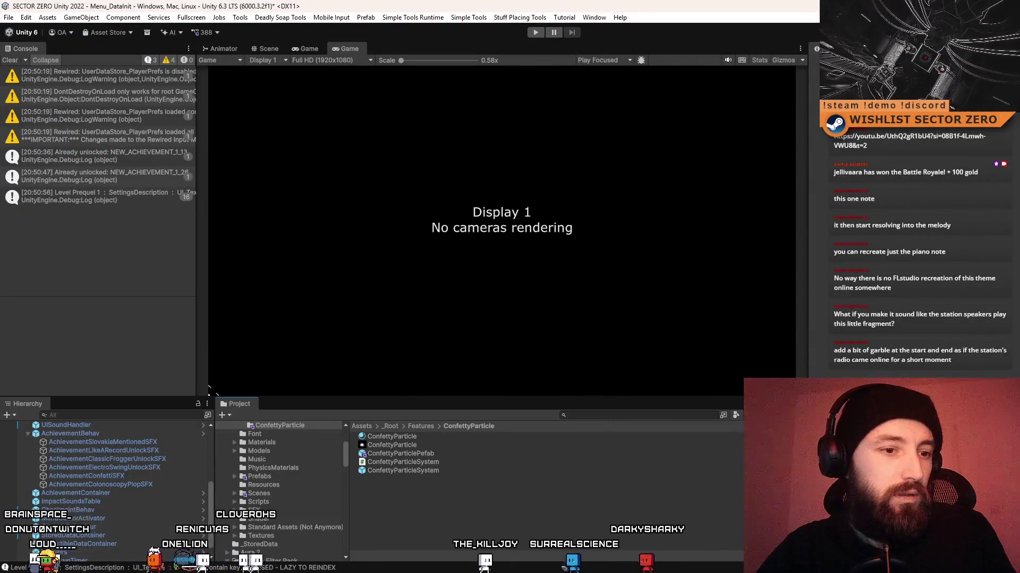
Save AchievementBehav.cs and return to Unity so it recompiles.
key("alt+Tab")
left_click(492, 357)
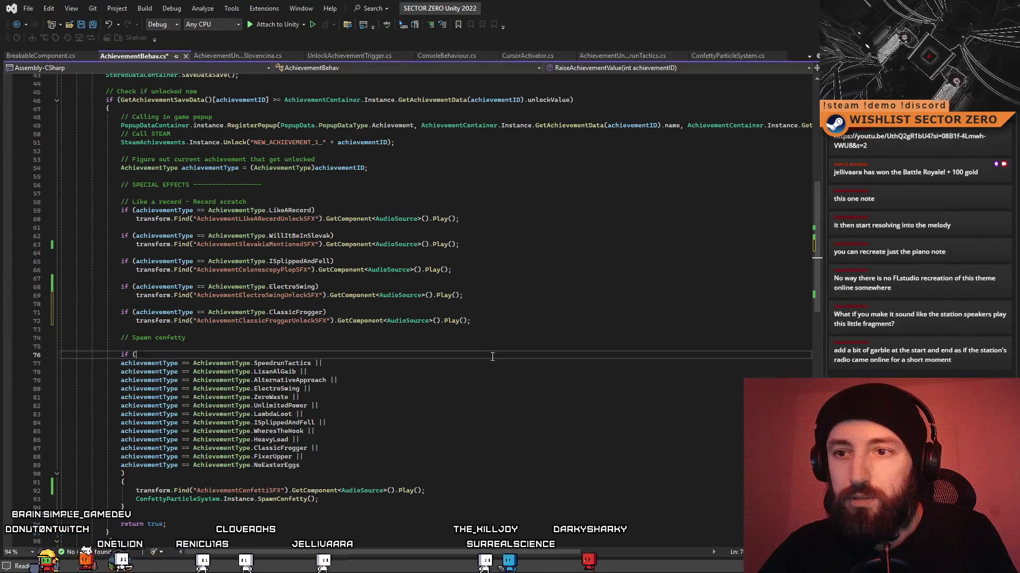
key("ctrl+s")
key("alt+Tab")
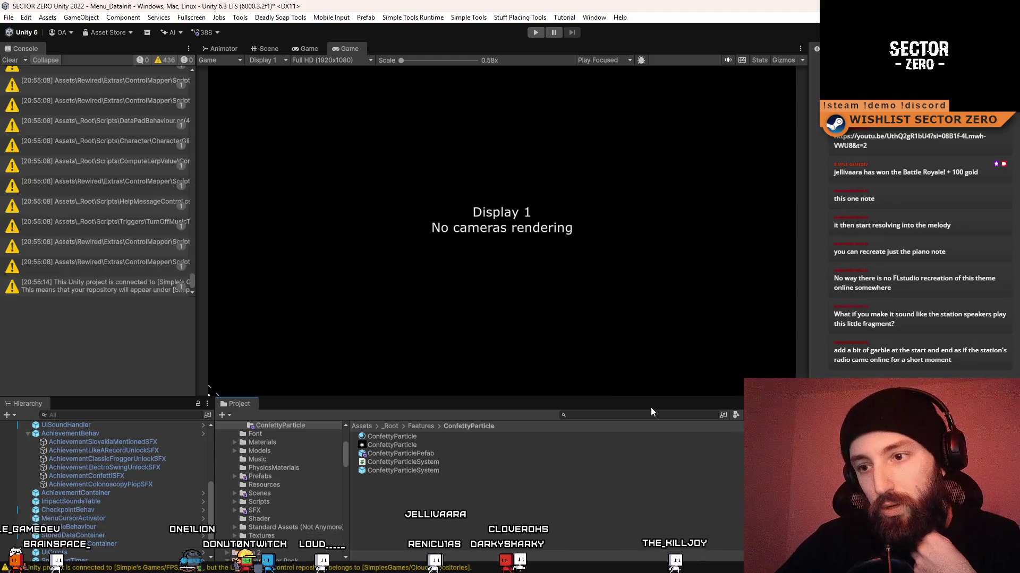
Clear the Console and search the Project window for 'tata'.
left_click(10, 60)
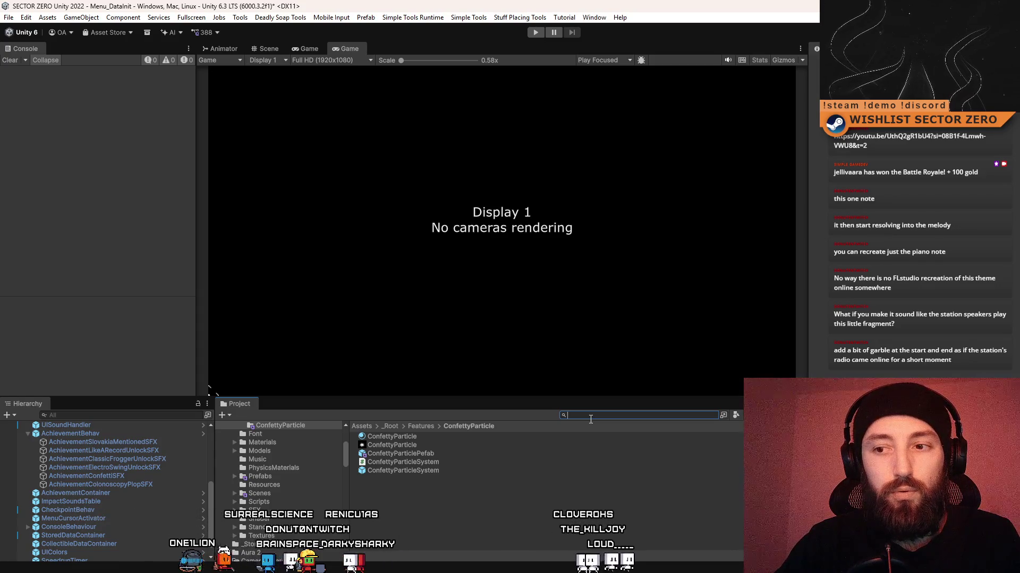
type("init")
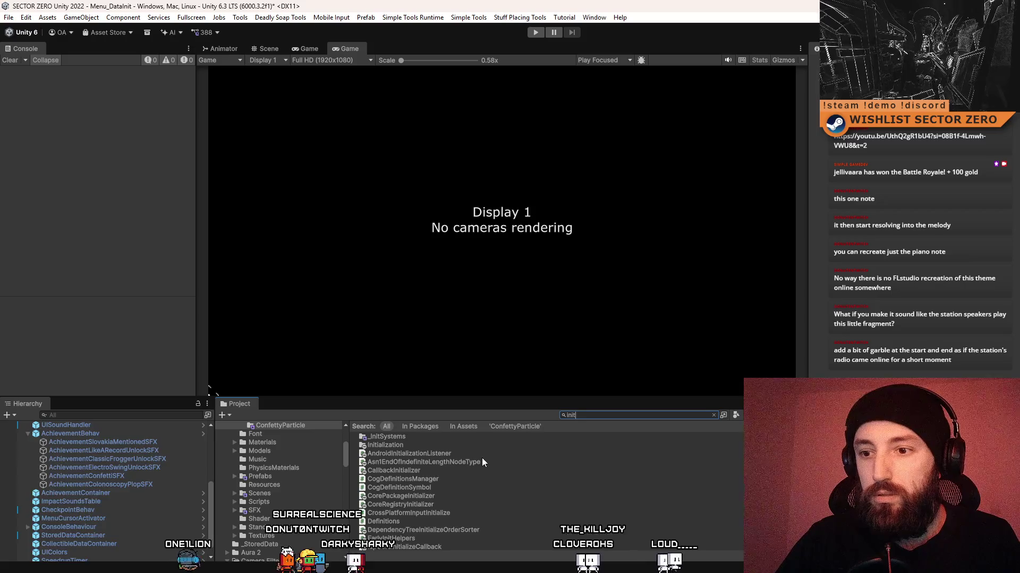
type("ata")
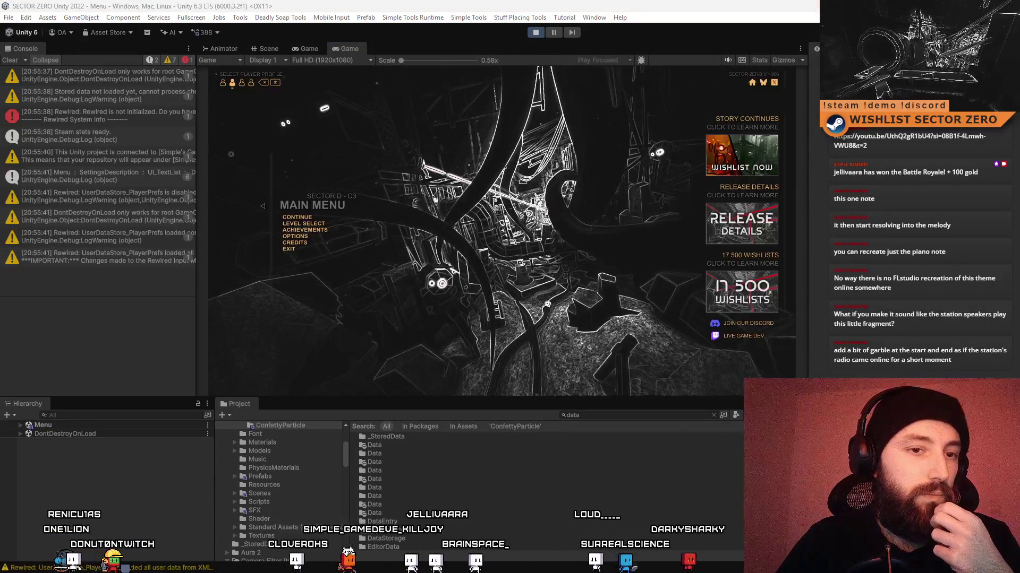
key("alt+Tab")
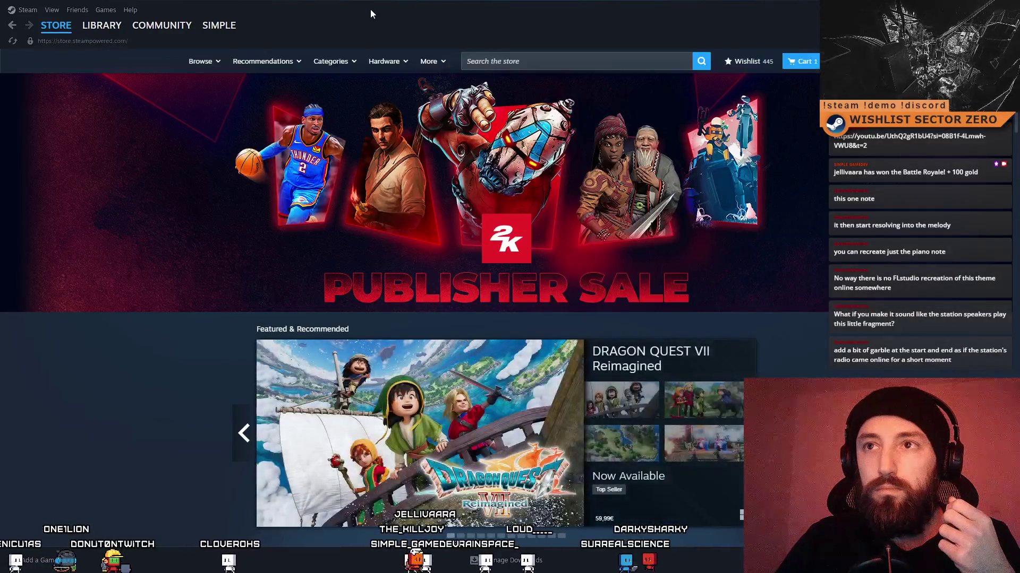
key("alt+Tab")
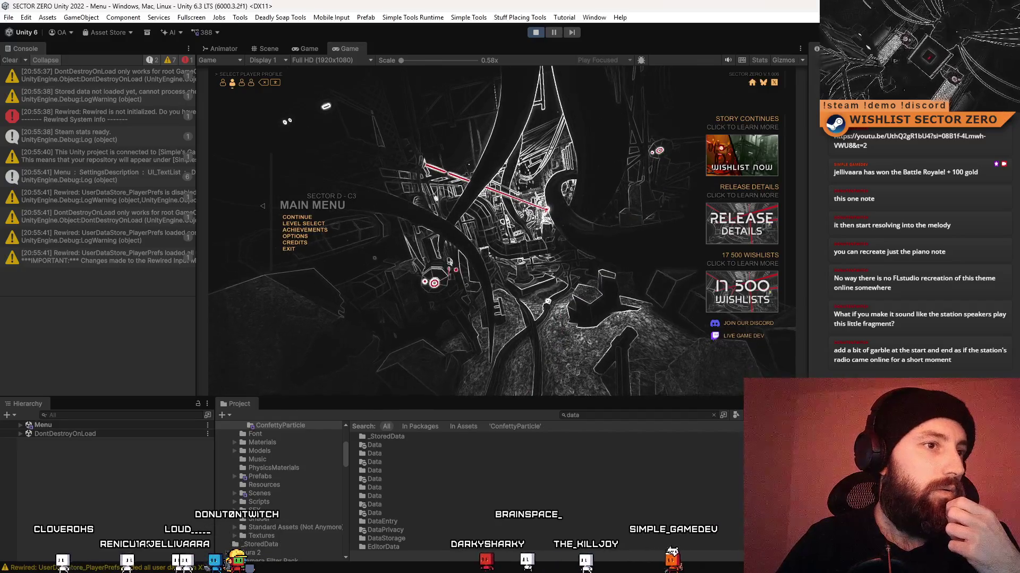
Clear the Console, maximize the Game view, and launch the INCURSION level.
left_click(10, 60)
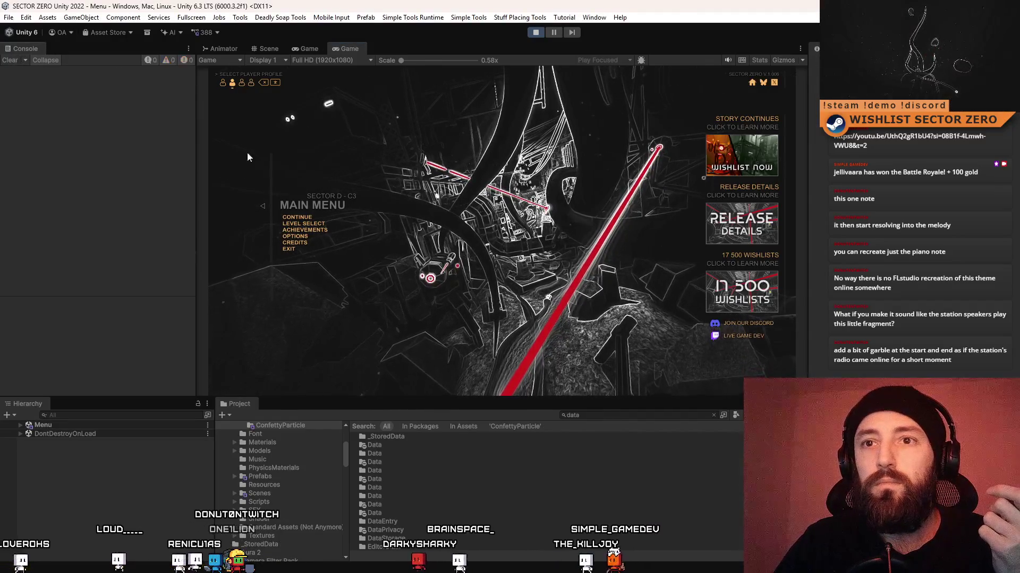
double_click(357, 48)
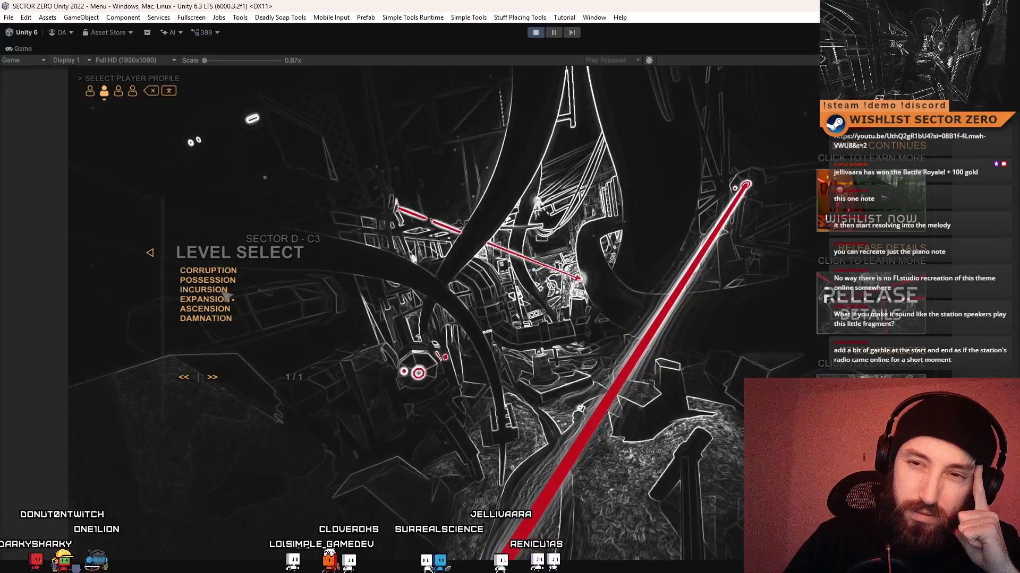
left_click(227, 295)
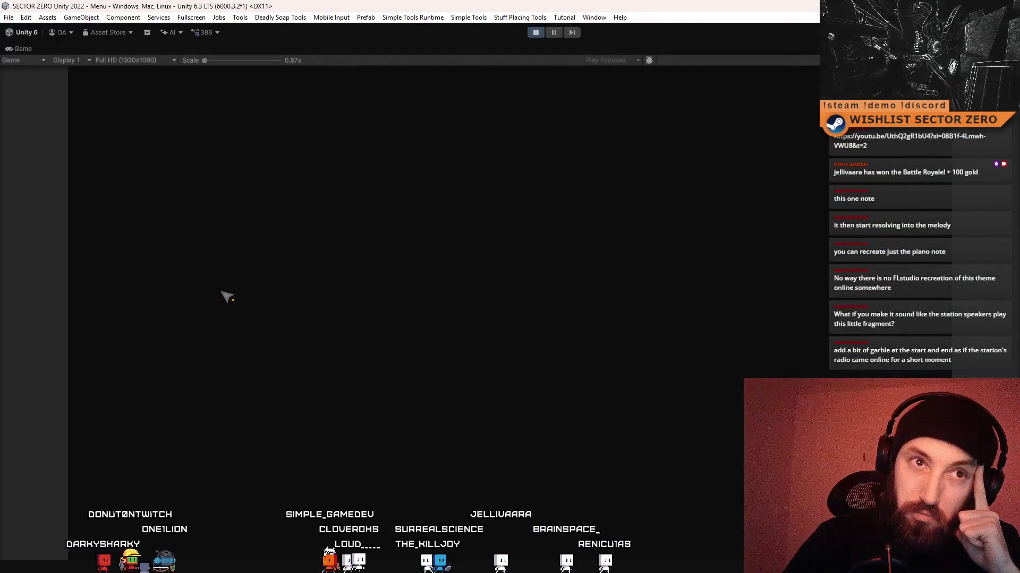
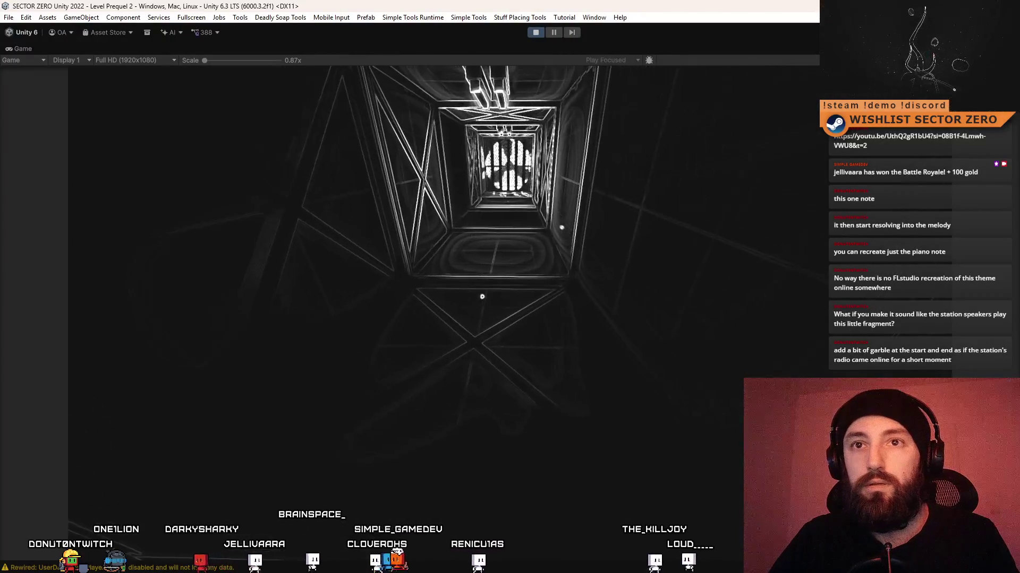
Restore the Unity editor layout, clear the Console log, pause the game and show it fullscreen.
key("shift+space")
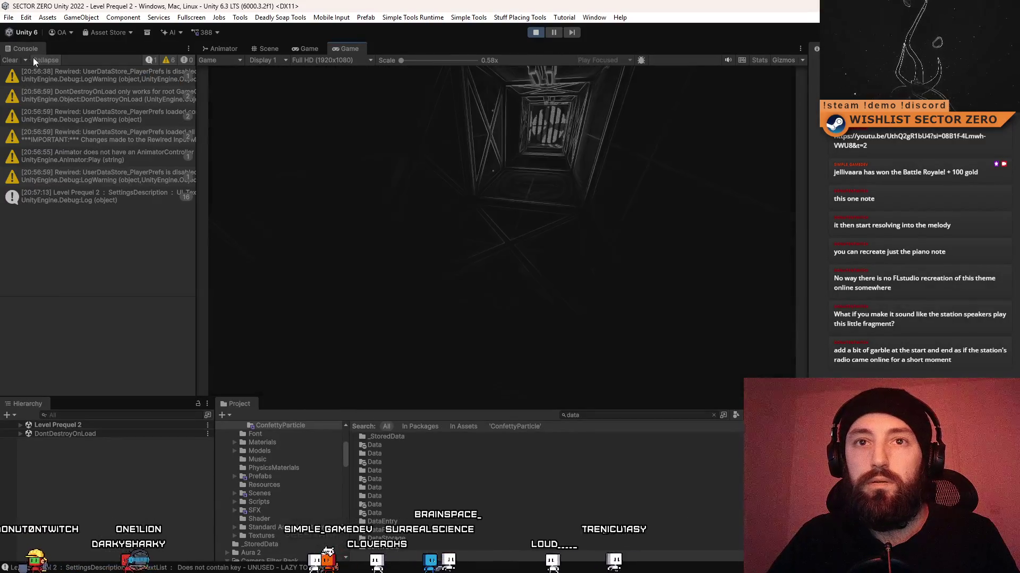
left_click(17, 62)
left_click(641, 418)
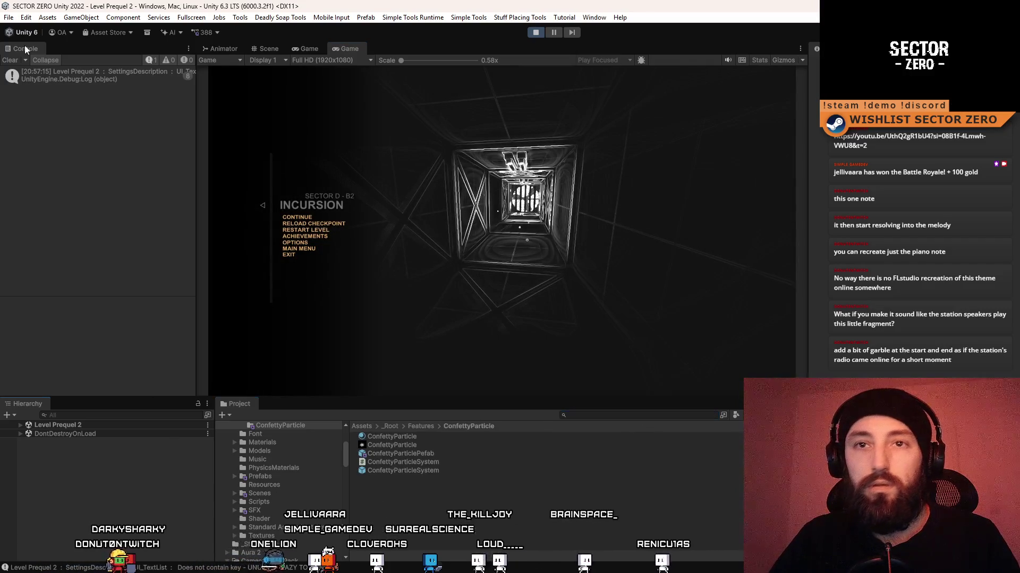
key("F10")
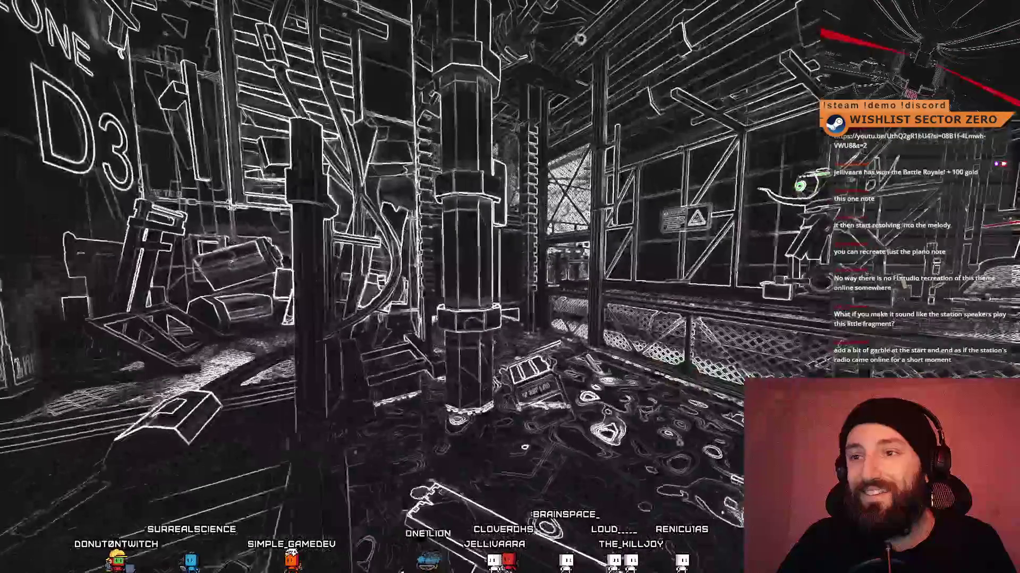
Stop Unity play mode, put away Soundly, and bring the Audacity explosion mix project forward.
key("Escape")
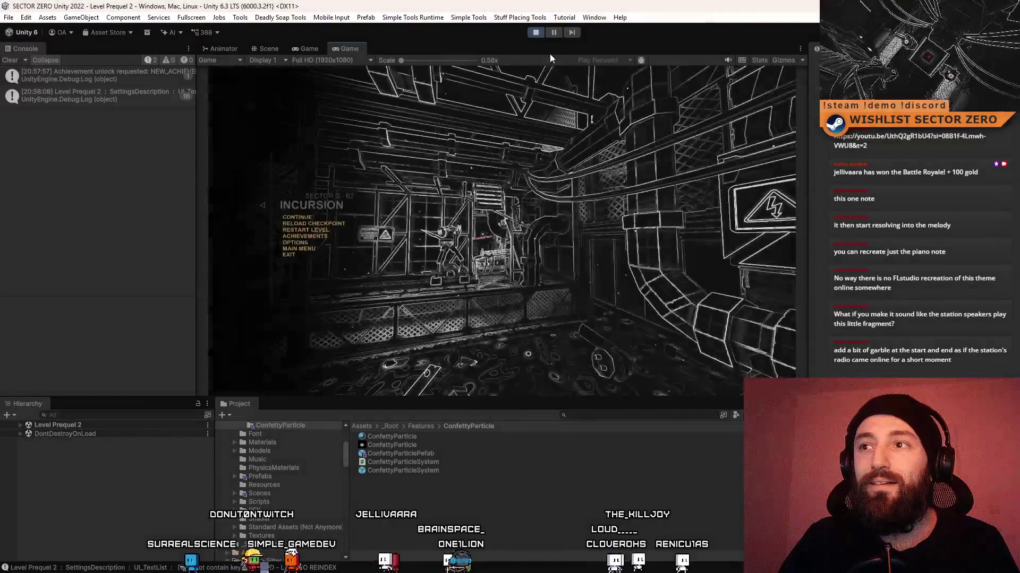
left_click(535, 33)
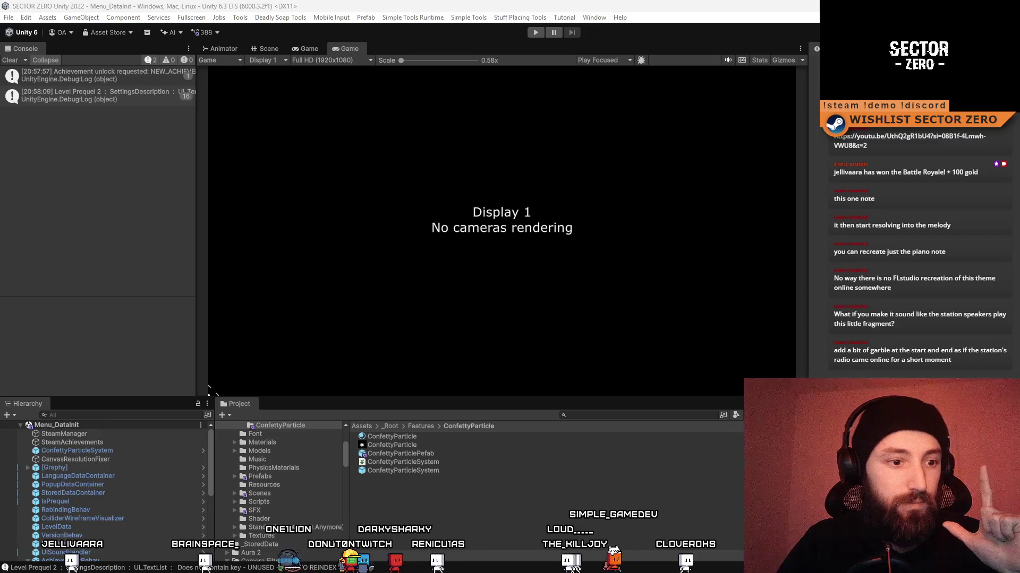
key("alt+Tab")
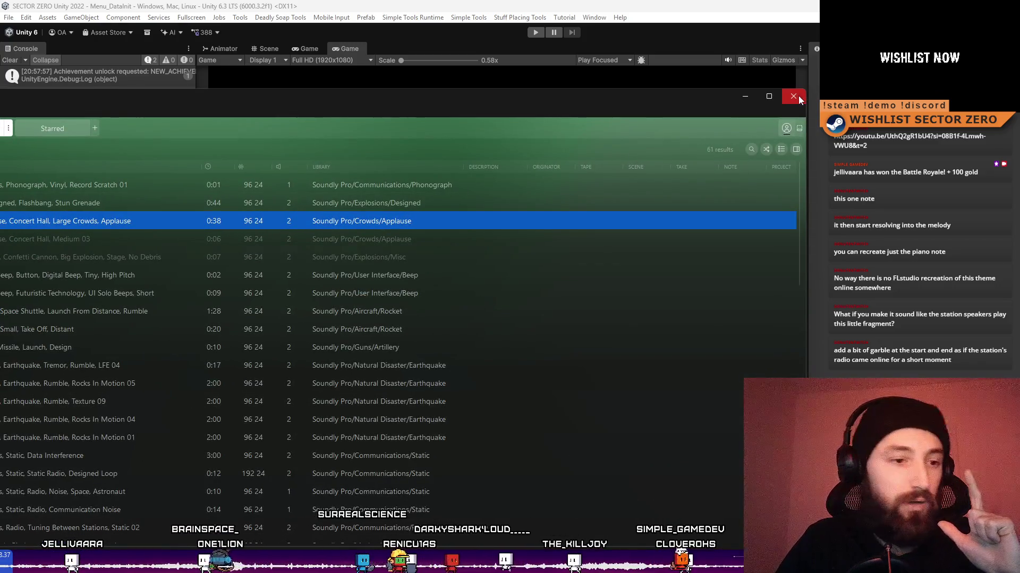
left_click(736, 102)
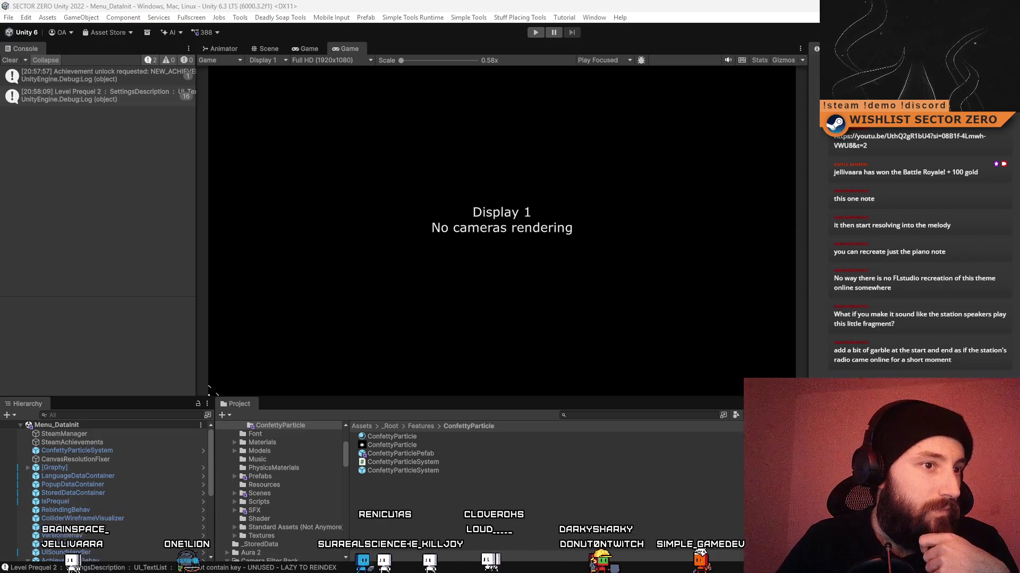
key("alt+Tab")
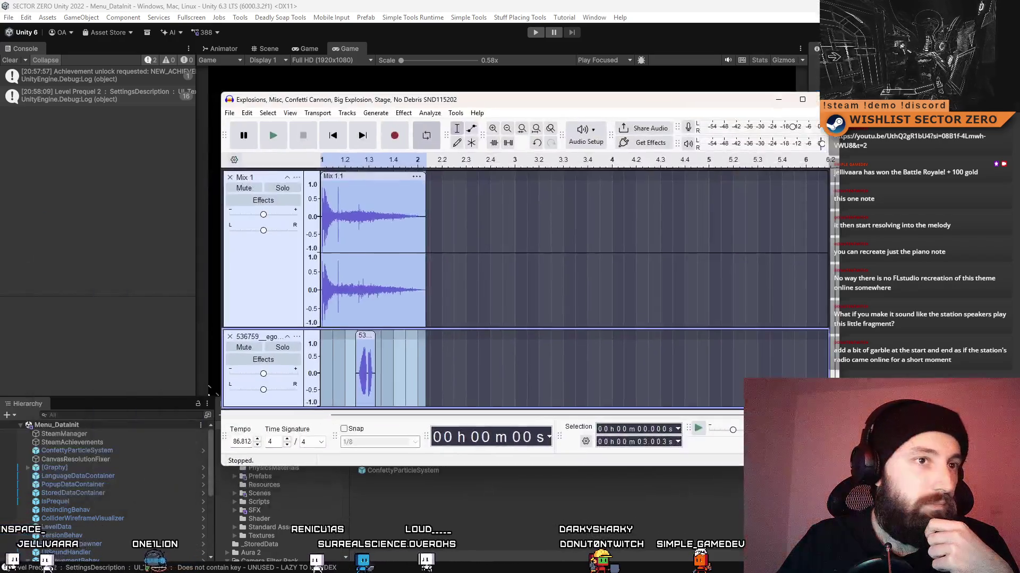
Remove the short second track and import the long drone ambience file below Mix 1.
left_click(600, 291)
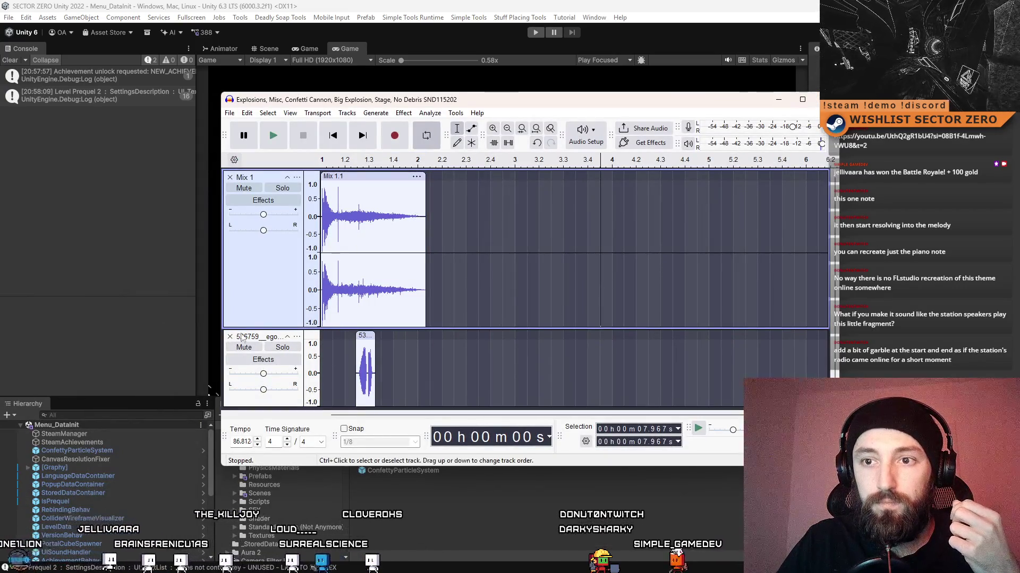
left_click(229, 337)
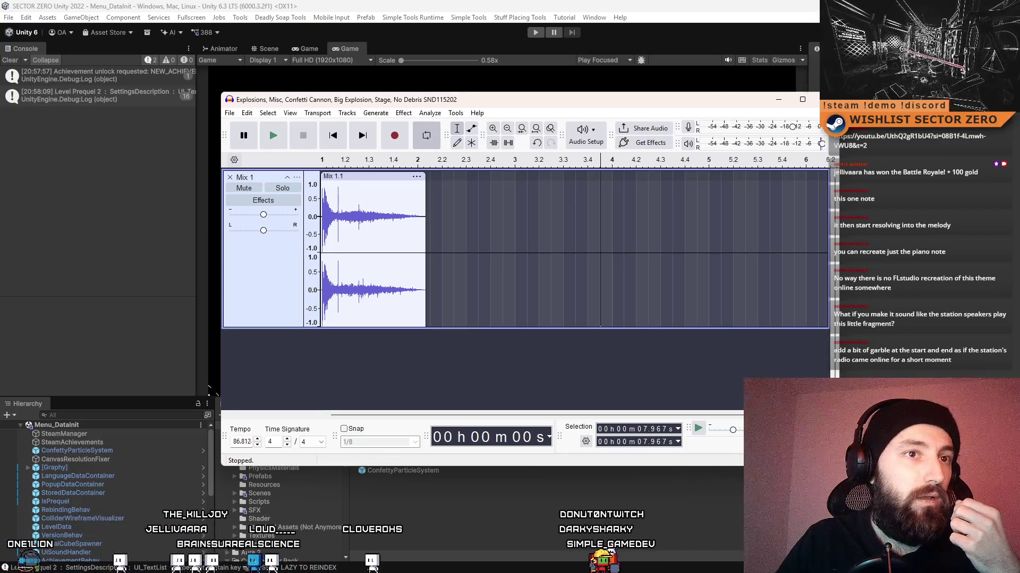
left_click_drag(330, 294, 342, 372)
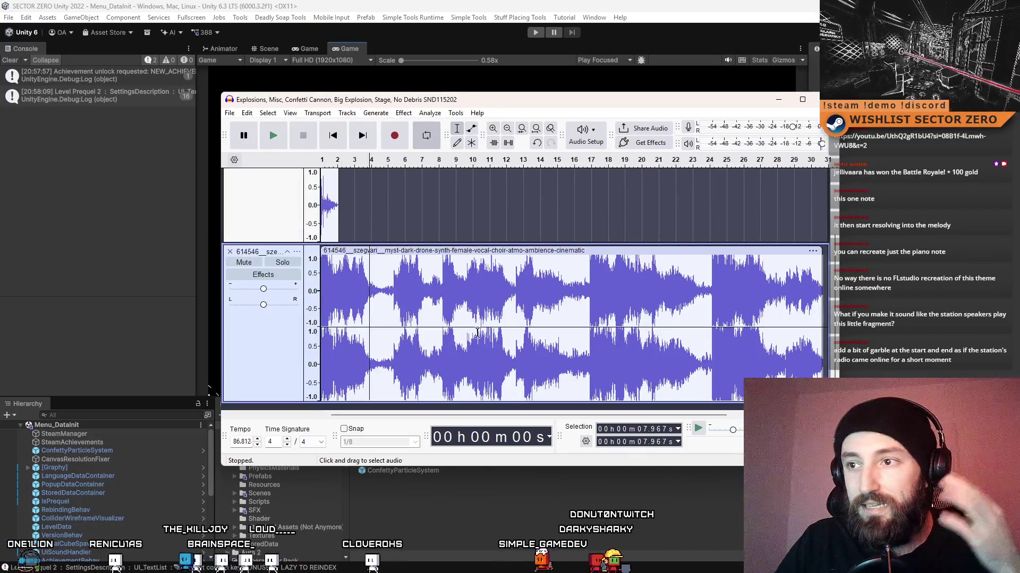
Audition the drone from 43.9 s and from the start, trying a 12.061–14.057 s selection.
left_click(515, 303)
mouse_move(611, 415)
left_mouse_down()
mouse_move(705, 410)
mouse_move(692, 281)
left_mouse_up()
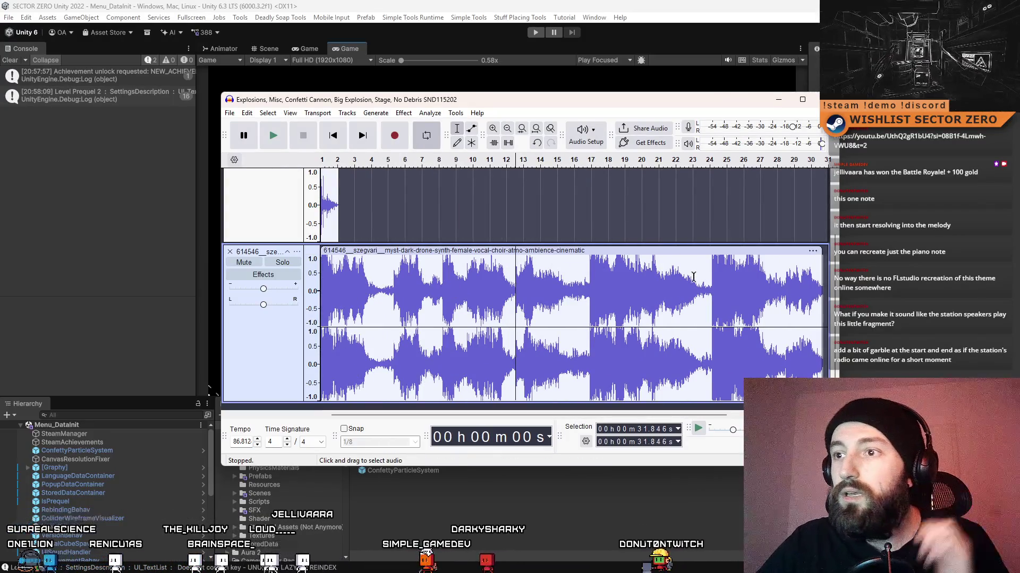
left_click(589, 295)
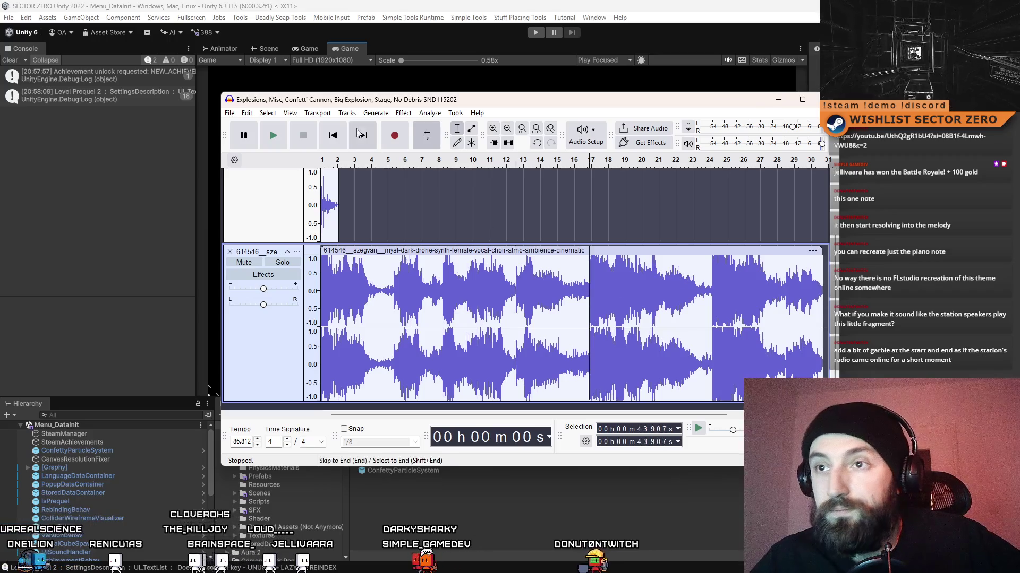
key("space")
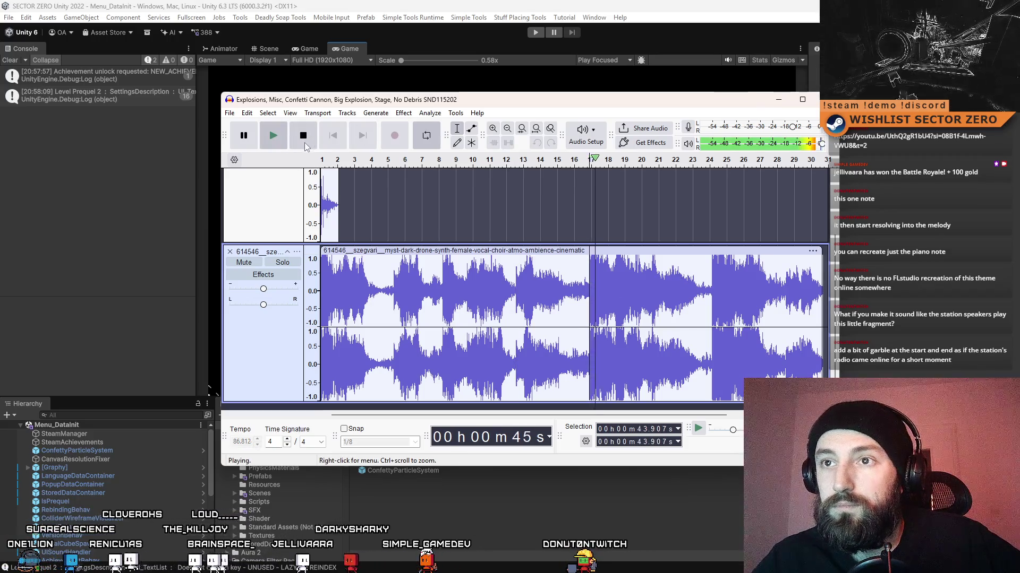
left_click(310, 141)
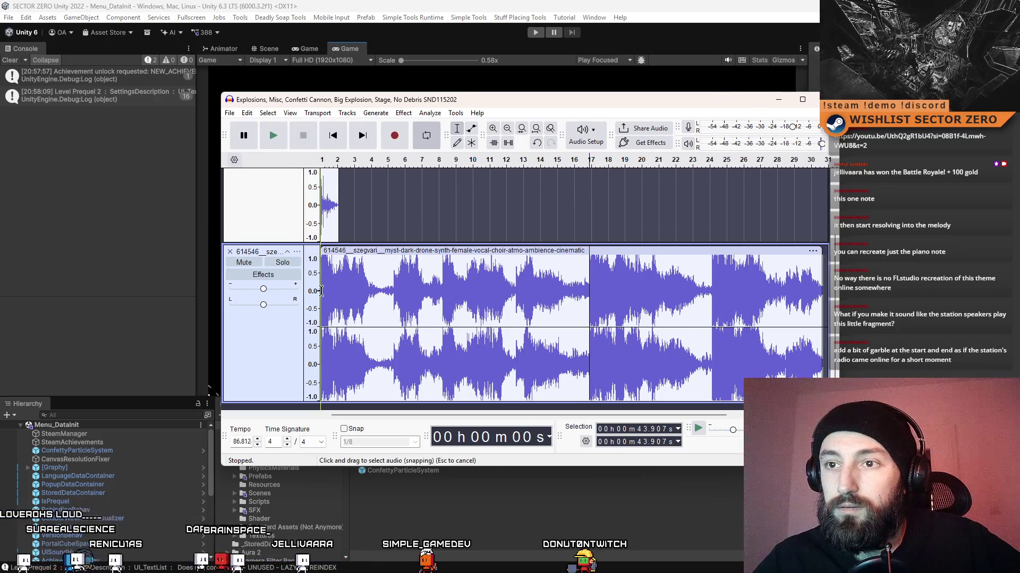
left_click(266, 139)
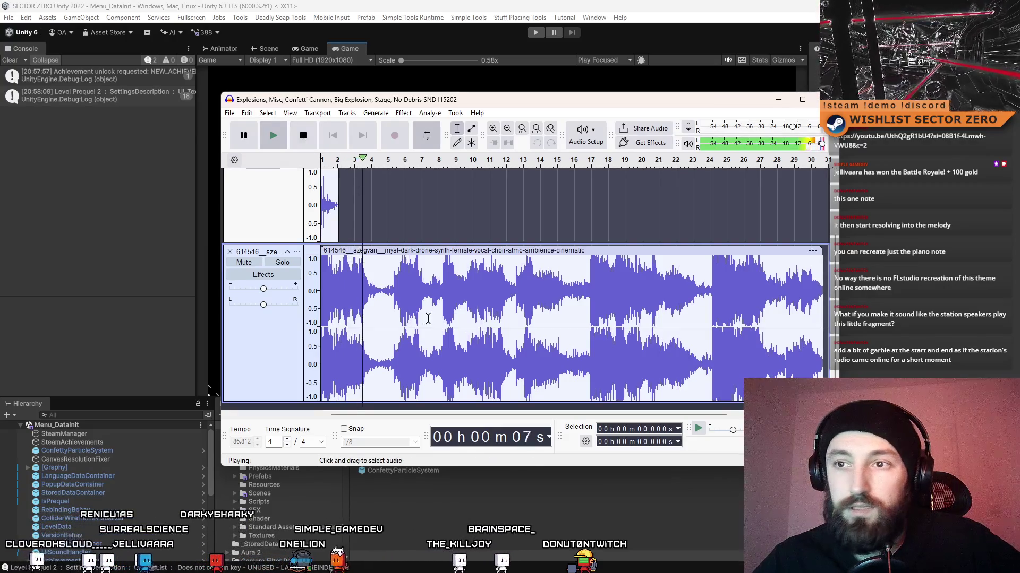
left_click(335, 288)
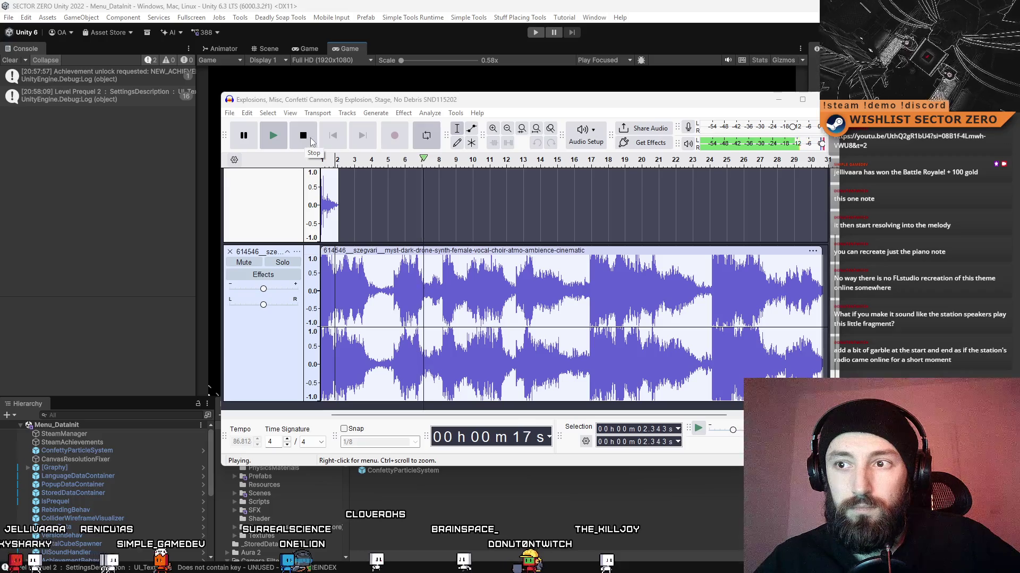
left_click_drag(394, 282, 406, 282)
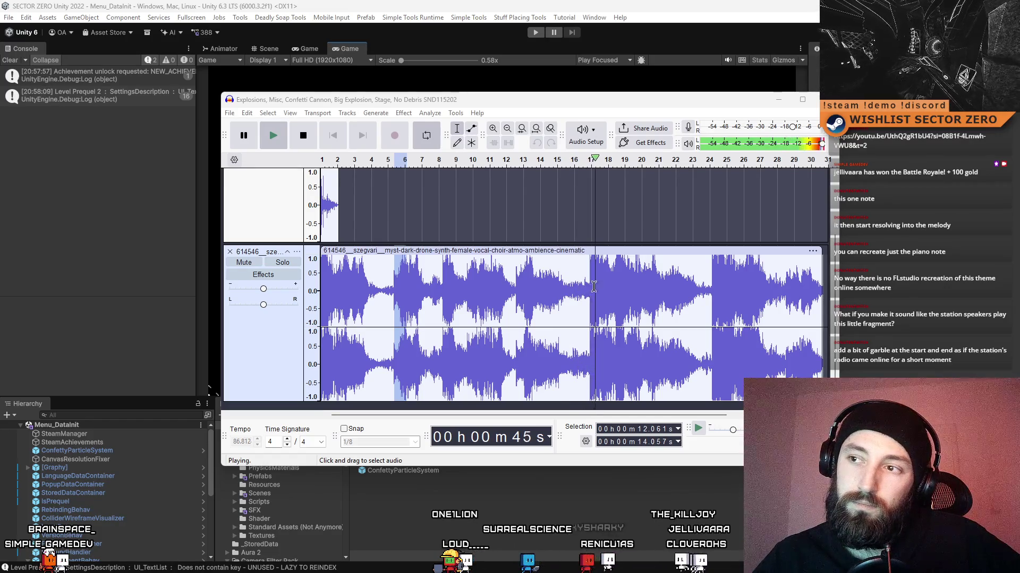
left_click(610, 281)
left_click(712, 278)
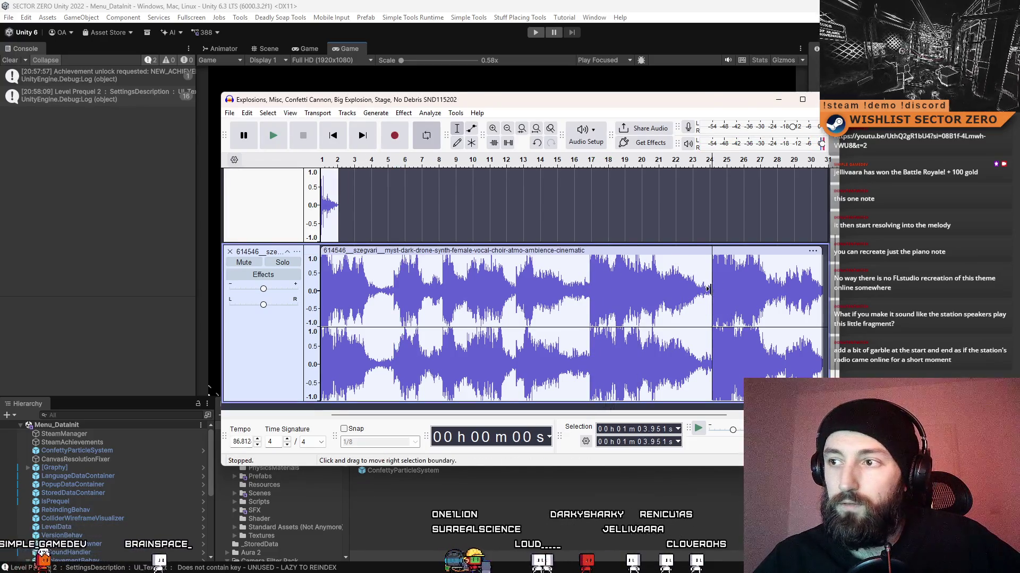
left_click(322, 287)
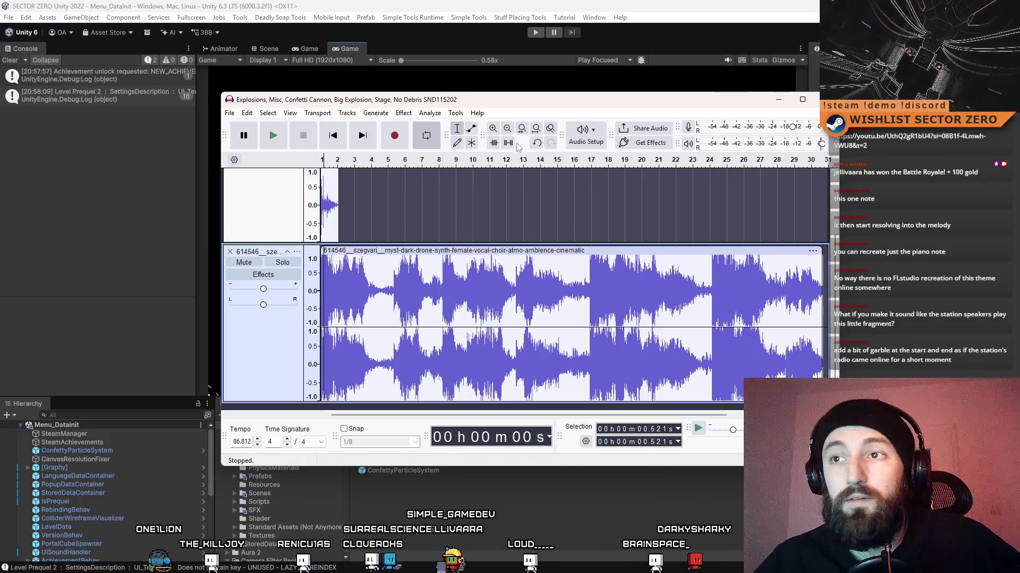
left_click(413, 165)
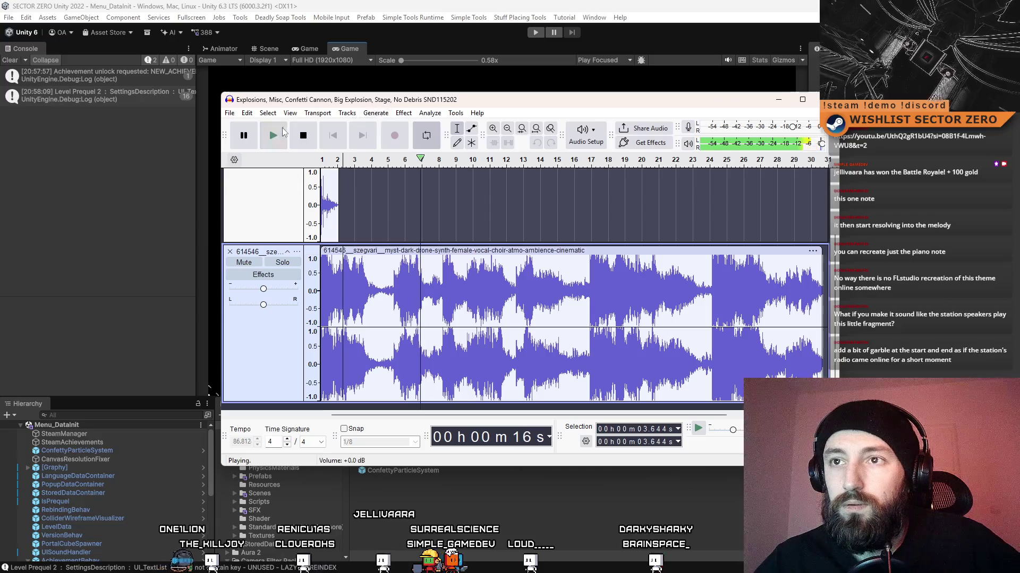
left_click(343, 318)
left_click(394, 318)
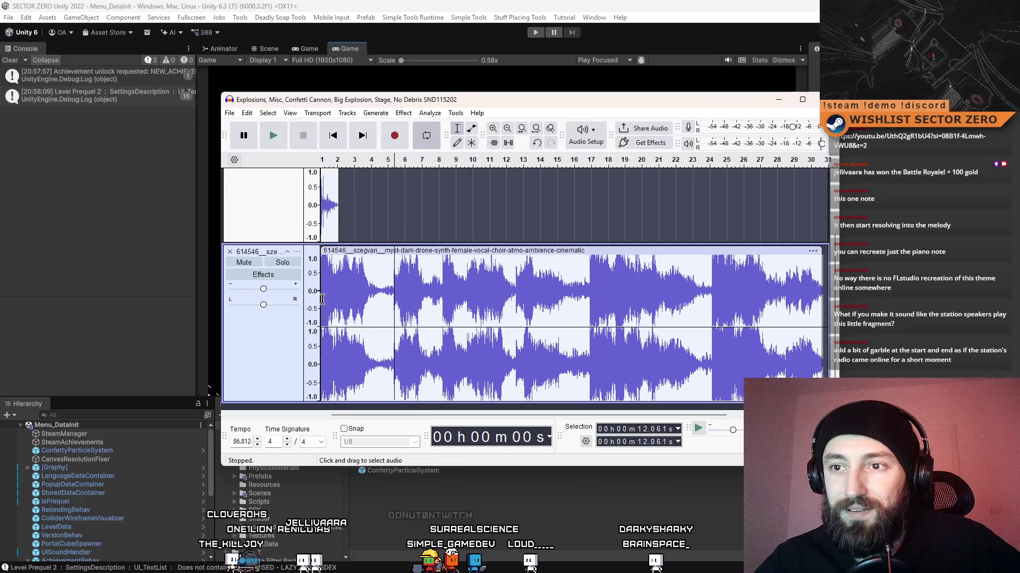
left_click(321, 297)
left_click(278, 139)
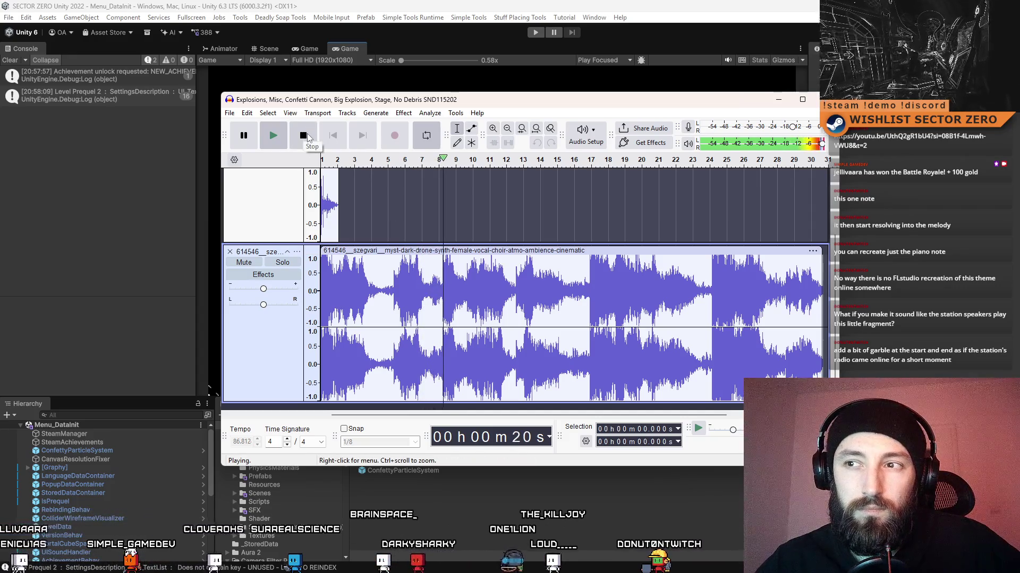
left_click(307, 137)
left_click(513, 261)
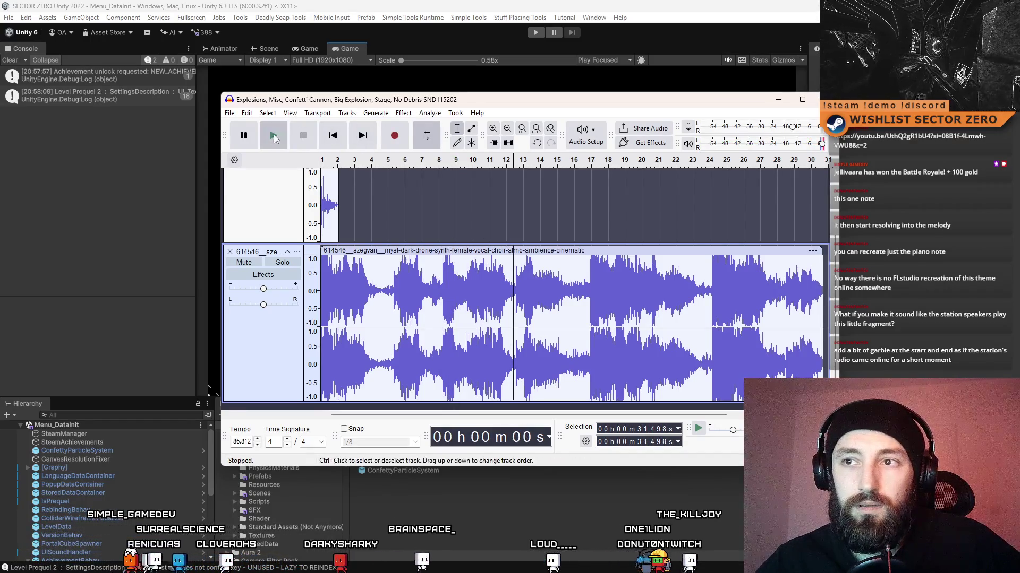
left_click(274, 137)
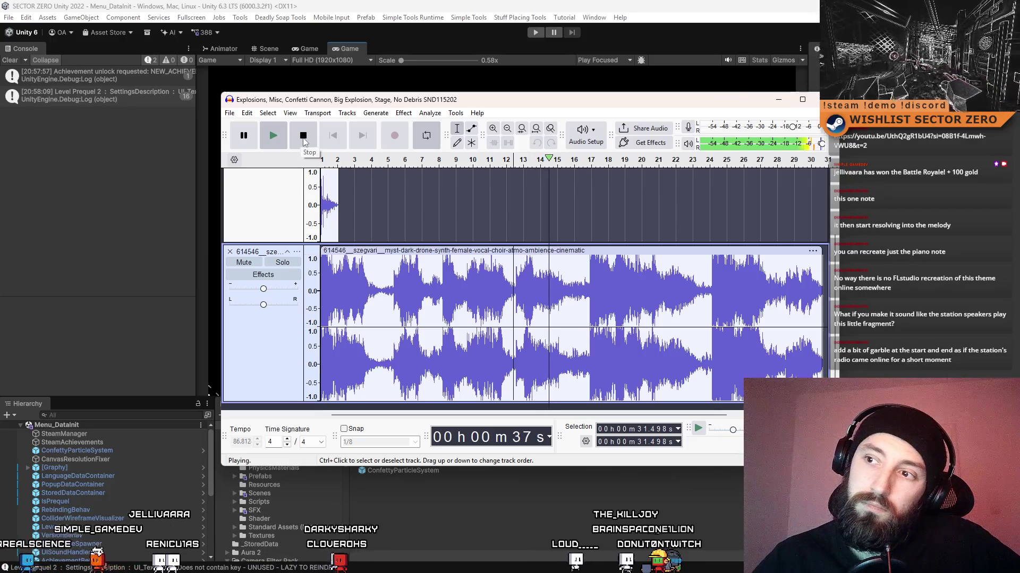
left_click(303, 136)
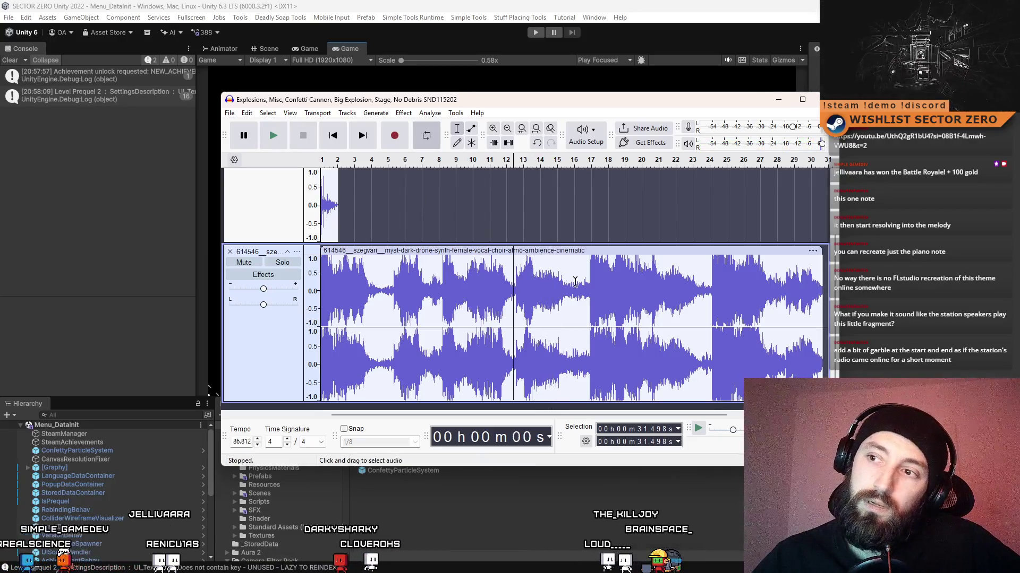
left_click(393, 278)
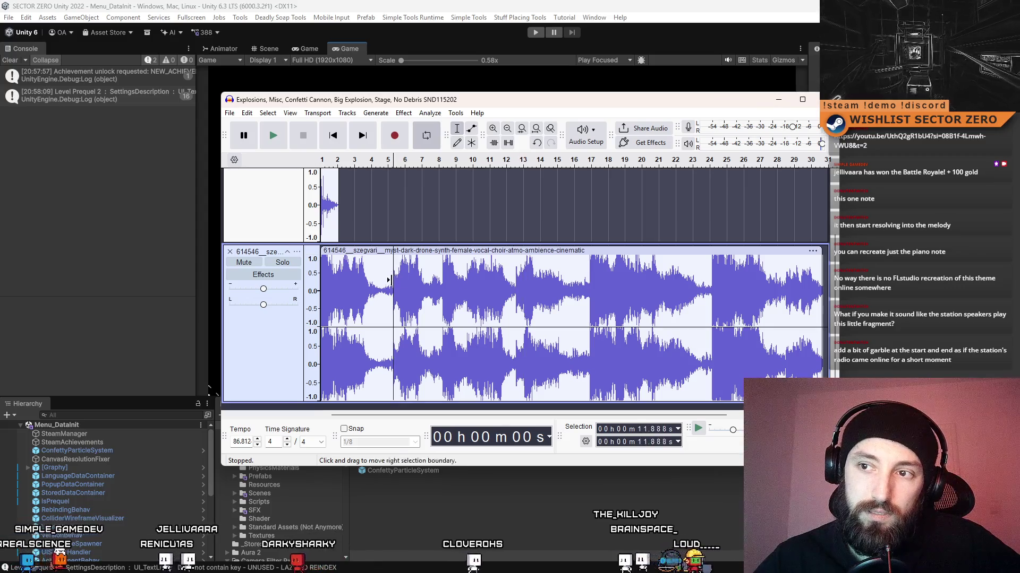
left_click(284, 140)
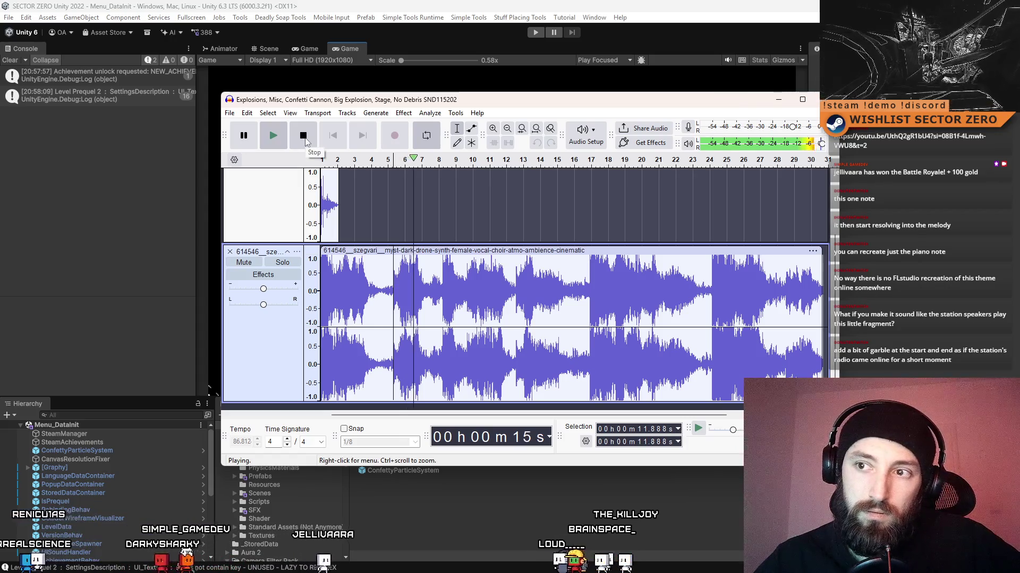
left_click(305, 138)
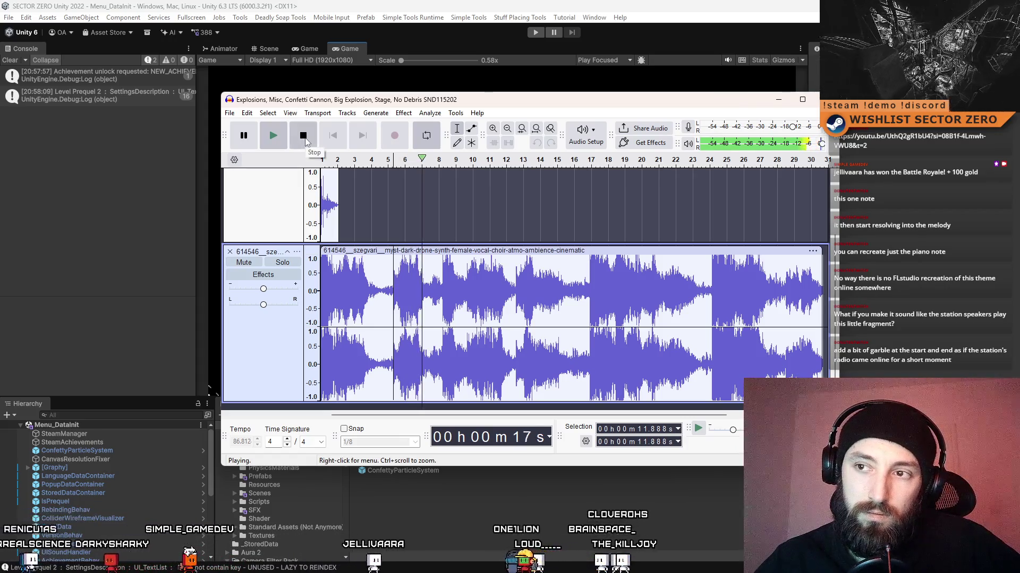
left_click(517, 296)
left_click(276, 135)
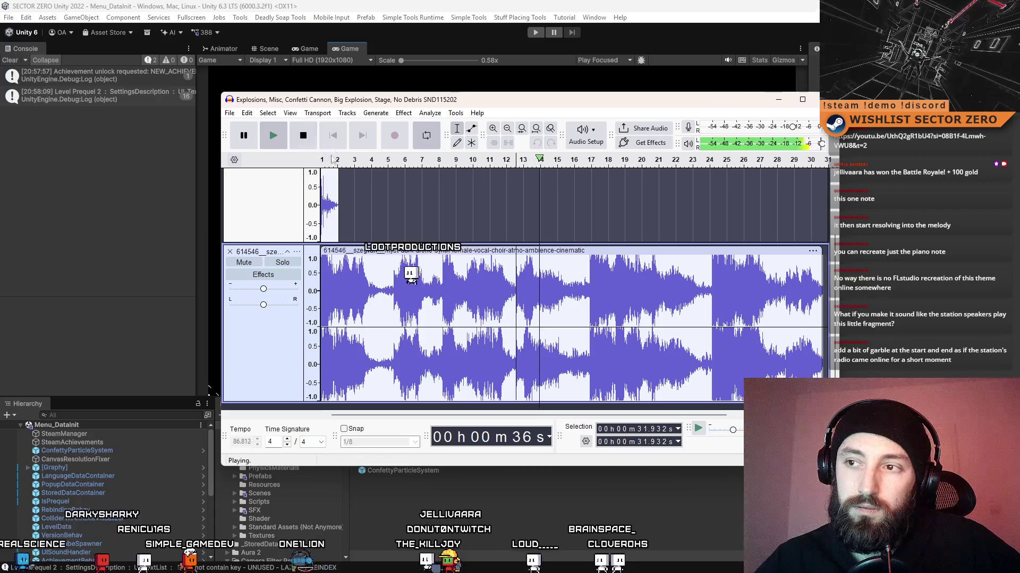
left_click(508, 272)
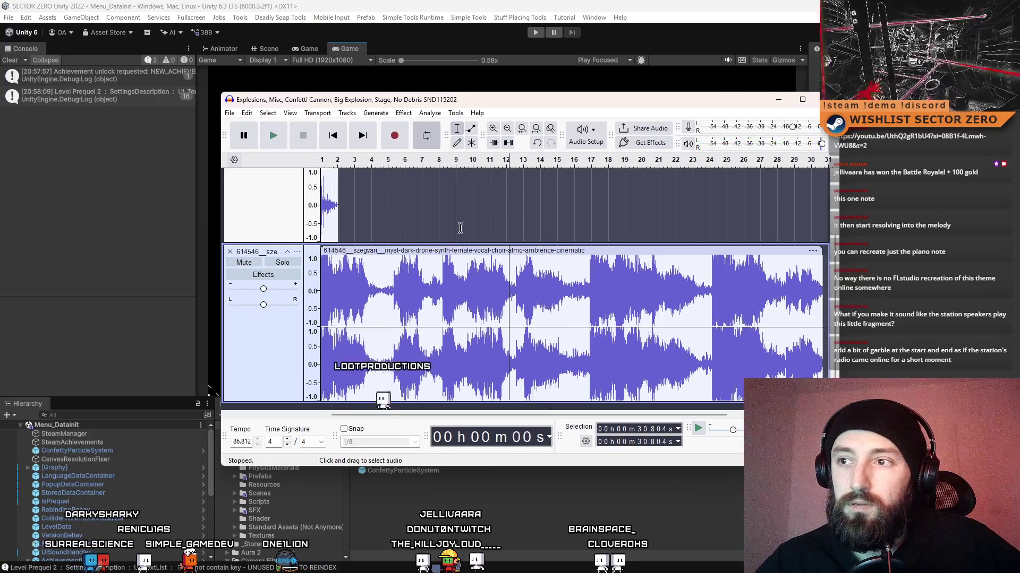
left_click(277, 135)
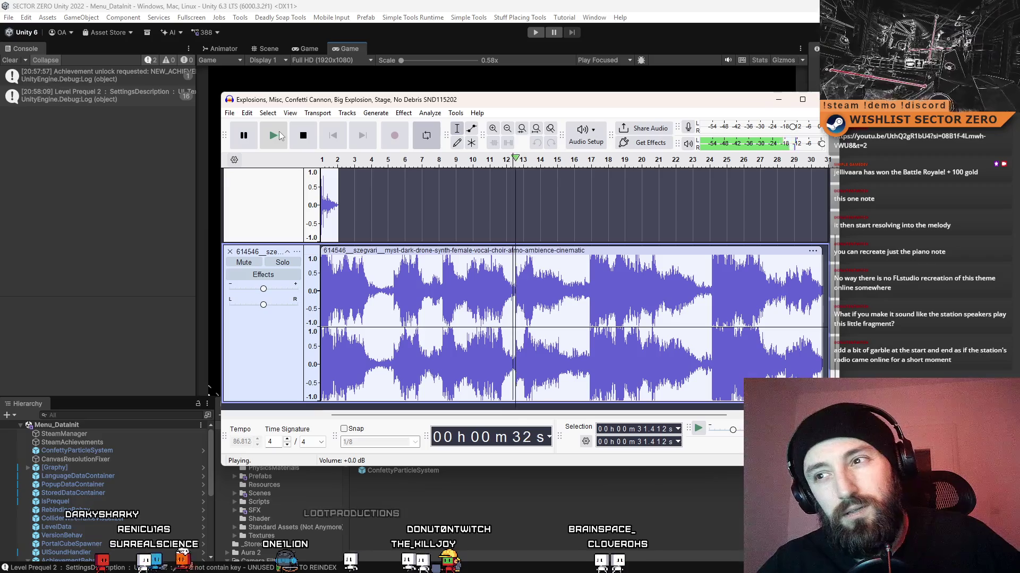
left_click(306, 138)
left_click(390, 304)
key("space")
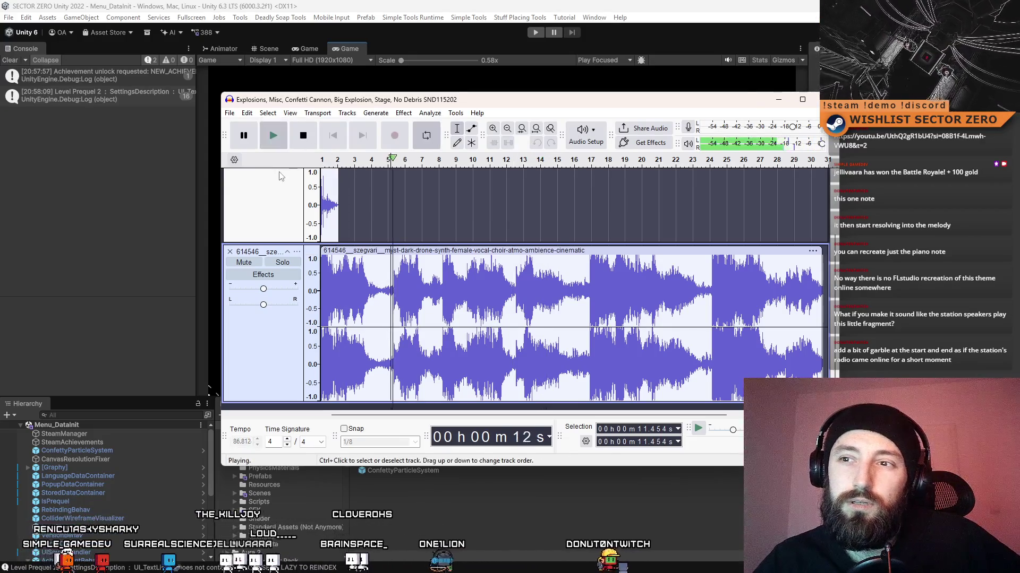
left_click(305, 141)
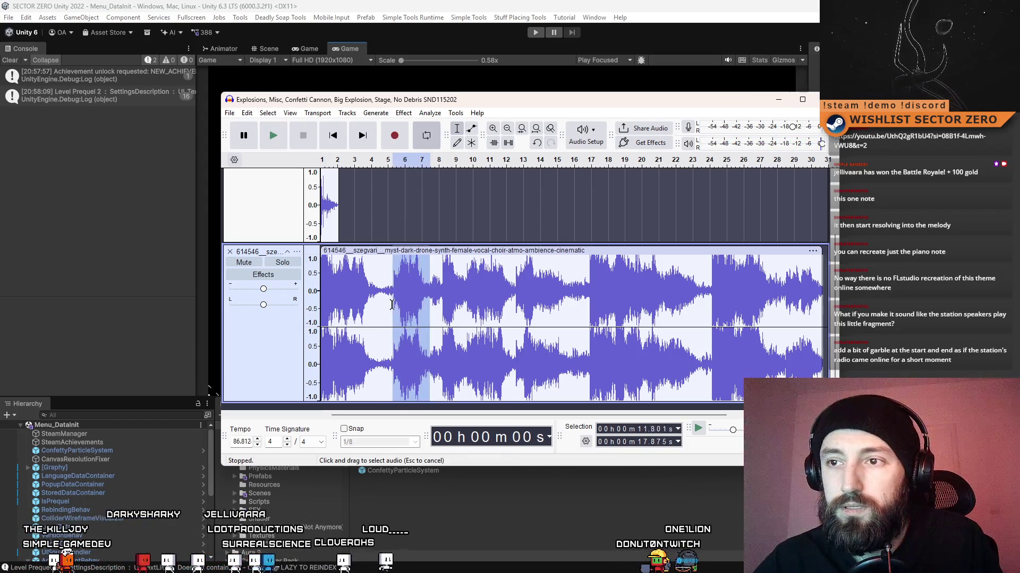
scroll(394, 282, "down", 1)
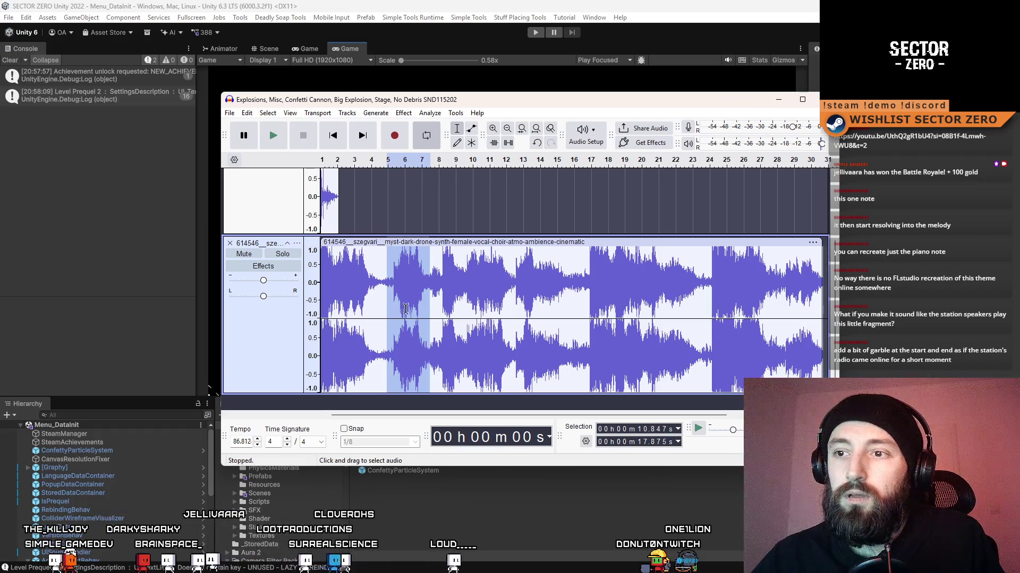
Paste the 7-second drone excerpt as a new track below the existing tracks.
left_click(397, 407)
key("ctrl+v")
scroll(515, 264, "down", 3)
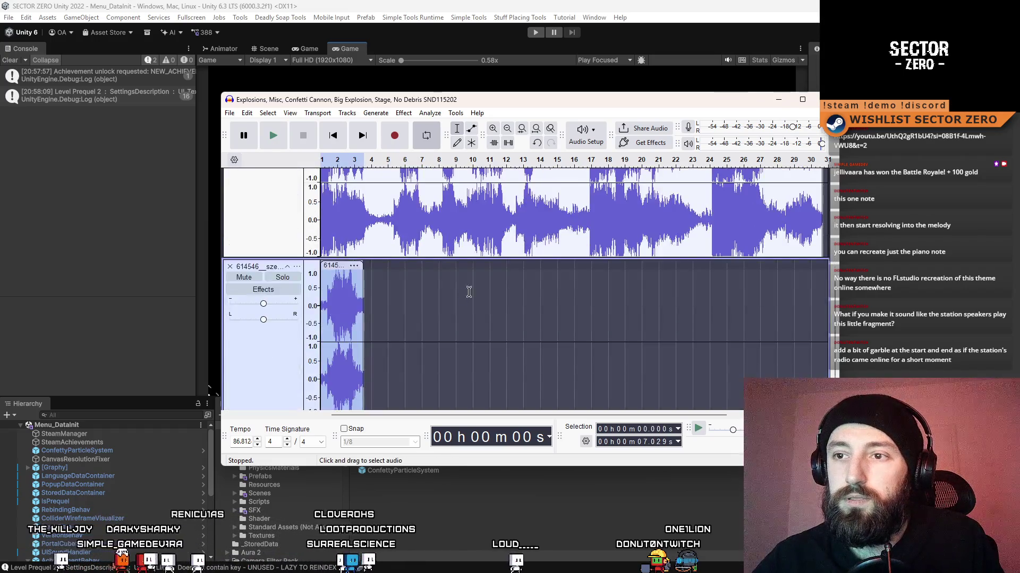
scroll(515, 264, "up", 3)
Copy the 31.4–41.1 s drone section, paste it at time zero, and trim it to 9.7 s.
left_click_drag(512, 219, 571, 218)
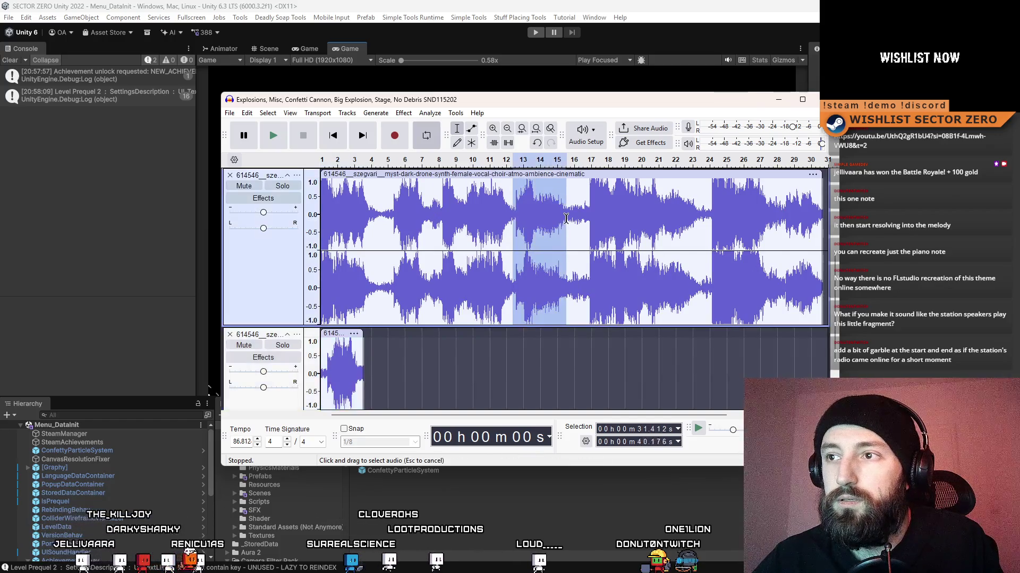
scroll(572, 239, "down", 8)
key("ctrl+c")
left_click(349, 407)
key("ctrl+v")
scroll(354, 346, "up", 6)
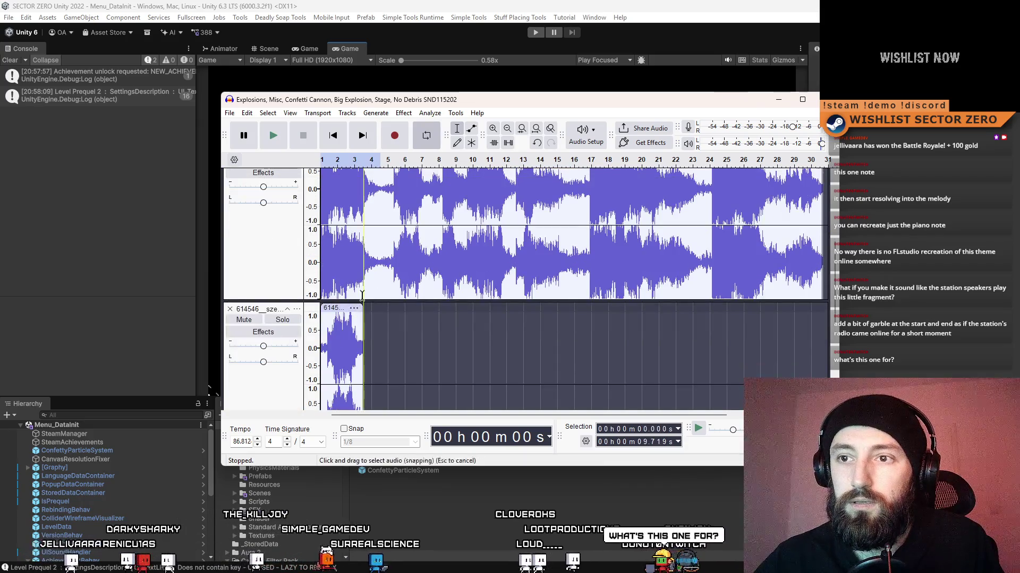
scroll(332, 271, "up", 8)
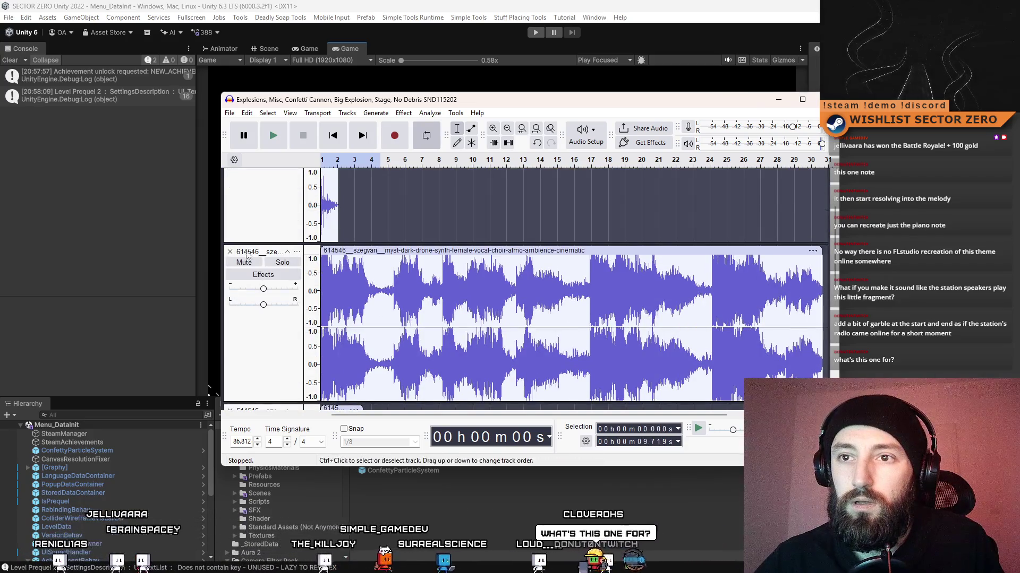
key("ctrl+t")
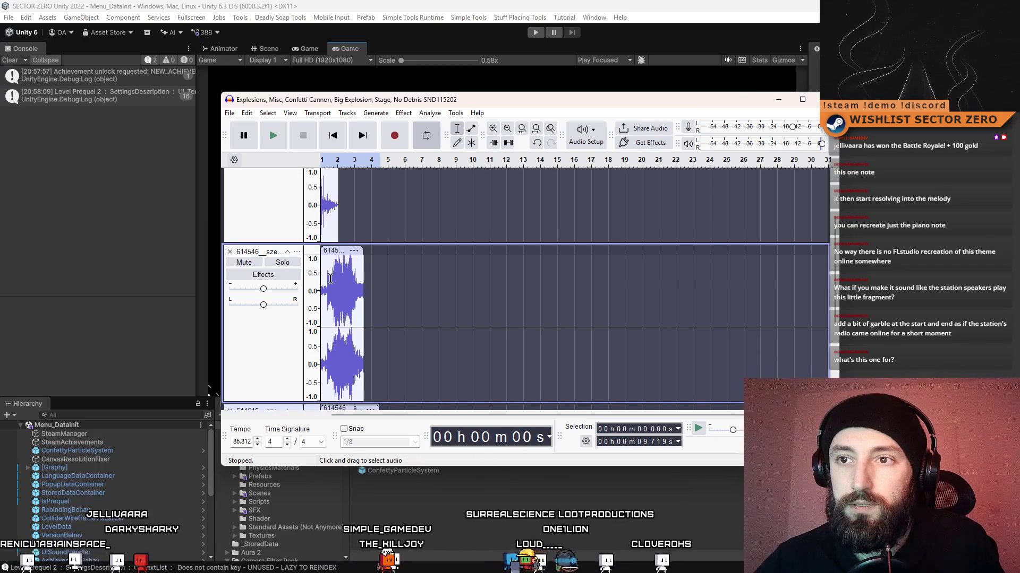
scroll(372, 239, "up", 5, "ctrl")
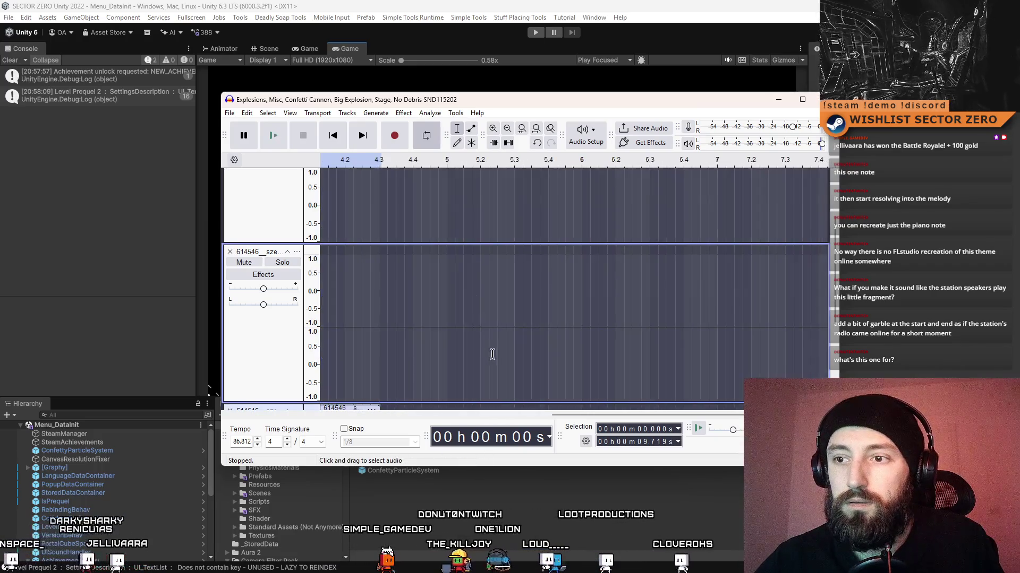
left_click_drag(655, 419, 360, 408)
scroll(403, 340, "up", 2)
scroll(447, 296, "down", 2)
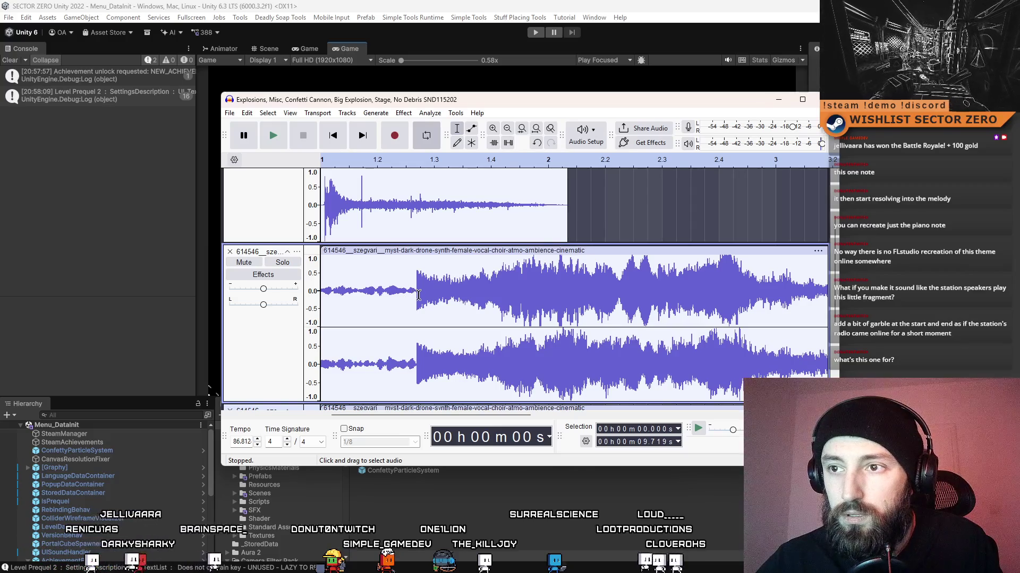
Delete the drone clip's quiet opening, shift it slightly later, and play it with the explosion.
left_click_drag(416, 293, 297, 295)
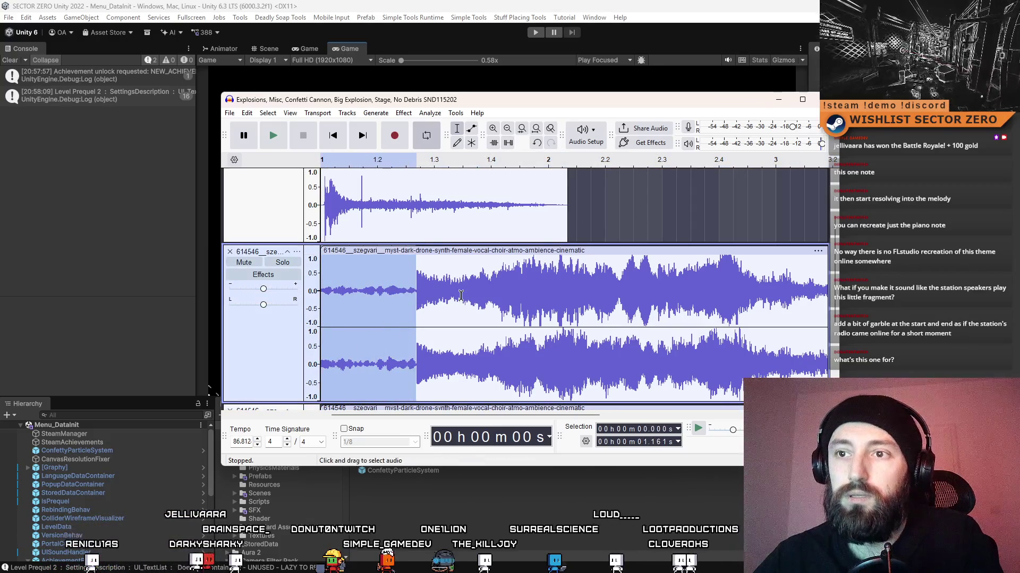
key("Delete")
left_click_drag(348, 251, 370, 253)
scroll(345, 239, "up", 3)
left_click(323, 217)
key("space")
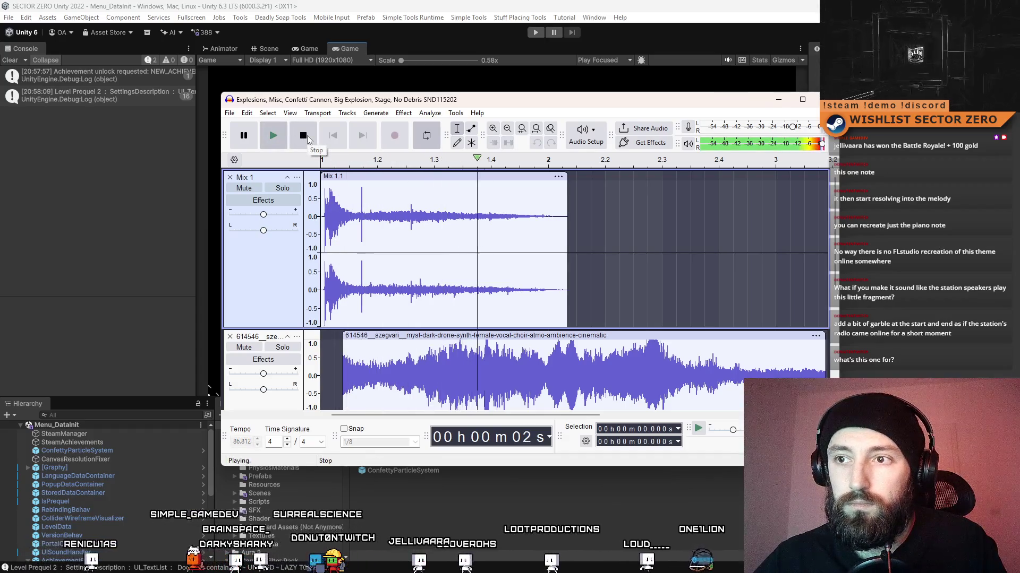
left_click(306, 137)
Mute the bottom drone copy and replay the layered sounds to compare.
scroll(551, 252, "down", 2)
scroll(552, 252, "down", 2)
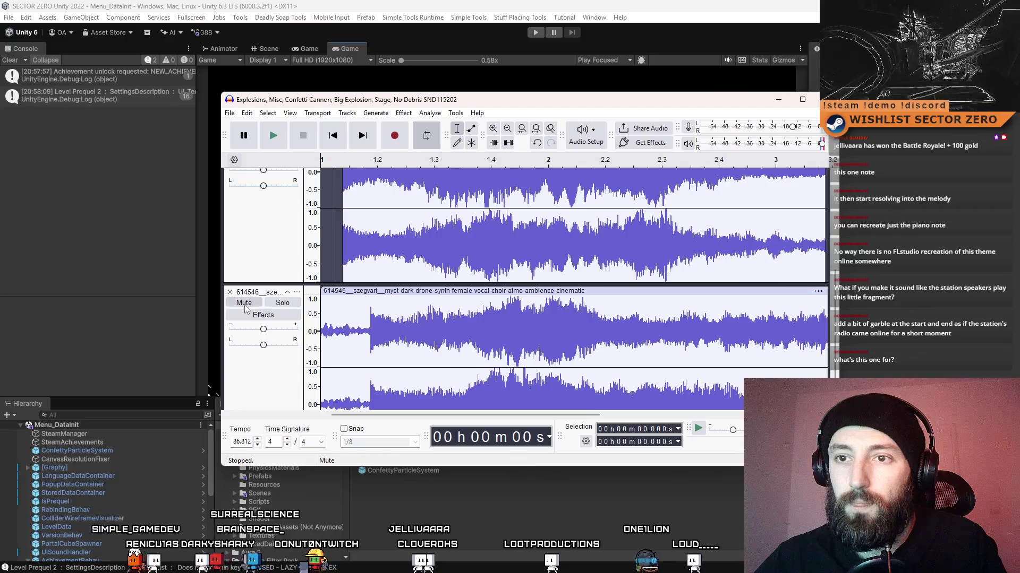
left_click(244, 405)
scroll(437, 270, "up", 2)
scroll(437, 270, "up", 2)
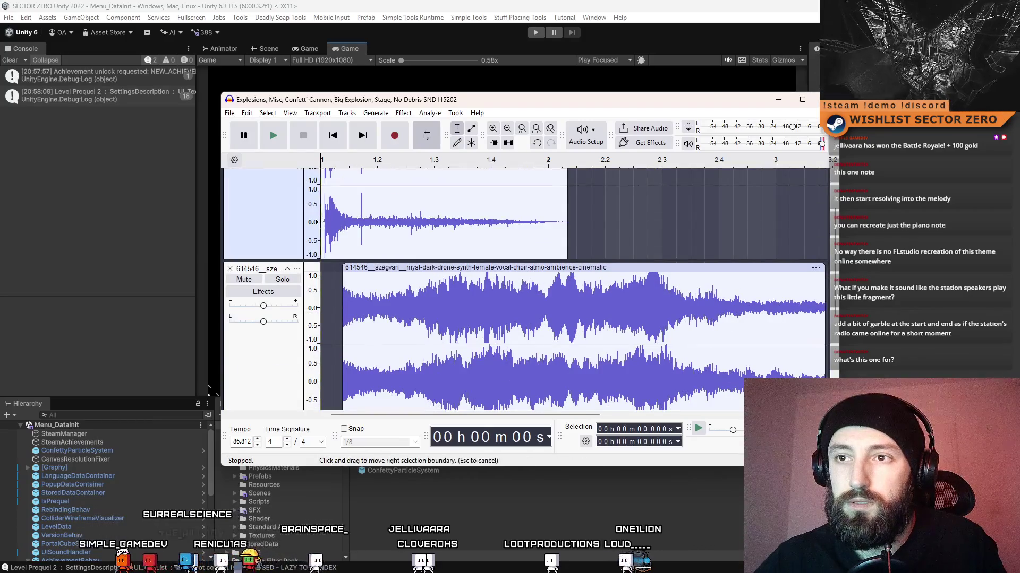
scroll(437, 270, "up", 1)
left_click(276, 144)
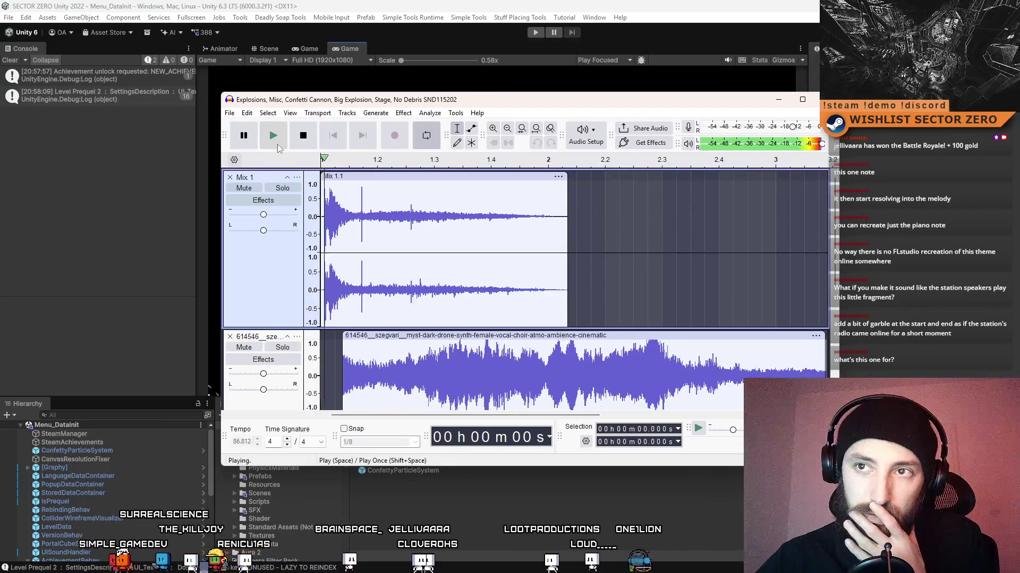
left_click(306, 137)
scroll(290, 277, "down", 5)
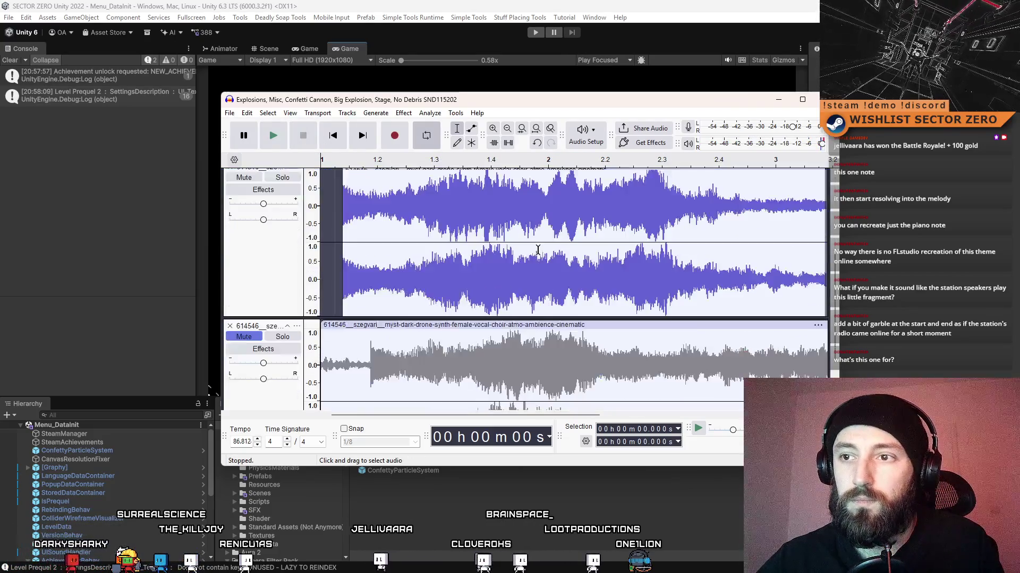
scroll(290, 277, "up", 1)
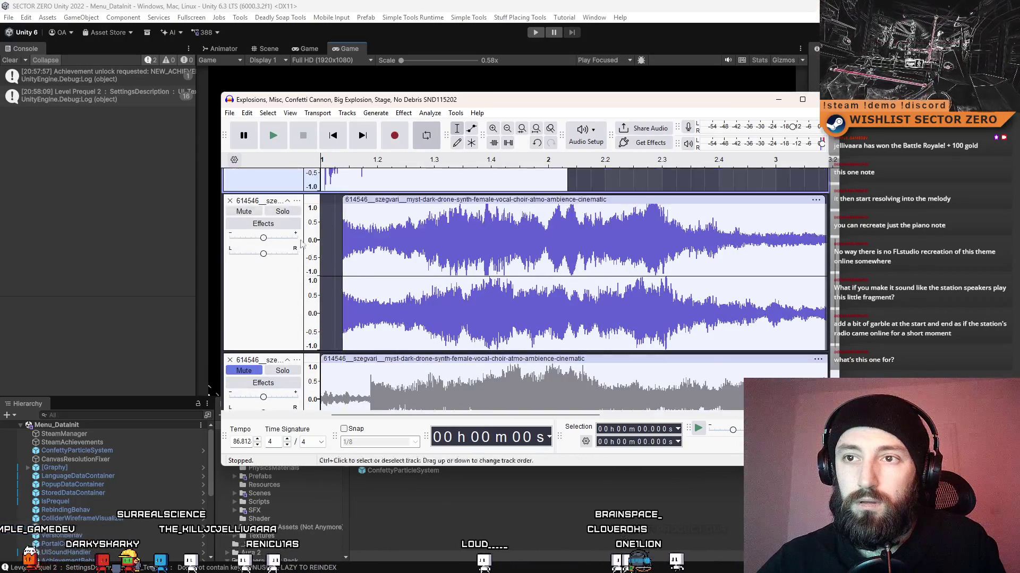
scroll(317, 318, "down", 1)
Unmute the lower drone copy and delete its quiet intro.
left_click(244, 269)
scroll(410, 326, "down", 1)
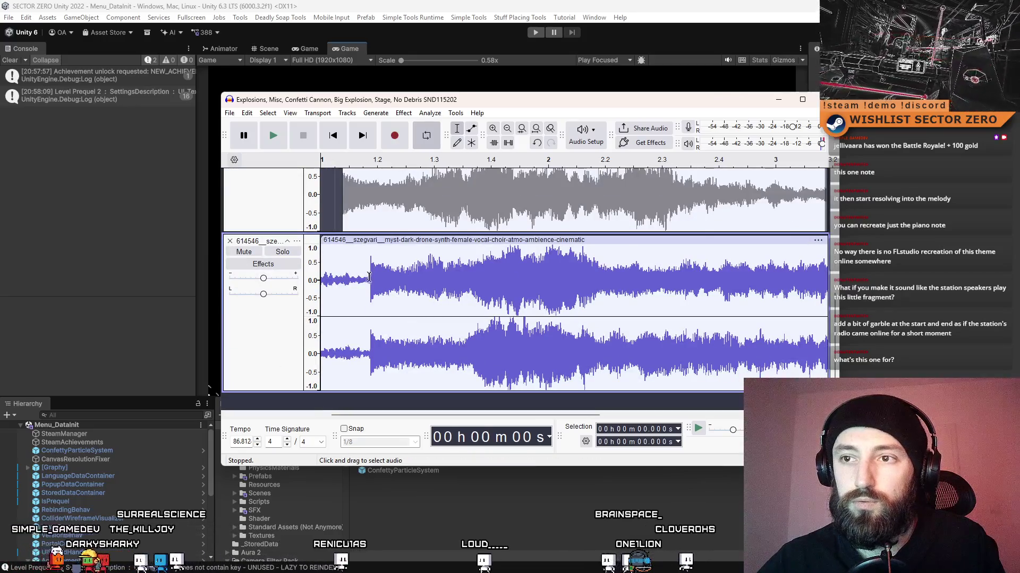
left_click_drag(370, 279, 319, 281)
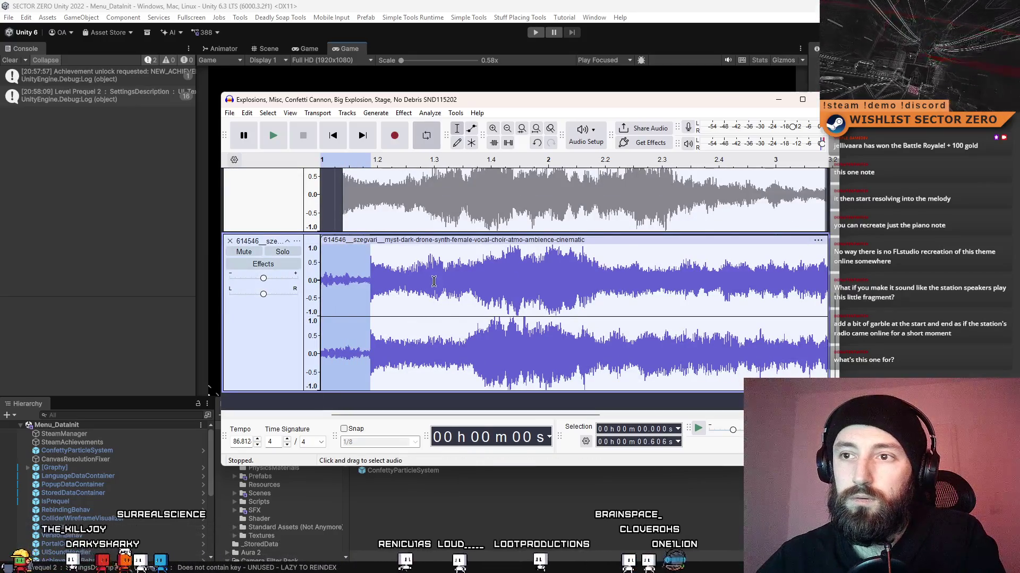
key("Delete")
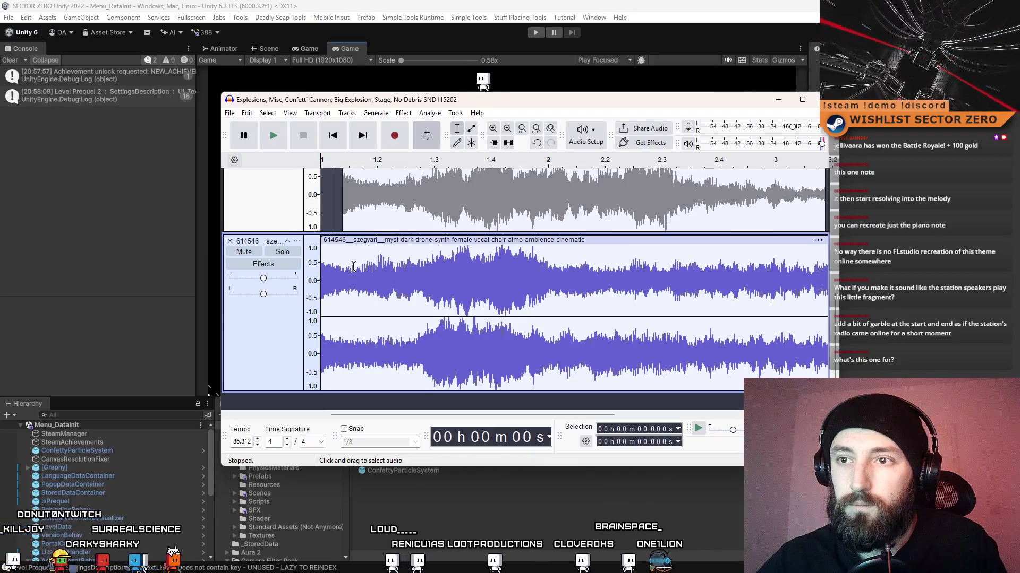
Fade in the first 0.4 seconds of the drone and play back the layered sounds.
left_click_drag(354, 279, 311, 269)
left_click(404, 112)
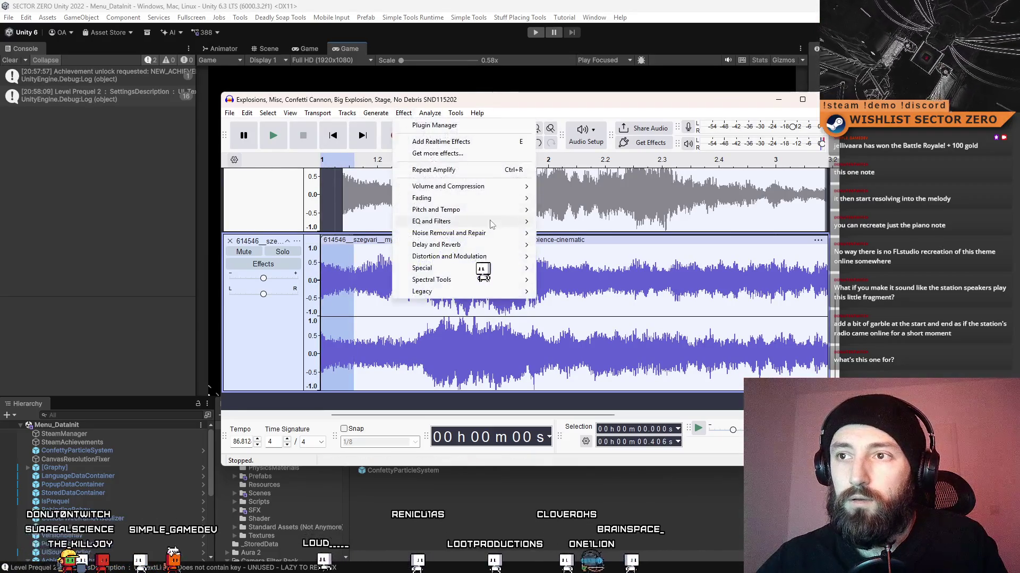
mouse_move(474, 204)
left_click(563, 233)
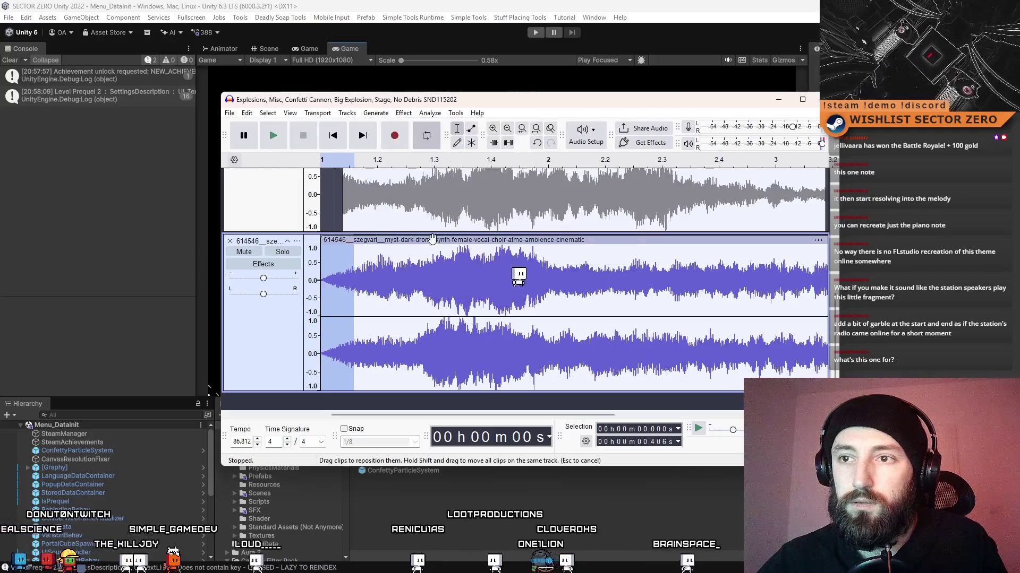
left_click_drag(393, 240, 415, 240)
scroll(432, 245, "up", 5)
scroll(432, 247, "down", 2, "ctrl")
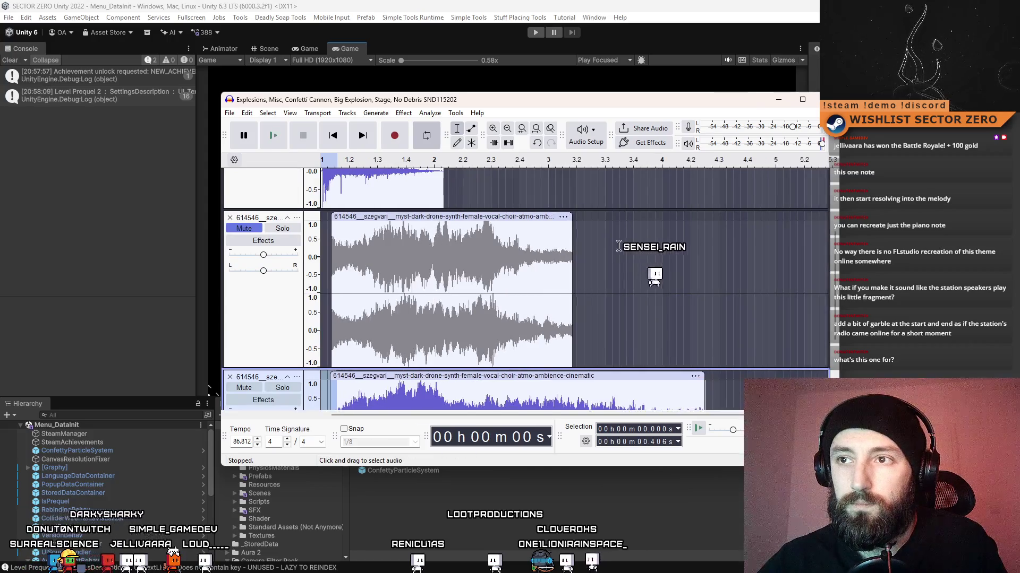
scroll(640, 256, "down", 1, "ctrl")
scroll(669, 259, "down", 2)
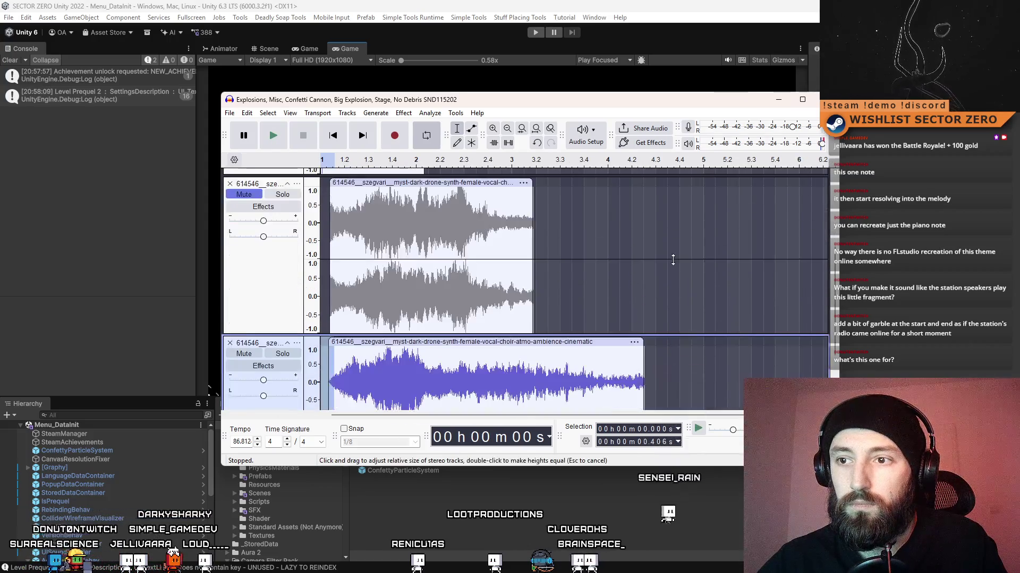
left_click(273, 136)
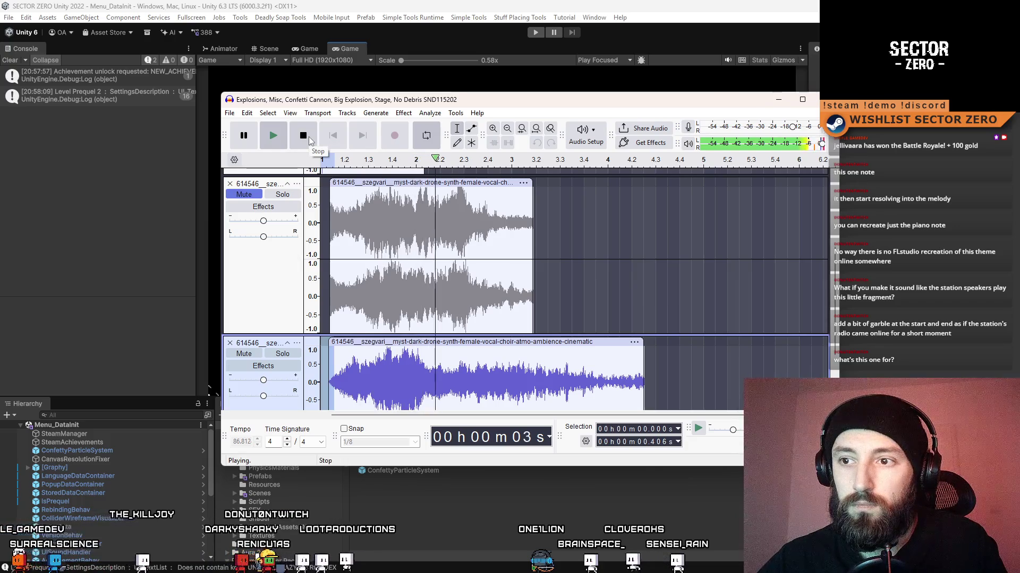
key("space")
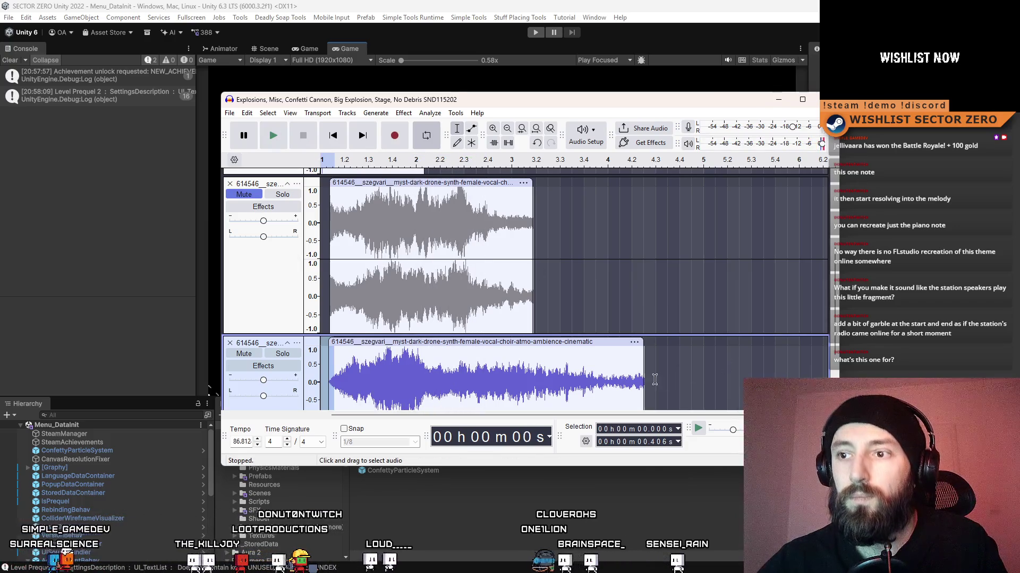
Delete the lower drone's 4.5–9.8 s tail and fade out the clip's end.
left_click_drag(477, 379, 661, 379)
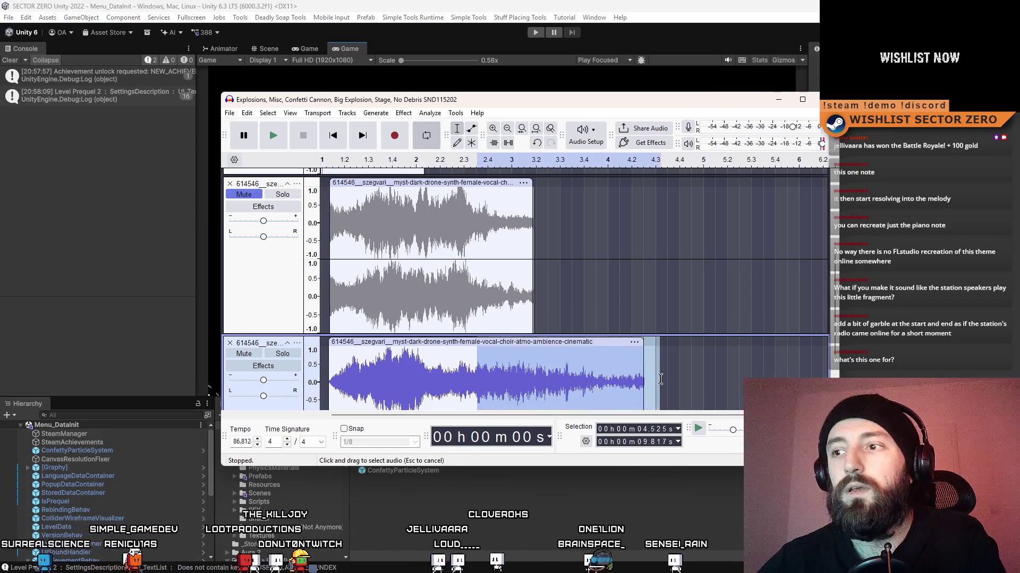
key("Delete")
scroll(661, 379, "down", 3)
left_click_drag(477, 309, 425, 309)
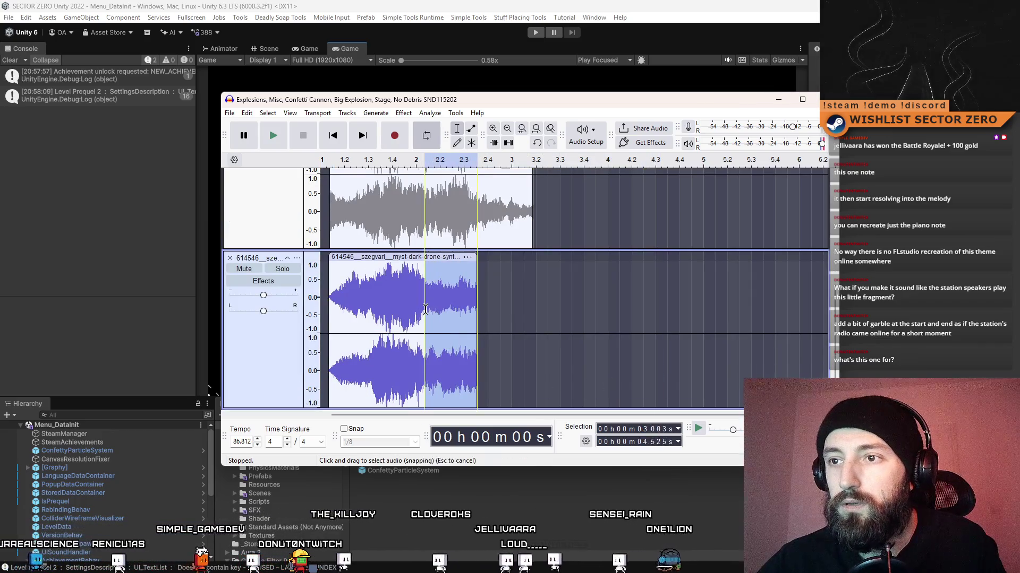
left_click(394, 111)
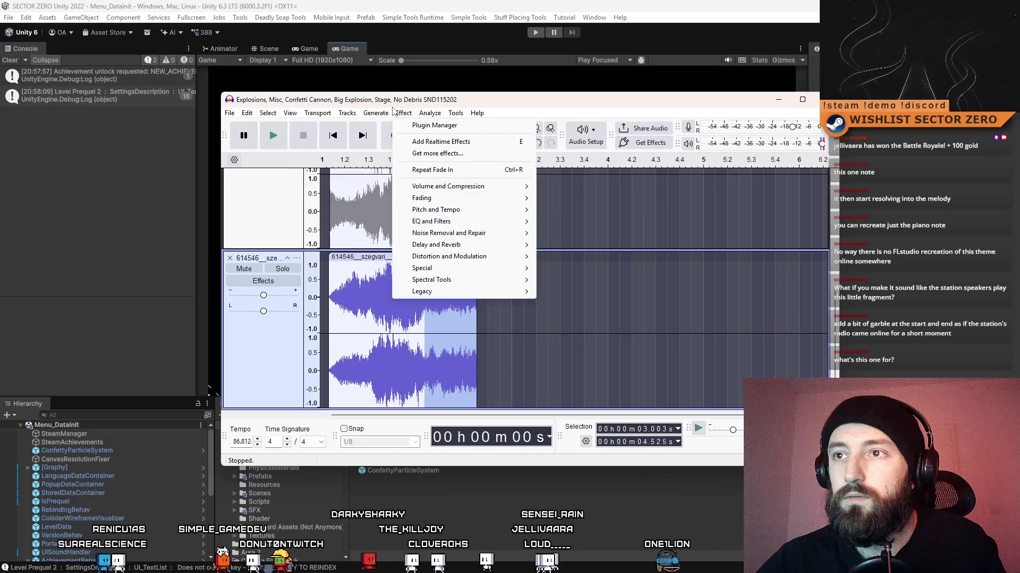
mouse_move(540, 203)
left_click(585, 246)
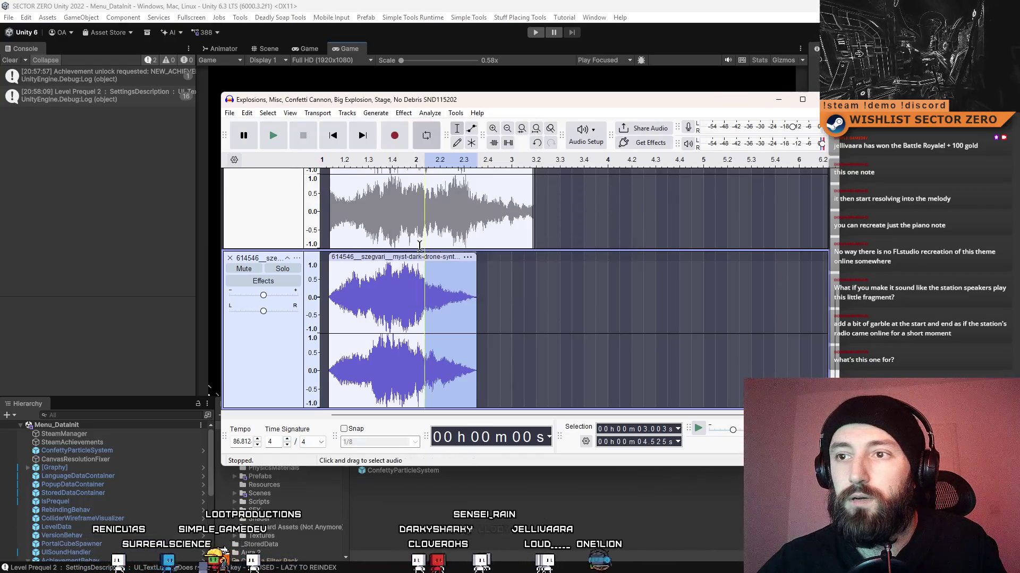
scroll(390, 226, "up", 2)
left_click(606, 264)
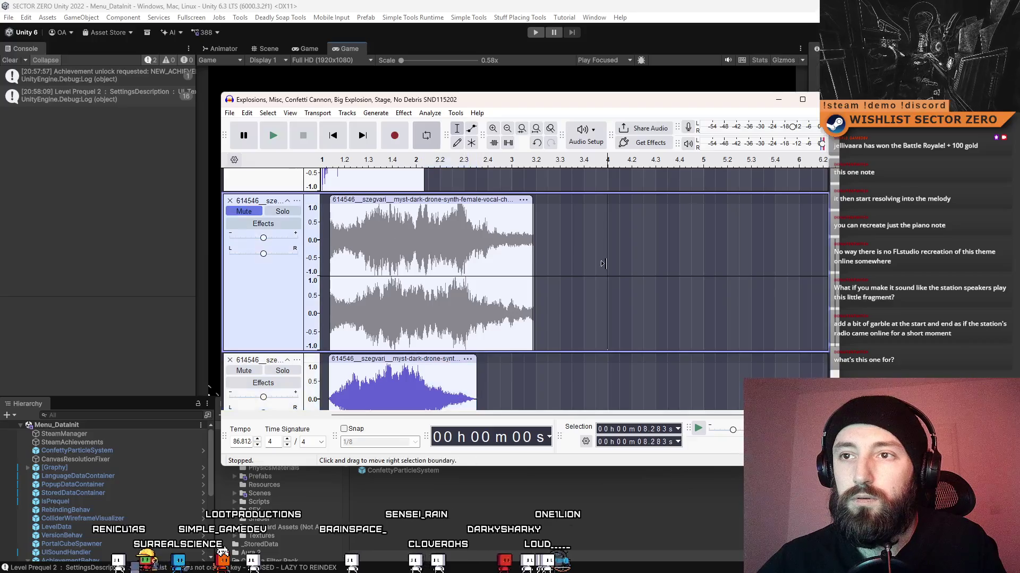
left_click(322, 180)
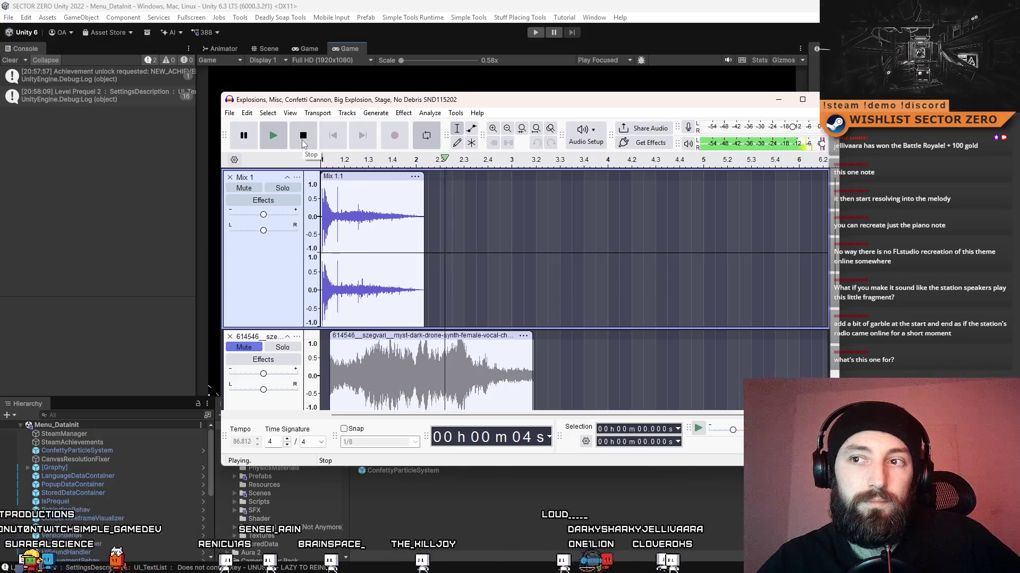
scroll(629, 264, "down", 3)
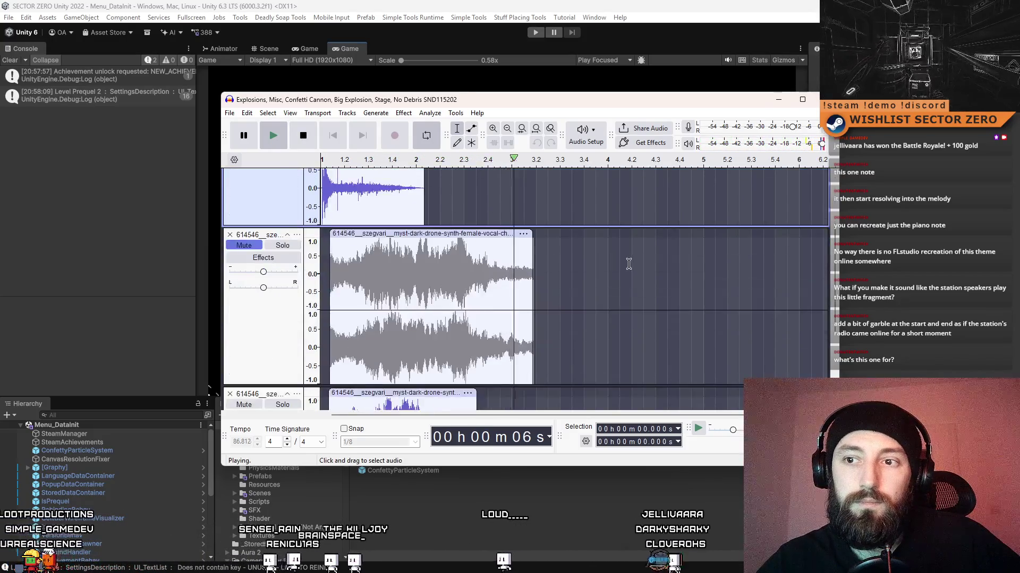
Play back the mix with the shorter faded drone copy.
scroll(629, 264, "down", 2)
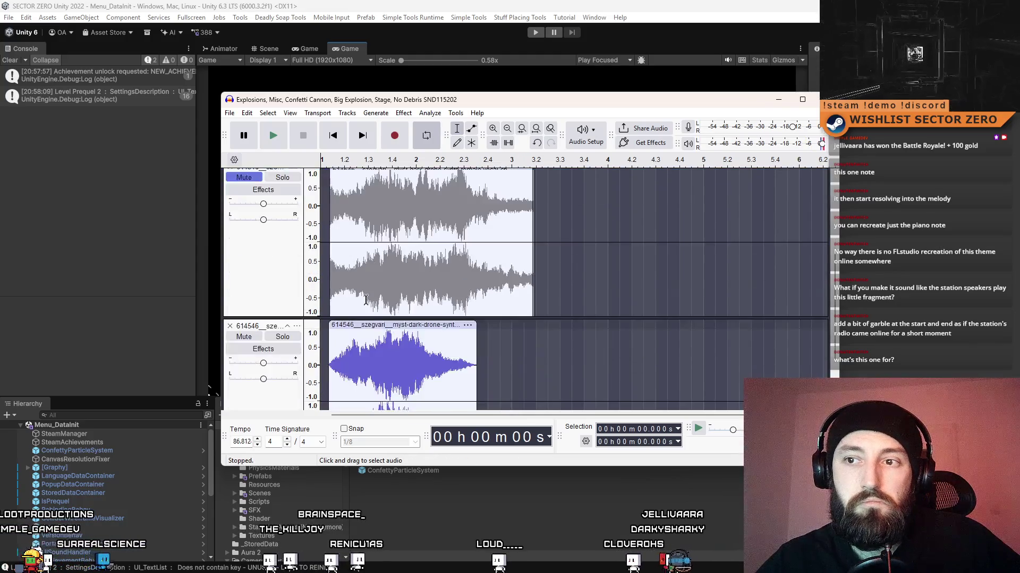
scroll(327, 189, "up", 5)
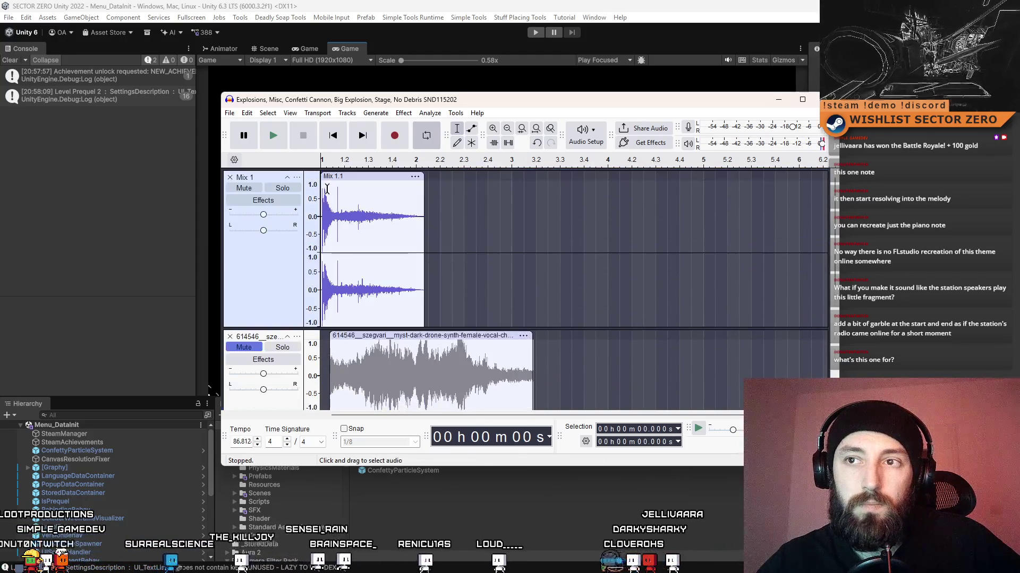
left_click(273, 135)
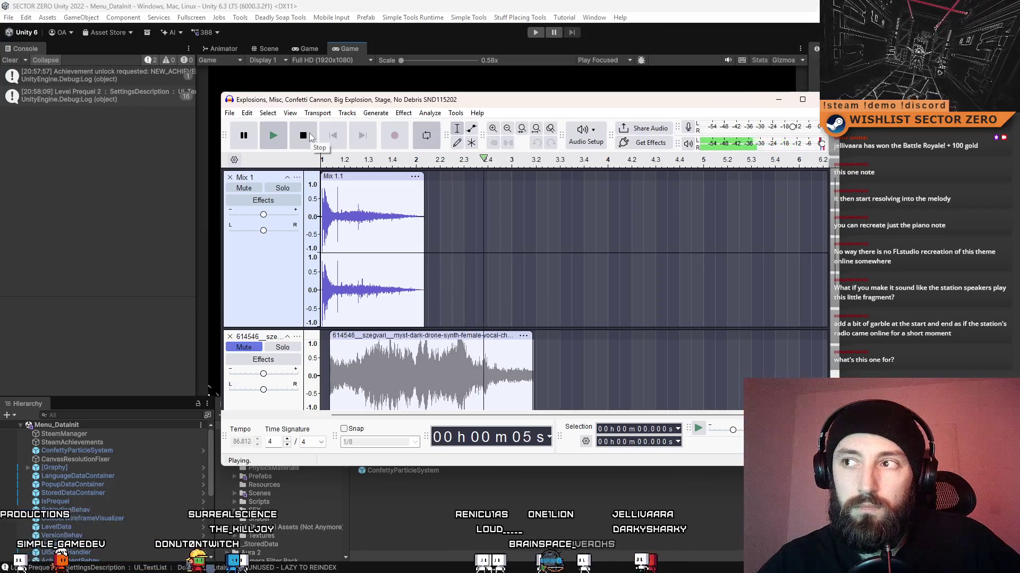
scroll(683, 268, "down", 5)
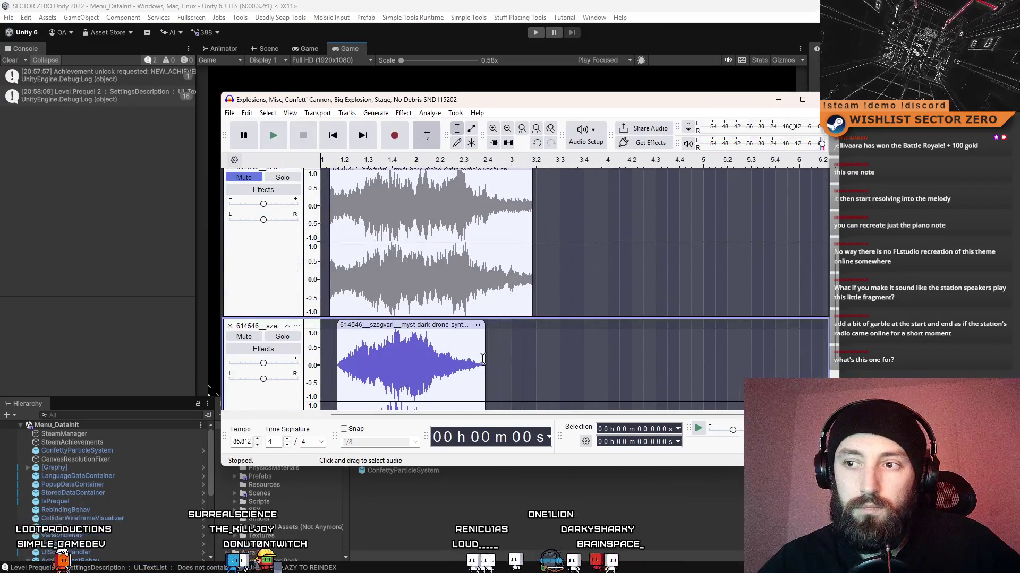
scroll(559, 345, "up", 3)
scroll(301, 287, "down", 2)
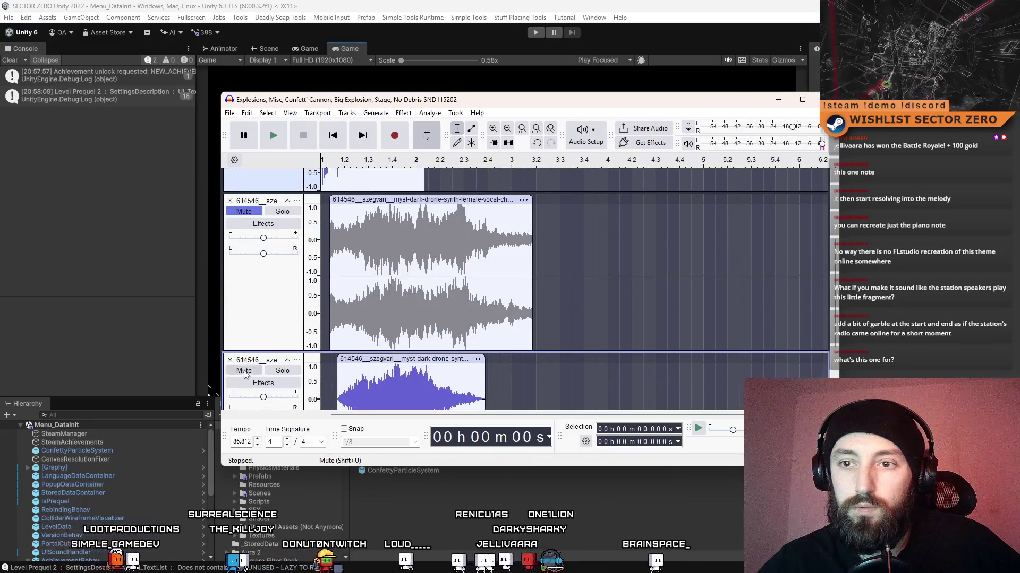
Mute the shorter faded copy, unmute the longer drone, and preview from 0.264 s.
left_click(244, 370)
scroll(313, 260, "down", 3)
scroll(313, 260, "up", 2)
left_click(249, 178)
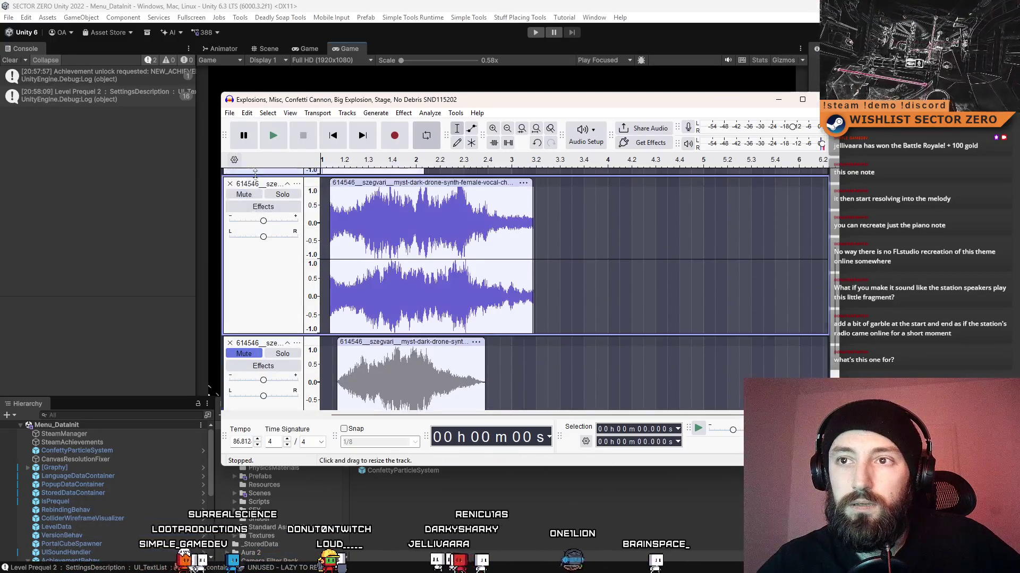
scroll(369, 235, "up", 3)
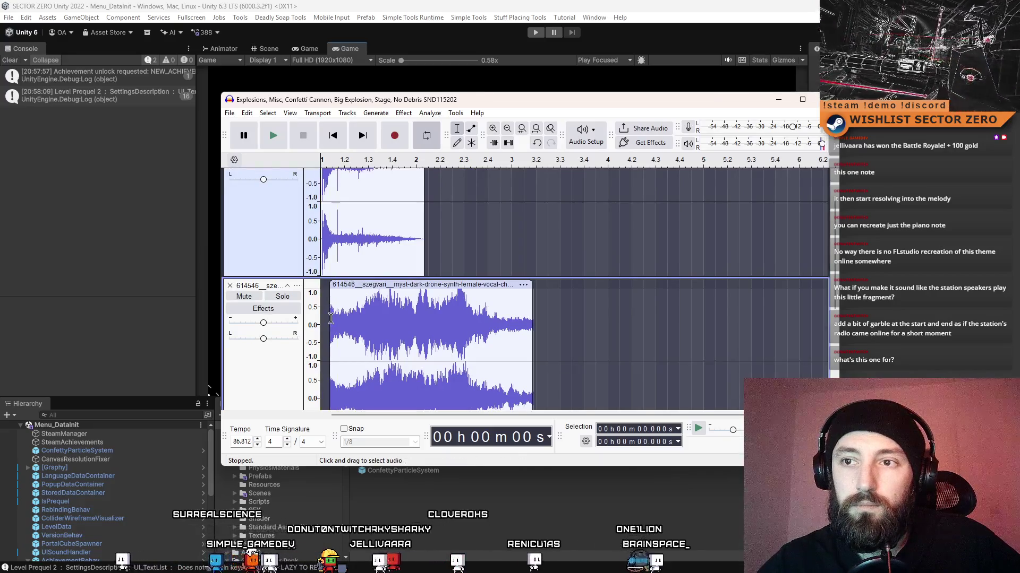
left_click(331, 318)
scroll(332, 318, "down", 1)
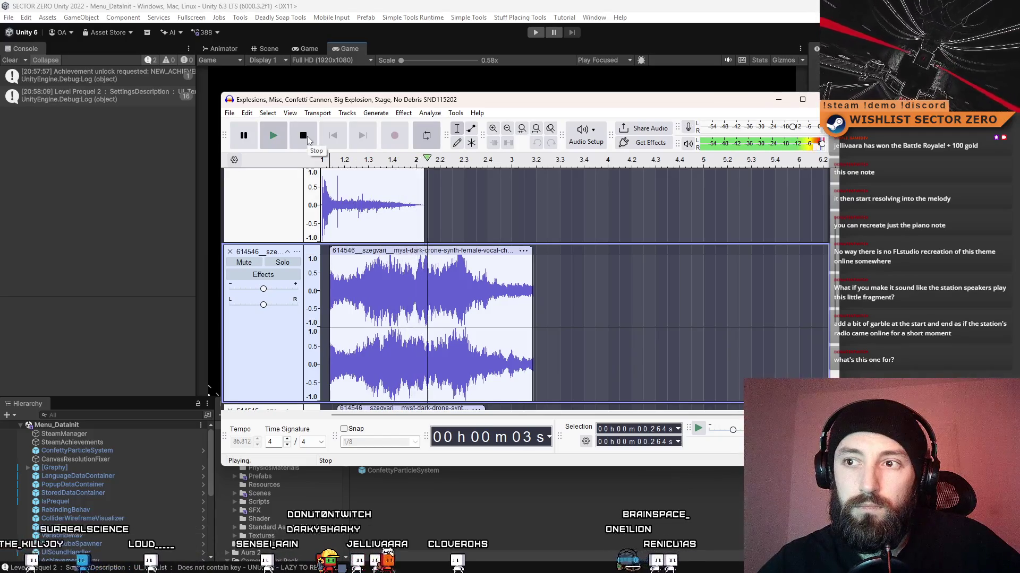
left_click(307, 139)
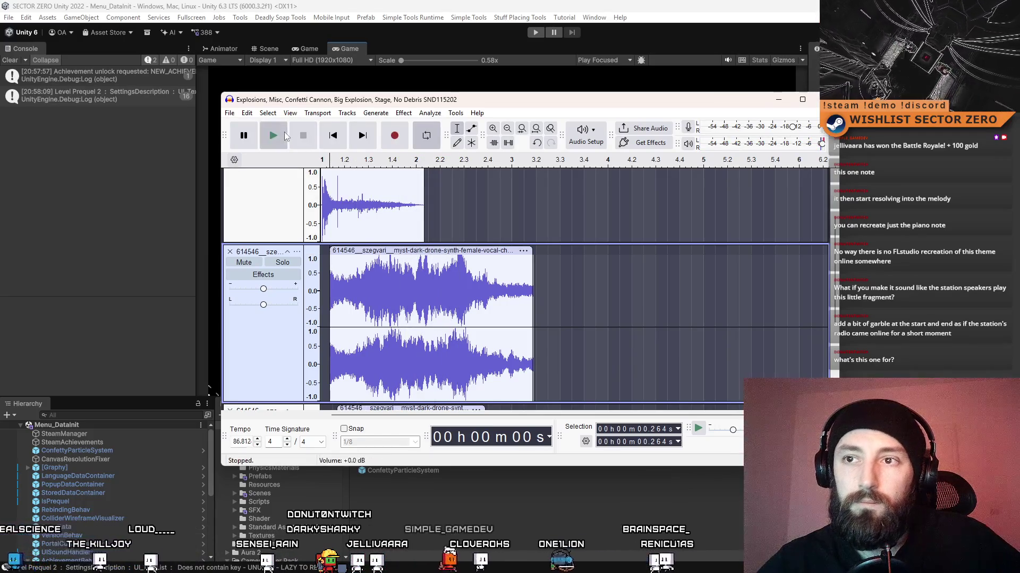
left_click(285, 136)
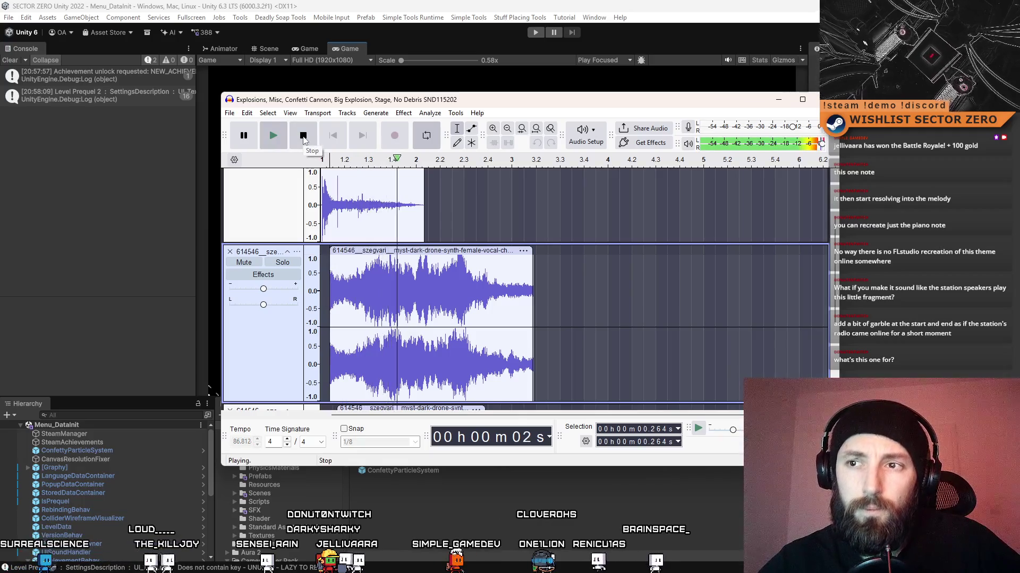
left_click(304, 137)
Delete the drone tail after 3.34 s and play the remaining 0.264–3.344 s part.
left_click_drag(436, 282, 530, 284)
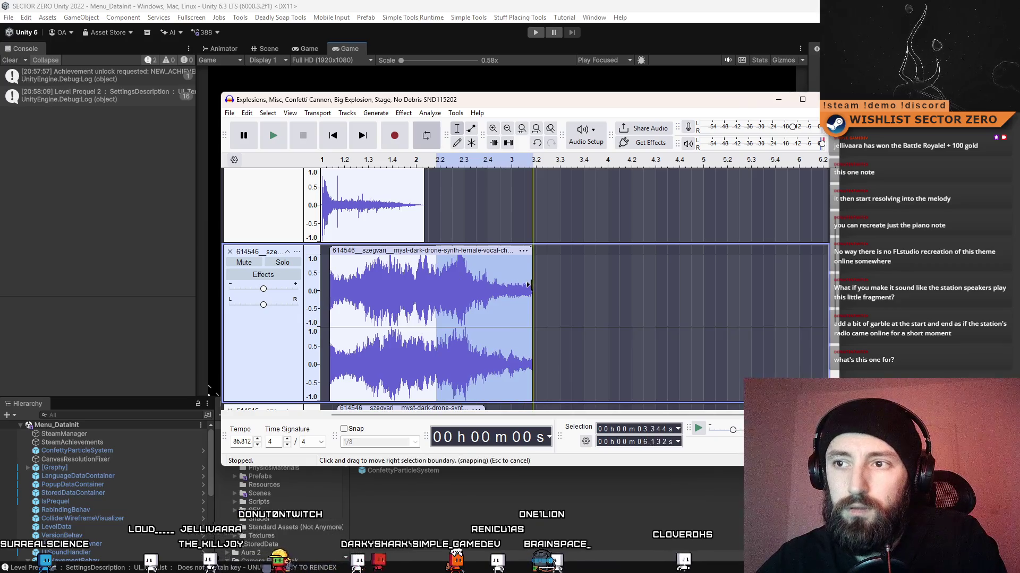
key("Delete")
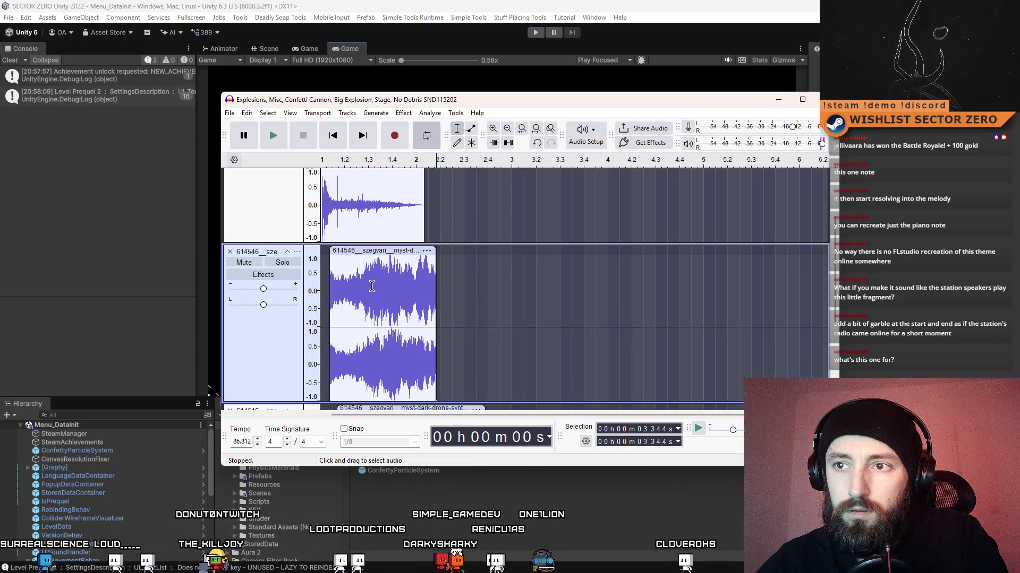
left_click_drag(433, 285, 304, 157)
left_click(276, 140)
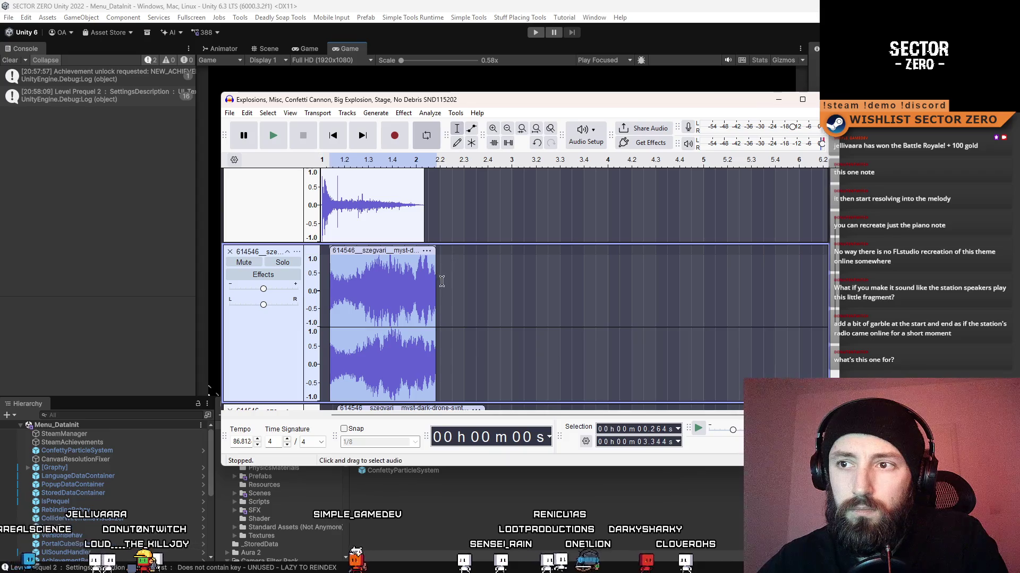
left_click(459, 281)
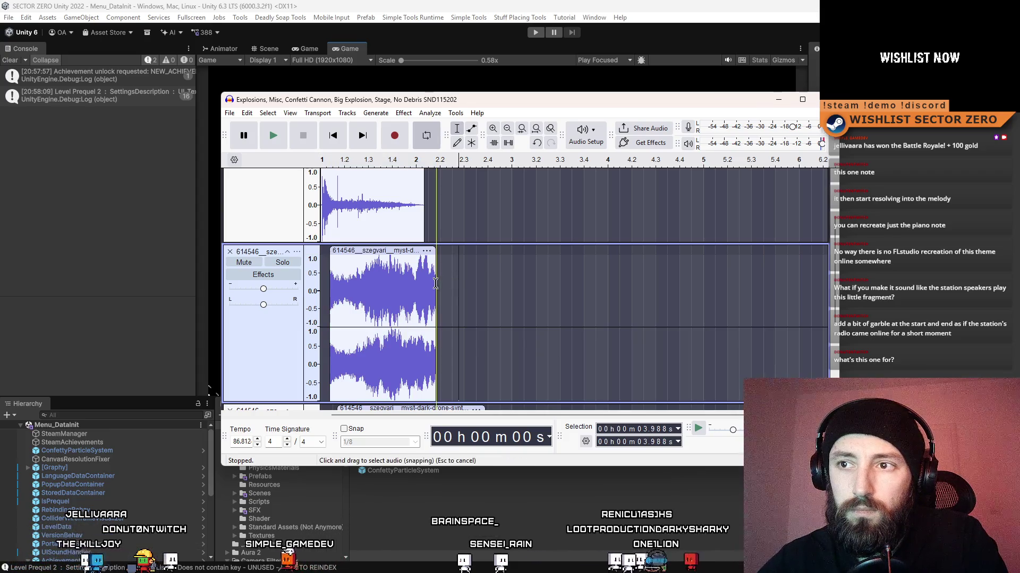
Fade out the drone clip's ending from 2.009 s.
left_click_drag(435, 284, 391, 287)
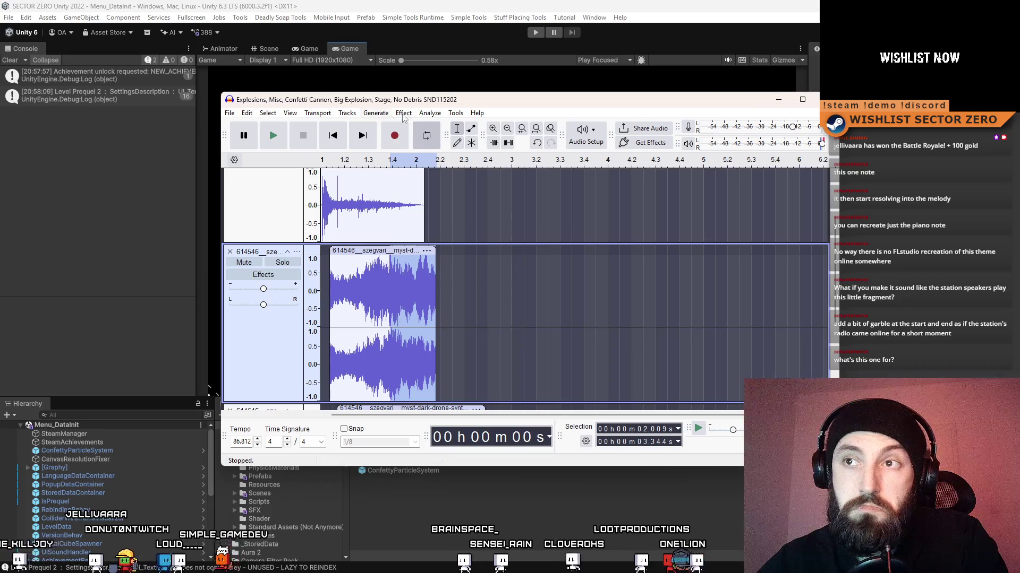
left_click(404, 114)
mouse_move(461, 198)
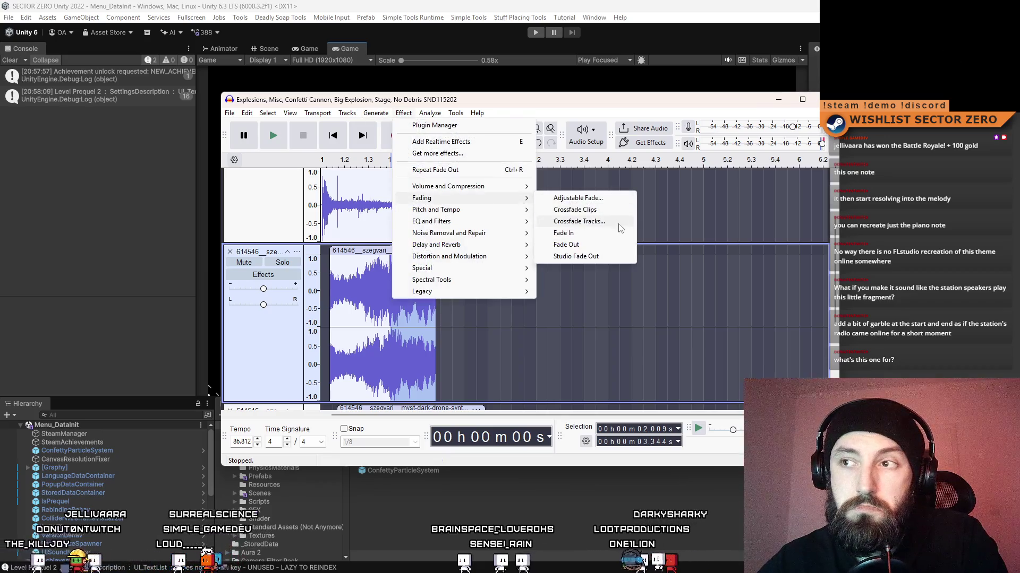
left_click(596, 244)
Fade in the drone clip's start over roughly 0.26–0.77 s.
left_click_drag(330, 295, 346, 298)
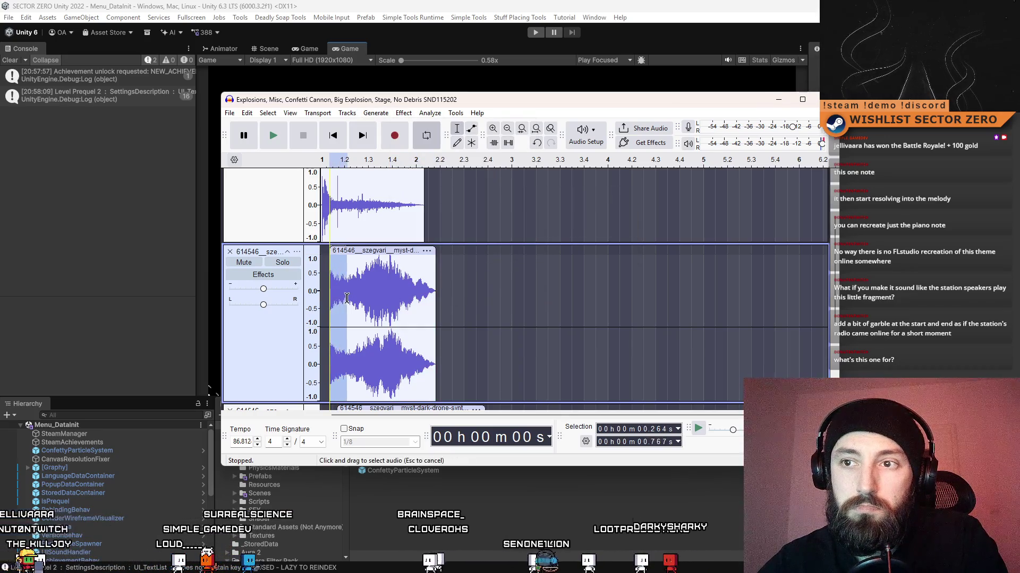
left_click(404, 113)
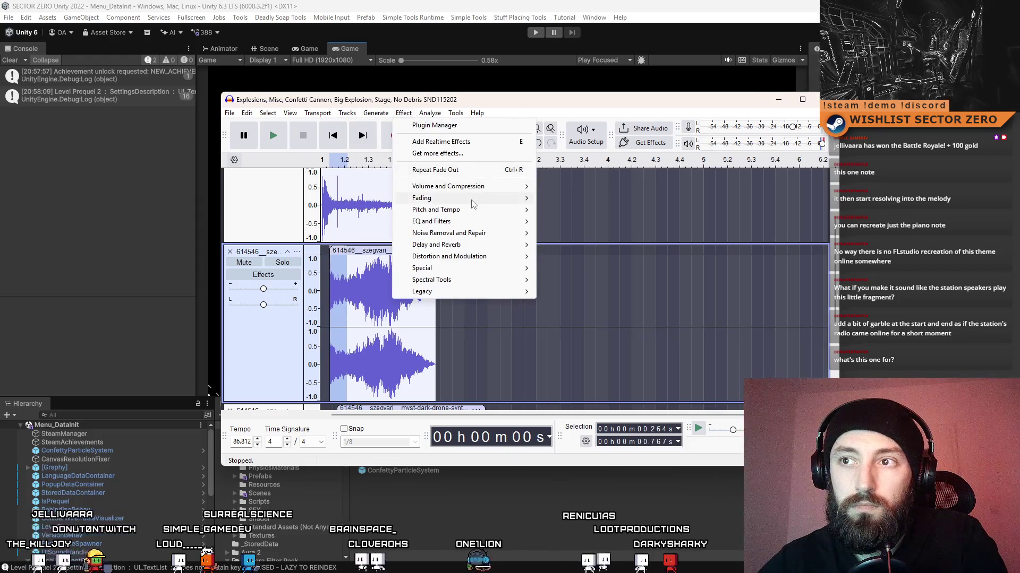
mouse_move(472, 199)
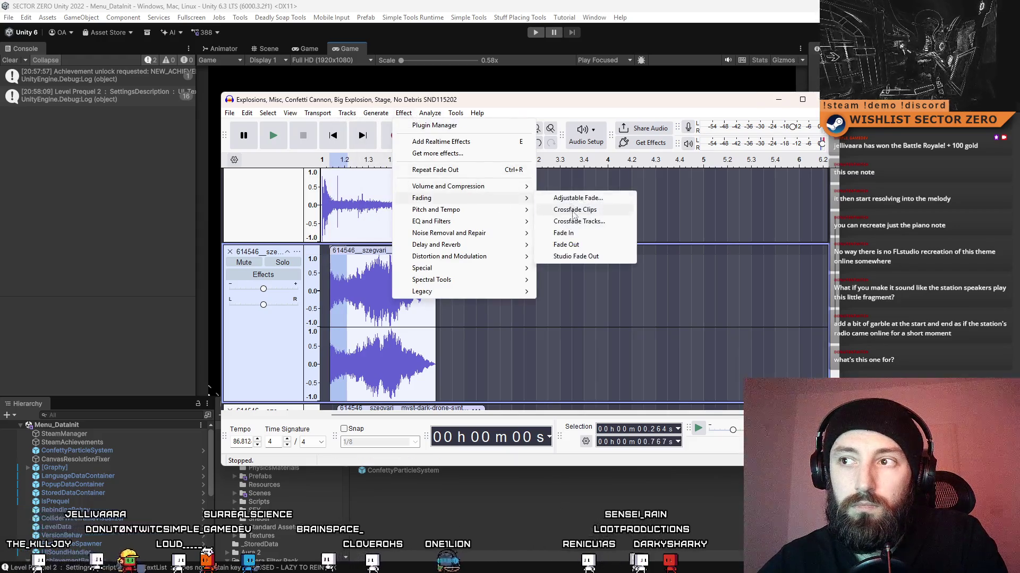
left_click(573, 210)
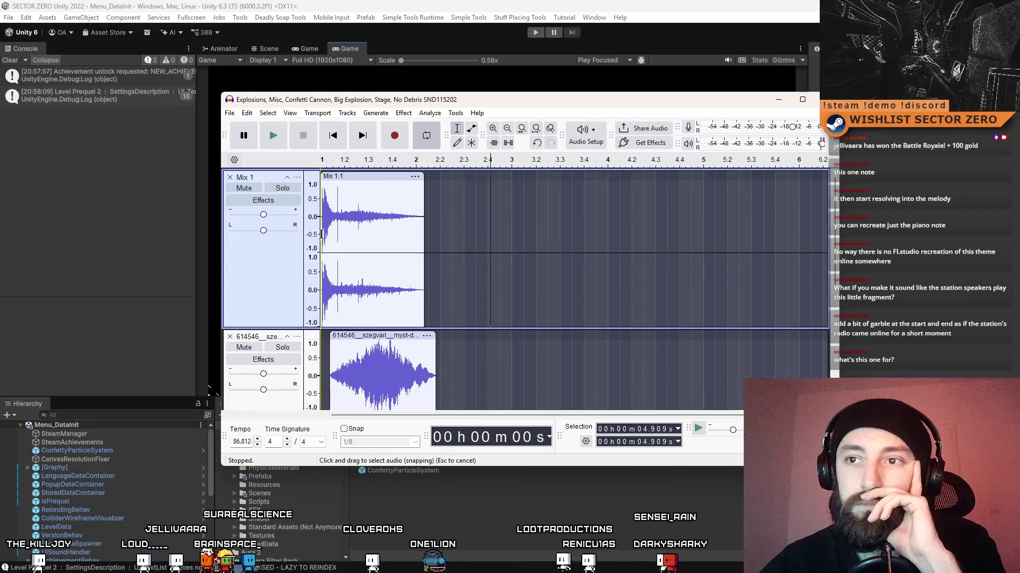
Play the mix, switch from the shorter to the longer drone version, and play again.
left_click(279, 136)
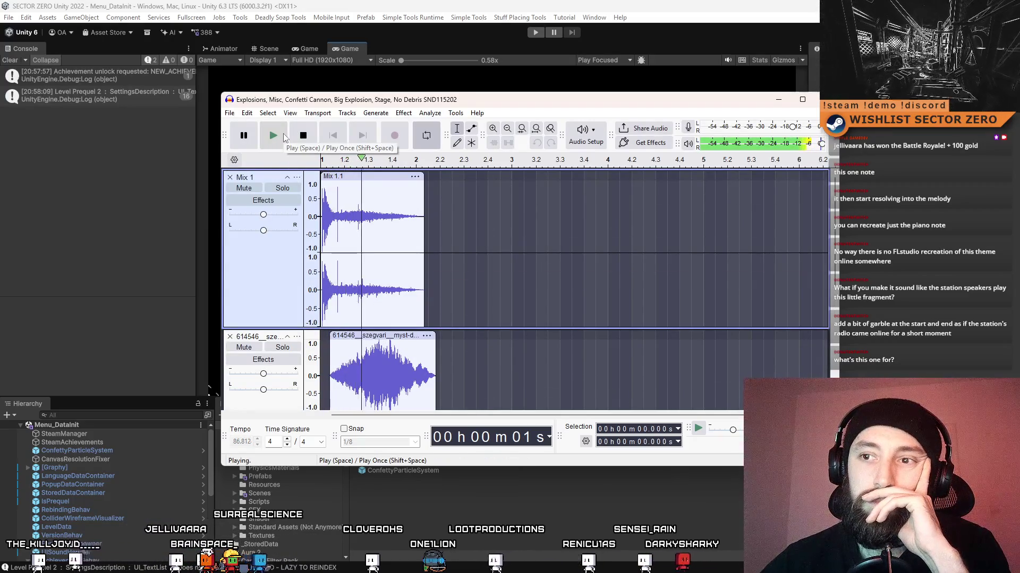
left_click(310, 136)
scroll(300, 223, "down", 3)
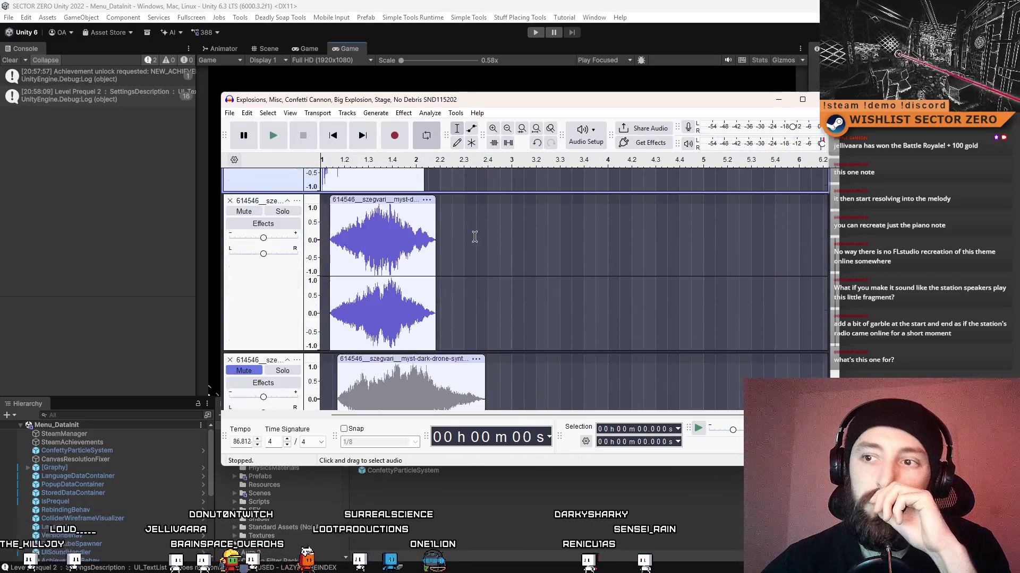
left_click(281, 371)
scroll(369, 266, "down", 2)
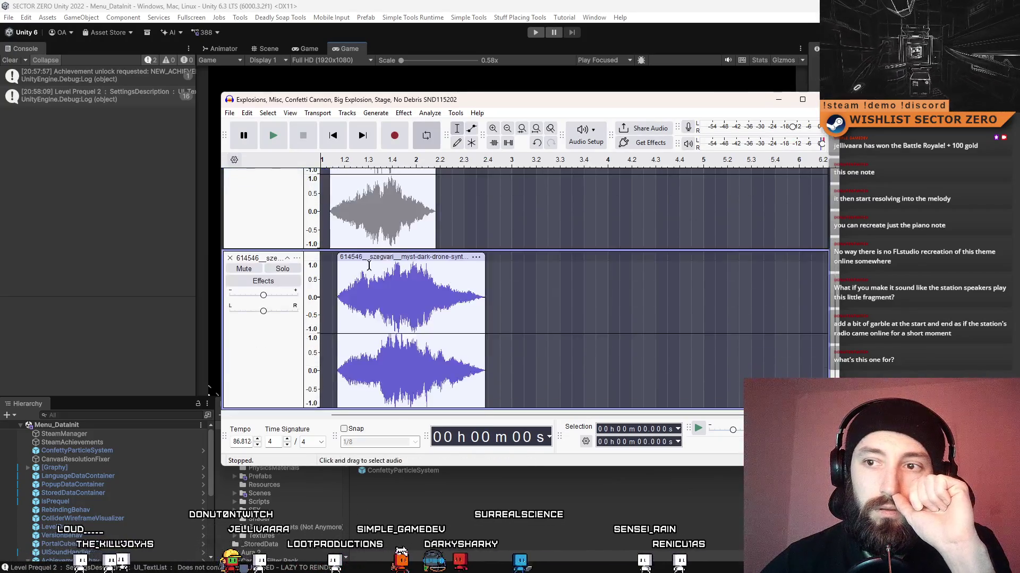
scroll(368, 265, "up", 3)
left_click(280, 141)
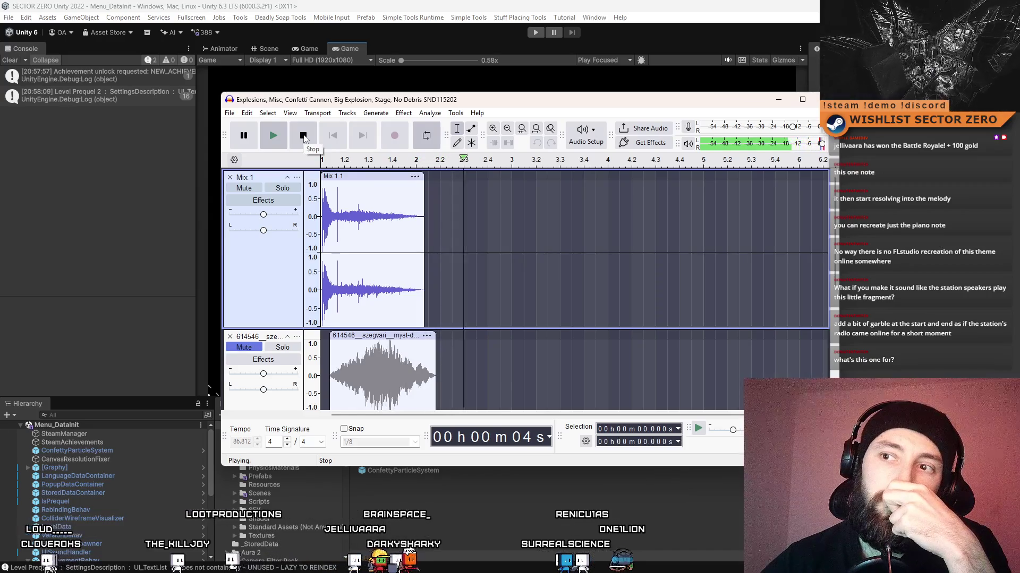
left_click(304, 138)
Delete the duplicate stereo drone track and select the whole dark drone clip.
scroll(605, 304, "down", 3)
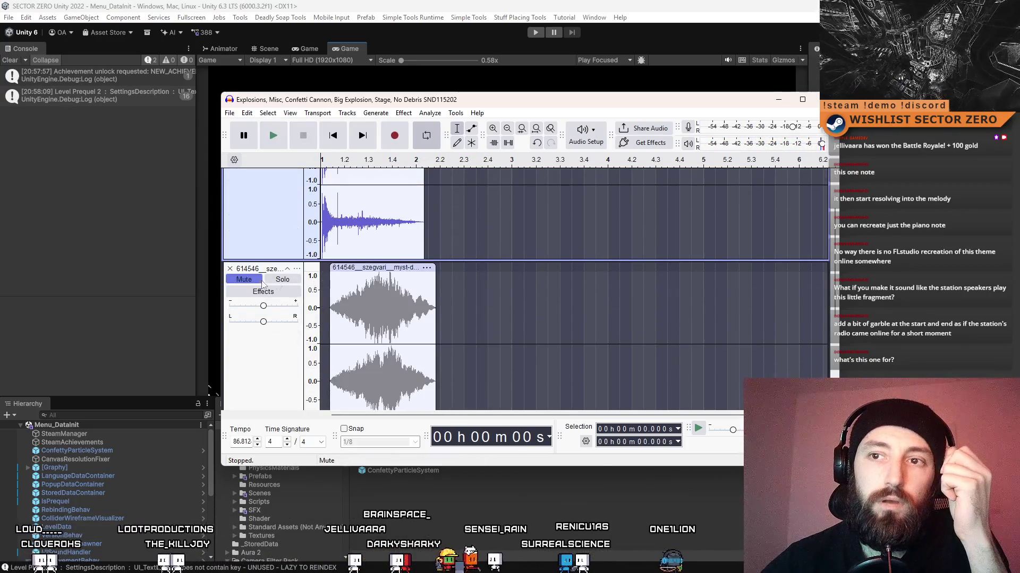
left_click(230, 269)
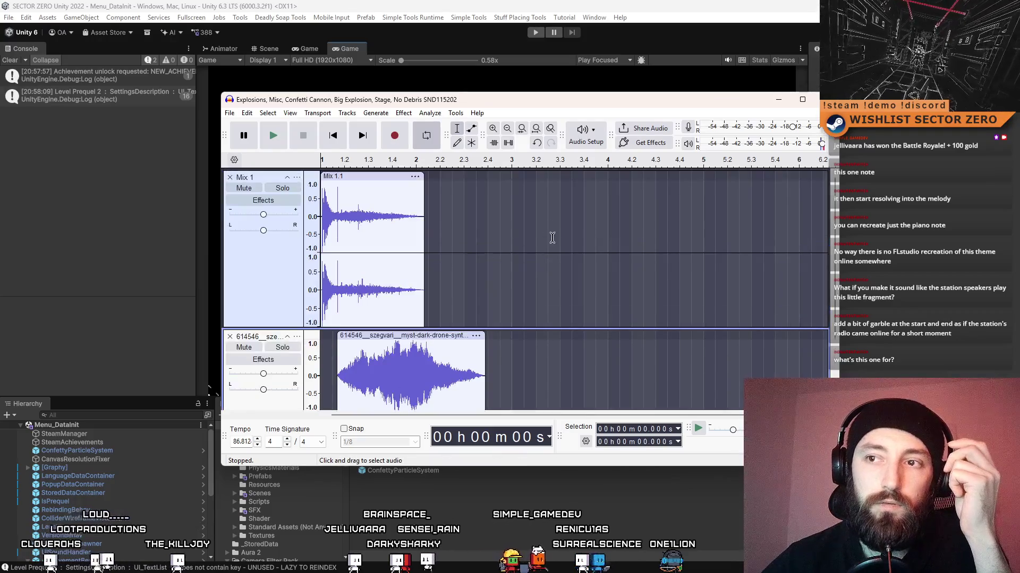
scroll(528, 251, "down", 2)
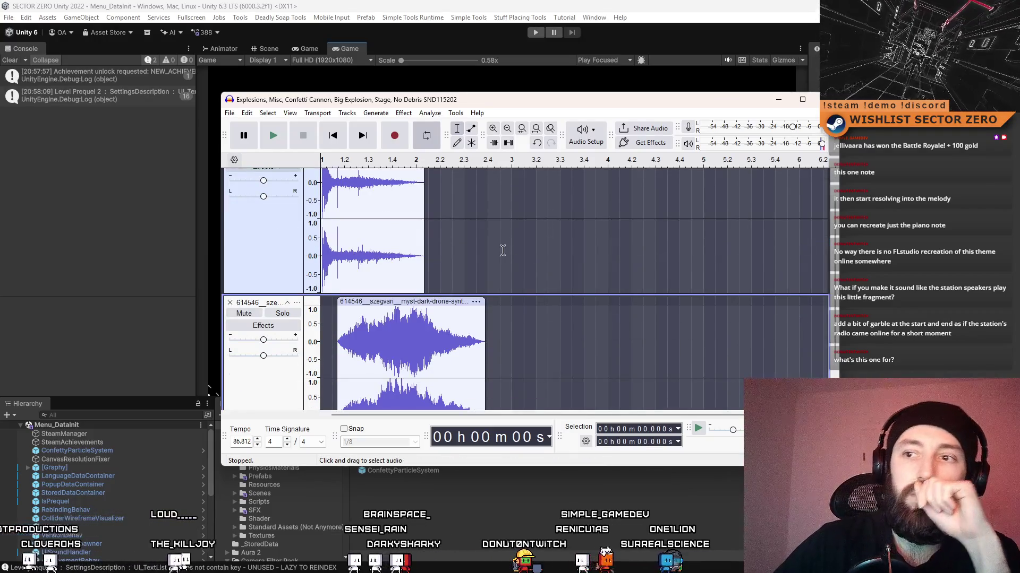
left_click(379, 303)
Amplify the dark drone clip by -2.1 dB, then select Mix 1 and play both tracks.
left_click(403, 113)
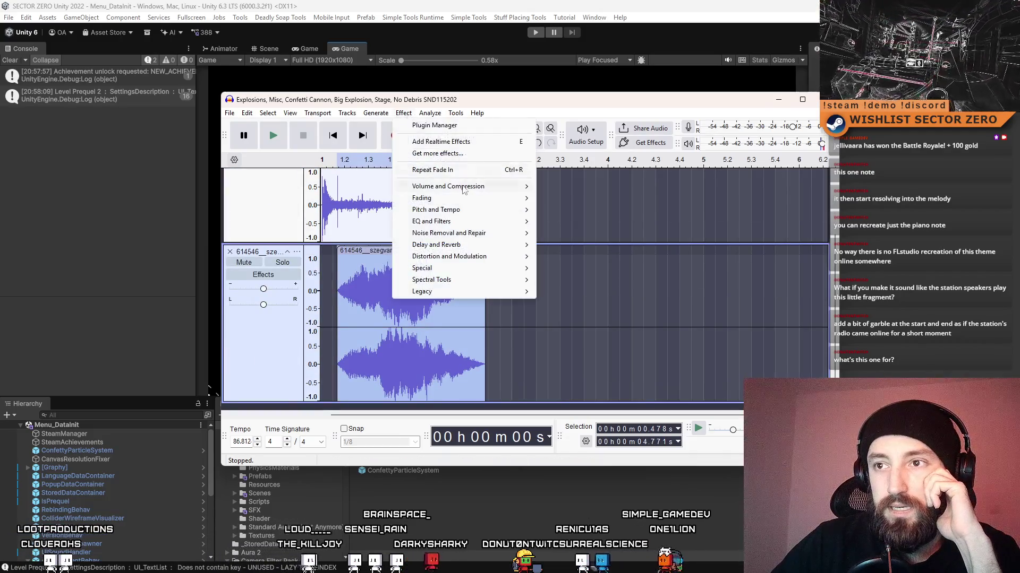
left_click(376, 114)
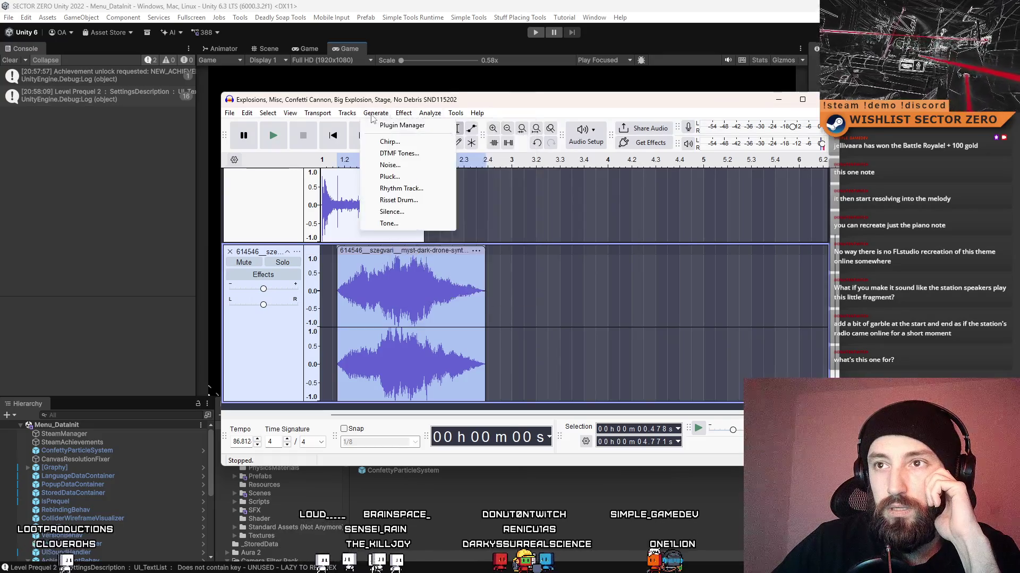
mouse_move(399, 116)
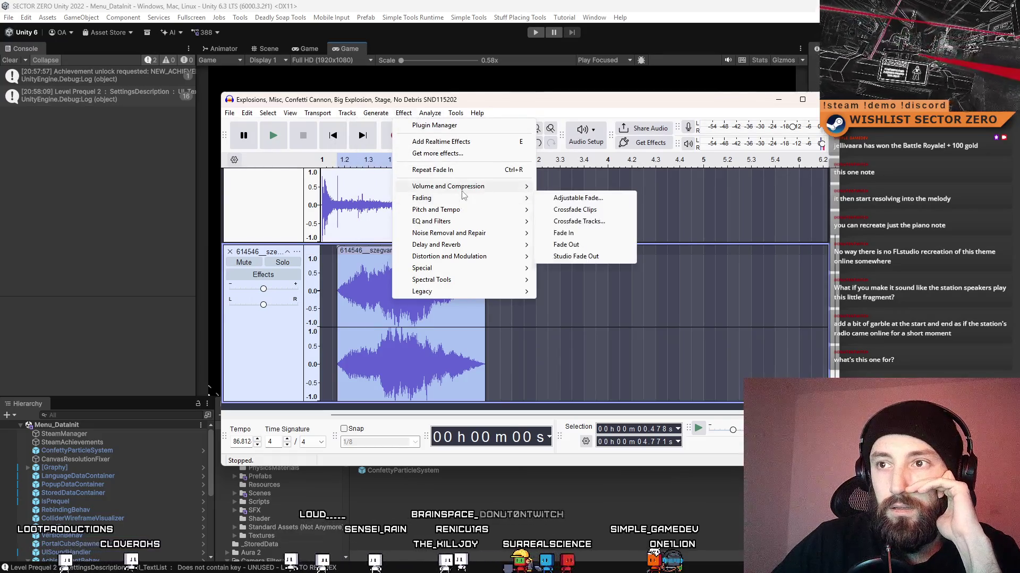
mouse_move(514, 191)
left_click(590, 188)
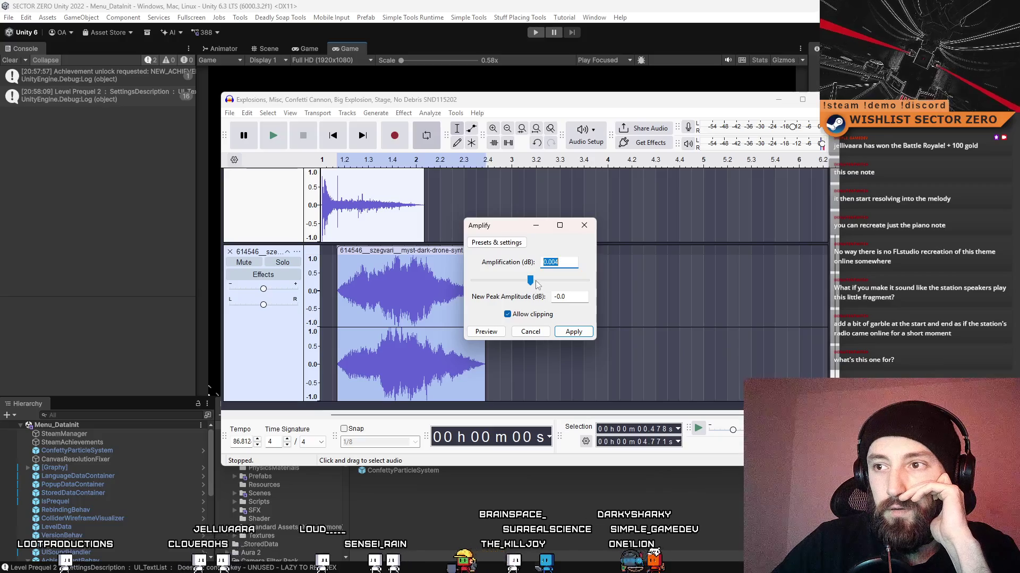
left_click(525, 281)
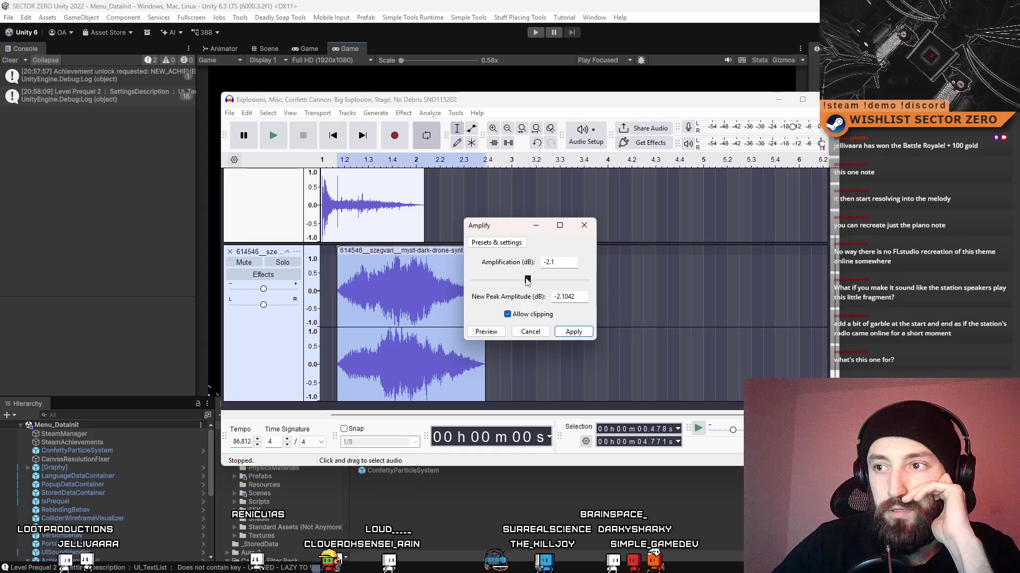
left_click(573, 332)
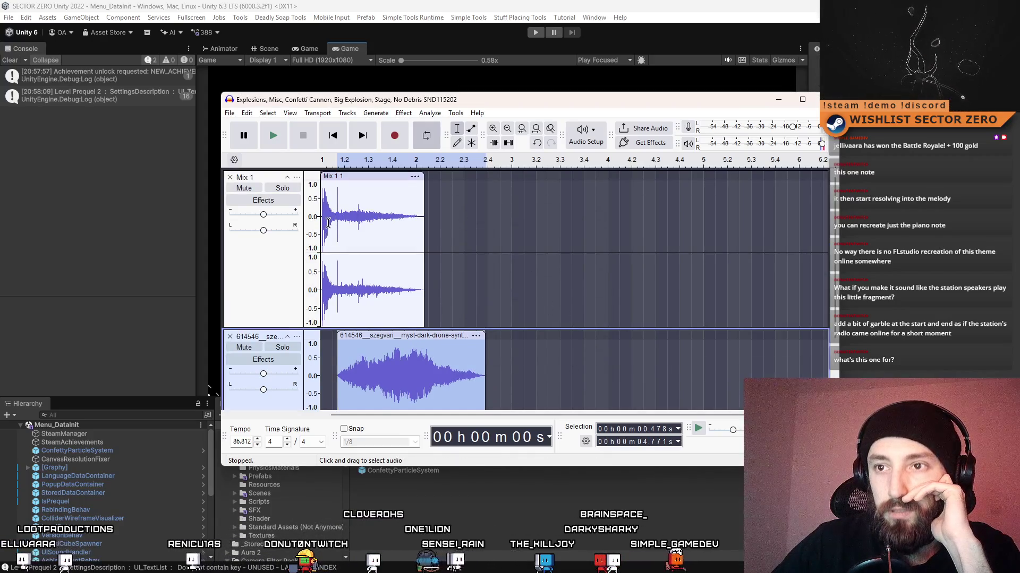
left_click(320, 223)
left_click(283, 143)
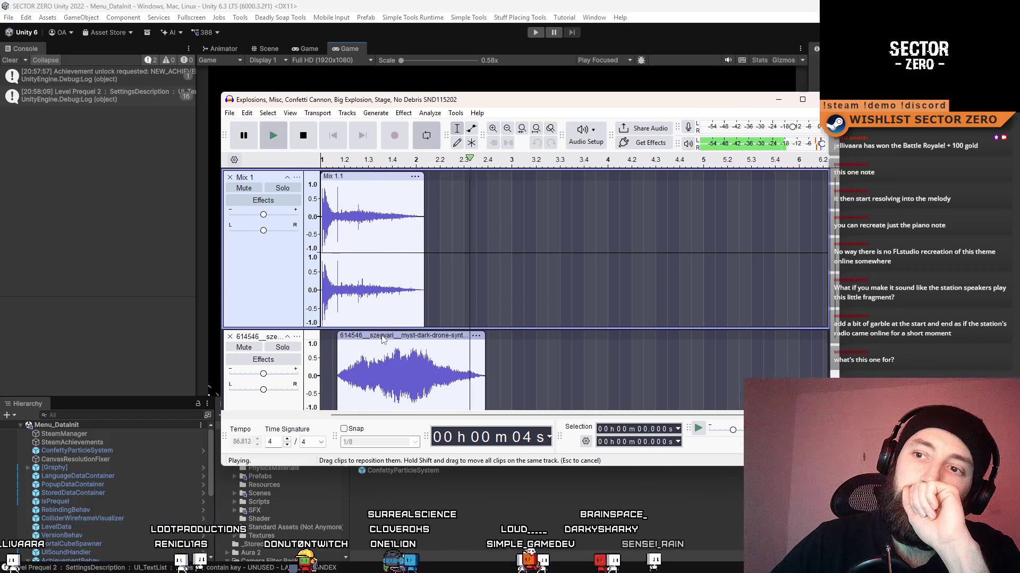
Move the drone clip to its track start, then nudge it later, replaying to check timing.
left_click_drag(382, 339, 365, 336)
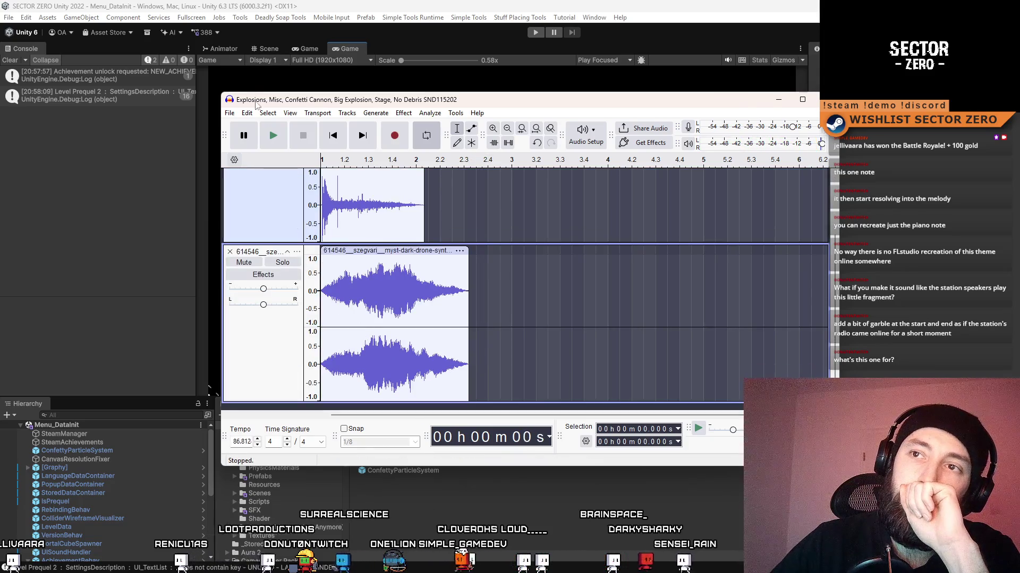
left_click(269, 130)
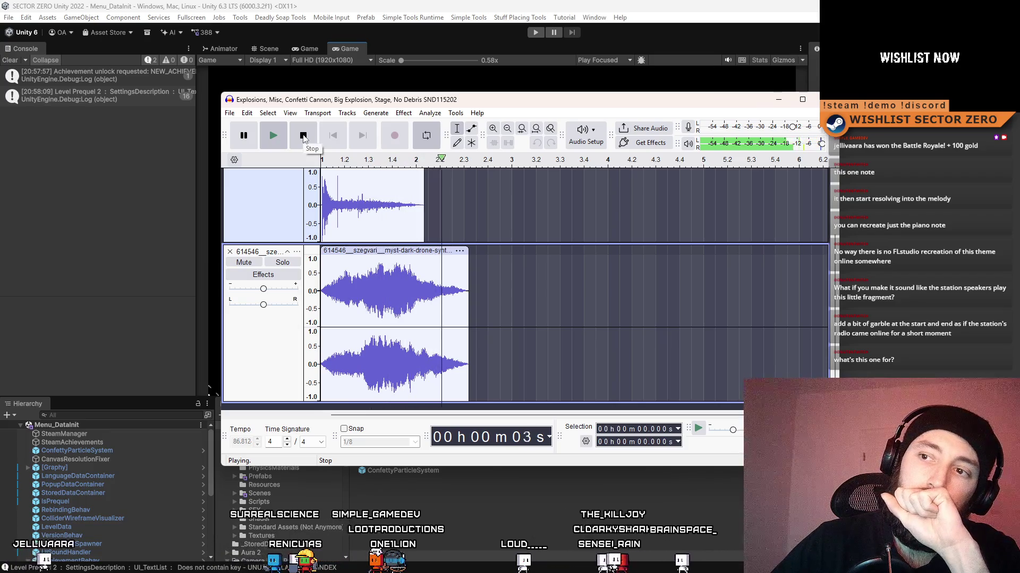
left_click(303, 136)
left_click_drag(351, 257, 357, 257)
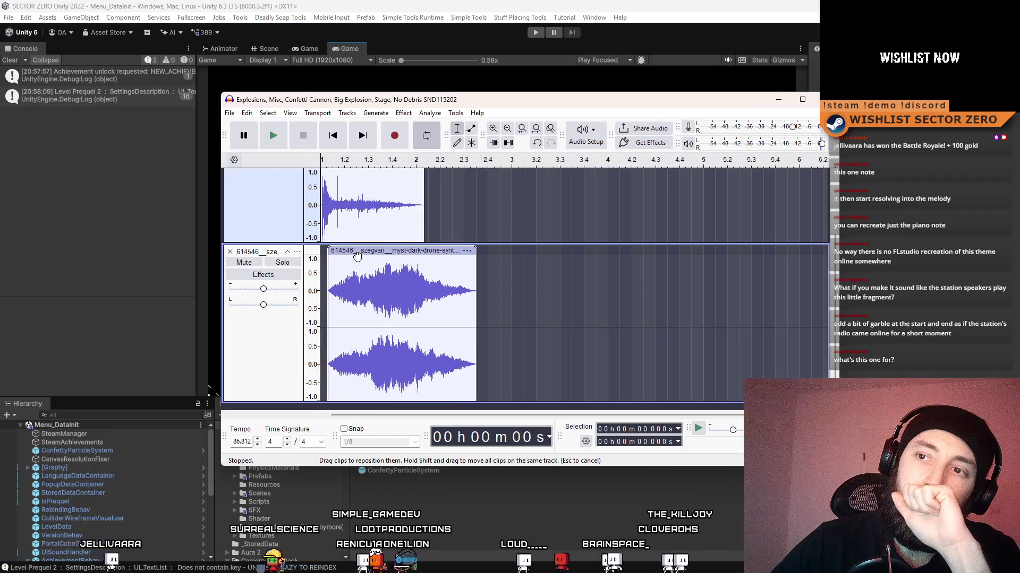
left_click(276, 138)
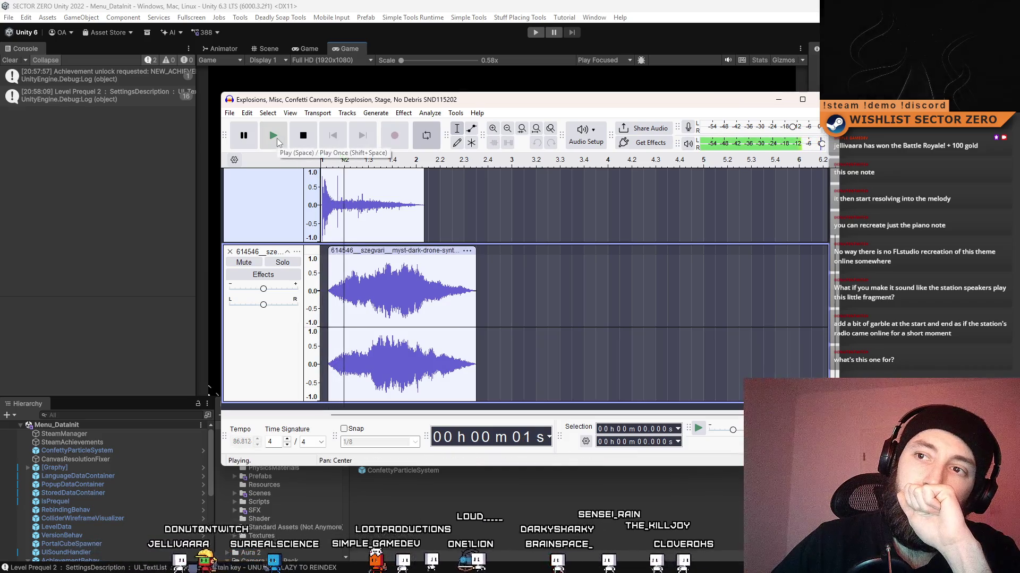
left_click(303, 136)
Fine-tune the drone clip slightly later until it starts just after the explosion.
left_click_drag(371, 250, 378, 251)
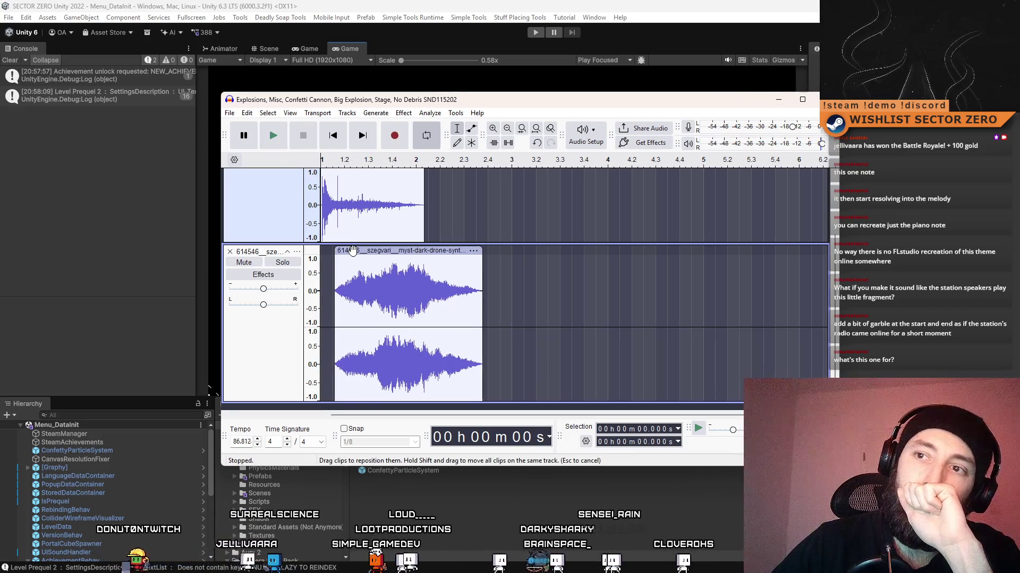
left_click(279, 135)
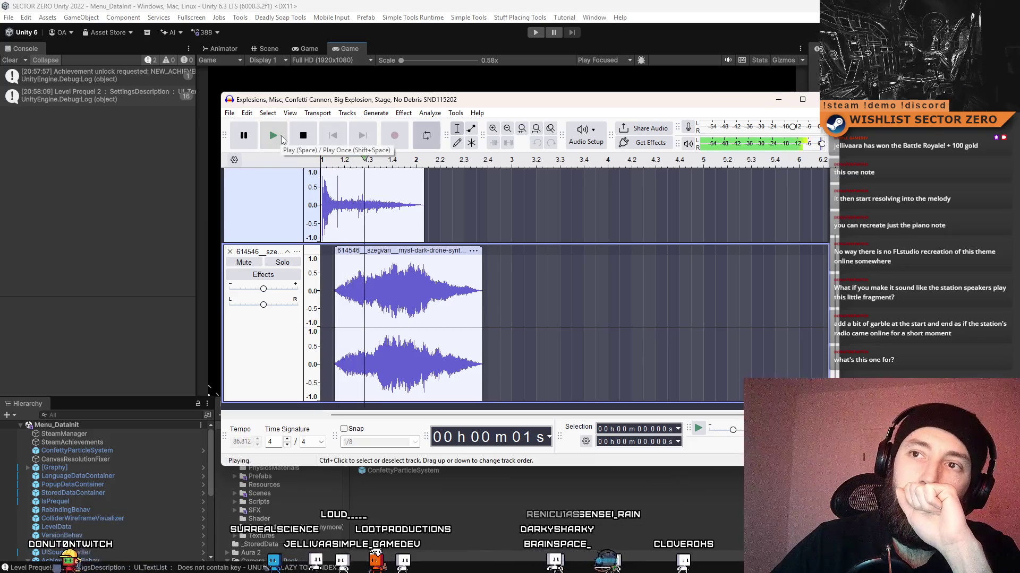
key("space")
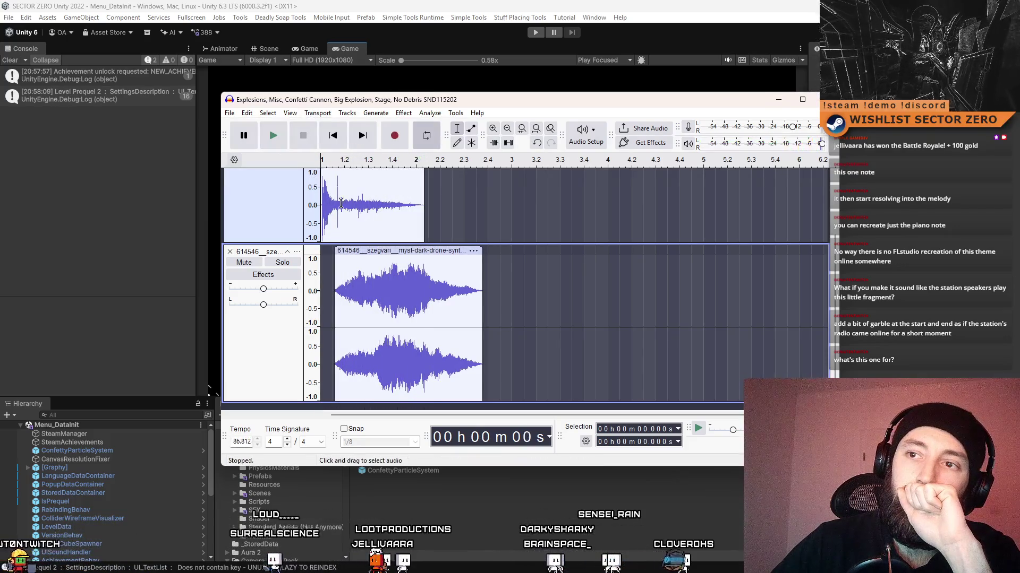
left_click_drag(351, 244, 356, 245)
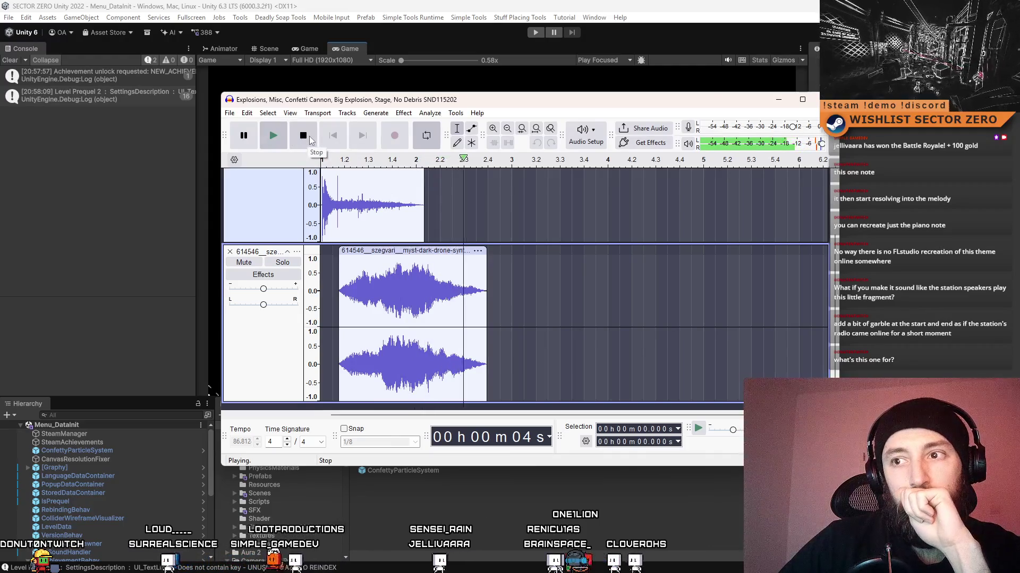
left_click_drag(368, 253, 371, 252)
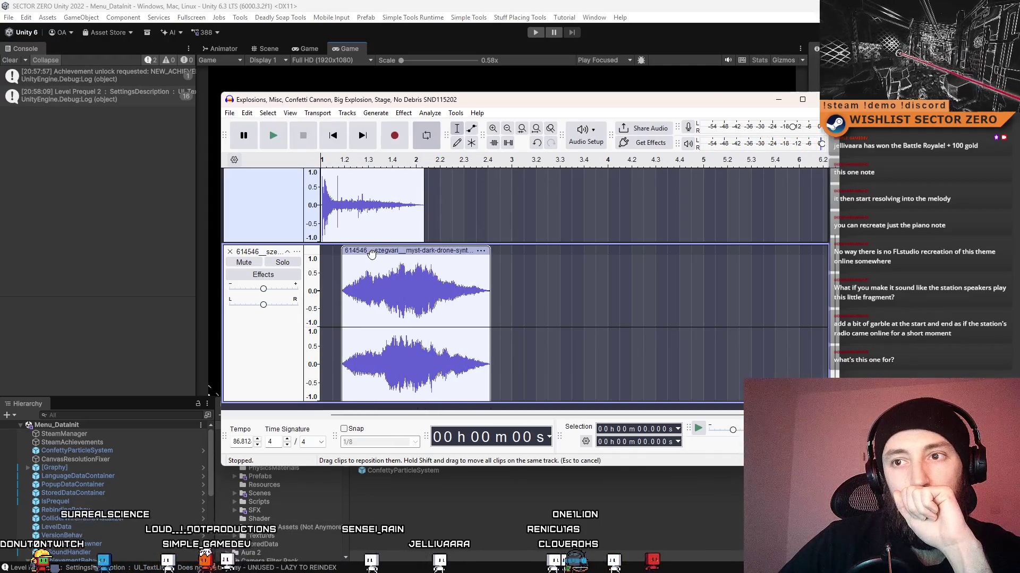
left_click(285, 139)
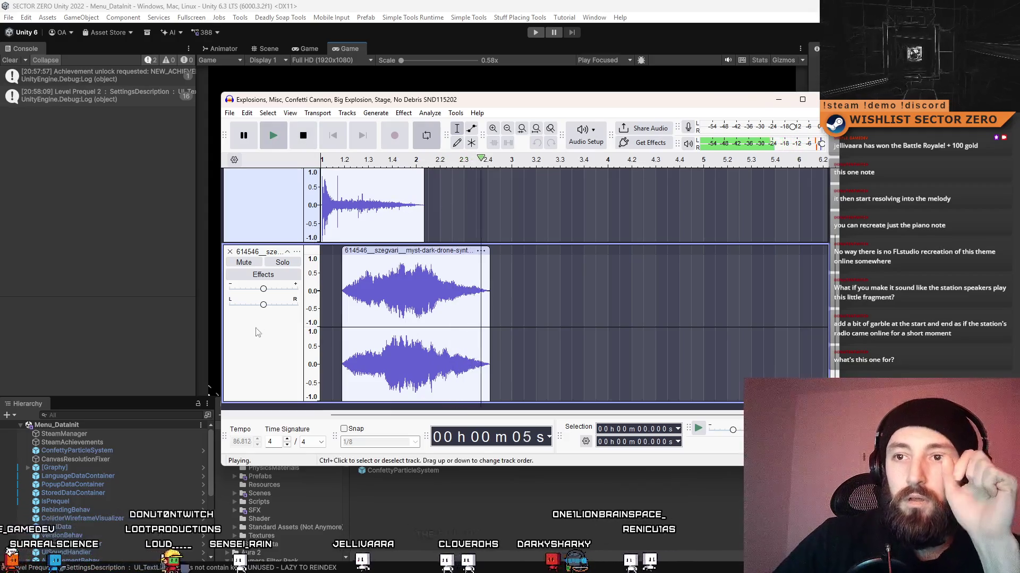
key("space")
Try selecting spans of the Mix 1 and drone clips, clearing and redoing the selections.
key("ctrl+shift+m")
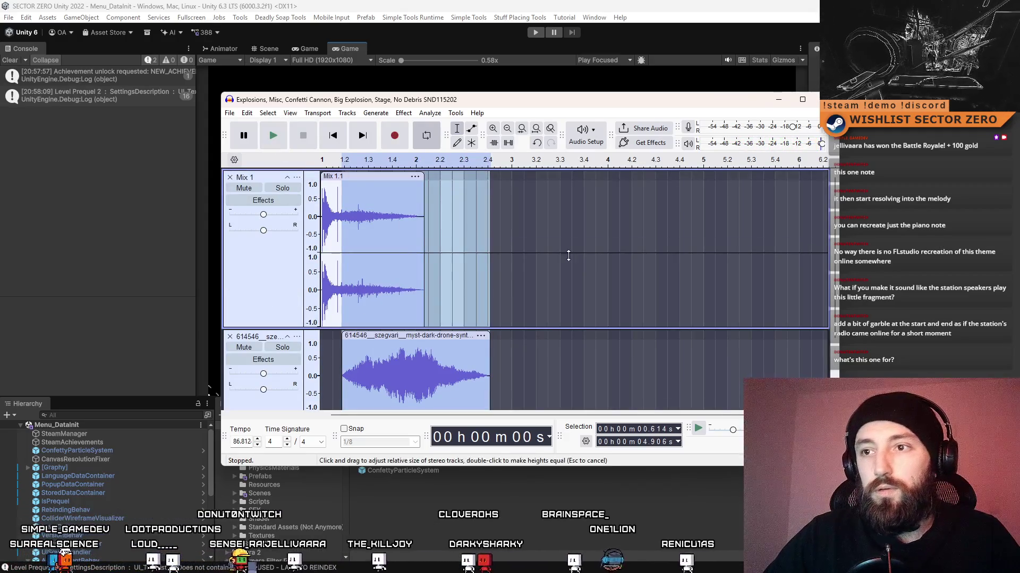
left_click(271, 282)
scroll(285, 354, "down", 1)
scroll(285, 354, "up", 1)
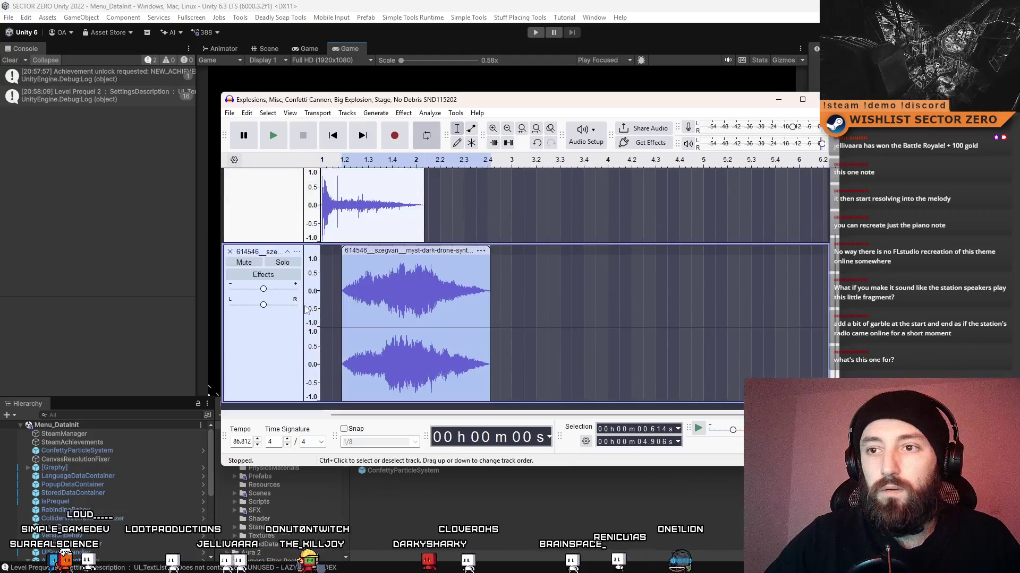
left_click(628, 226)
left_click(245, 285)
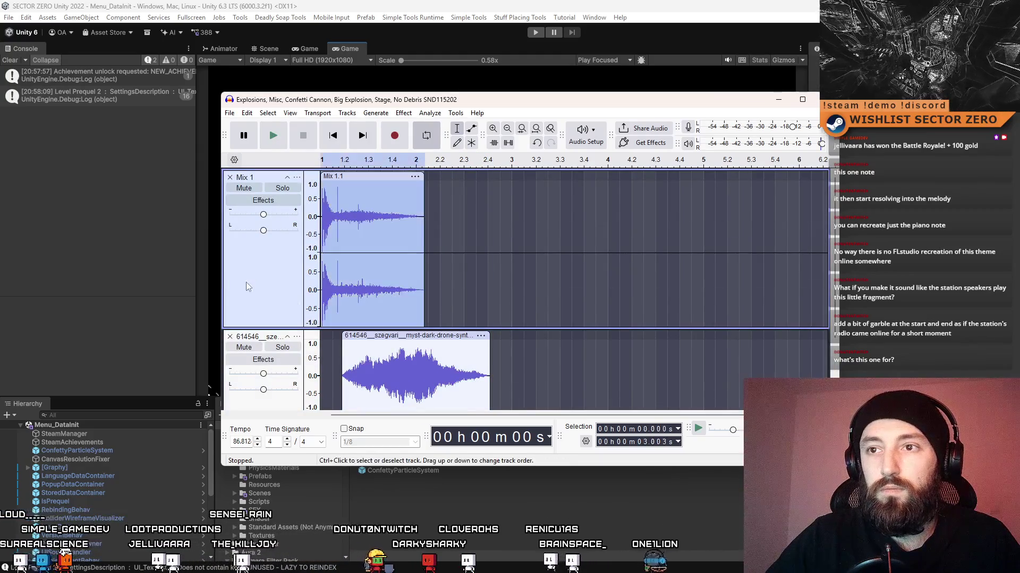
scroll(447, 258, "down", 1)
scroll(285, 379, "up", 1)
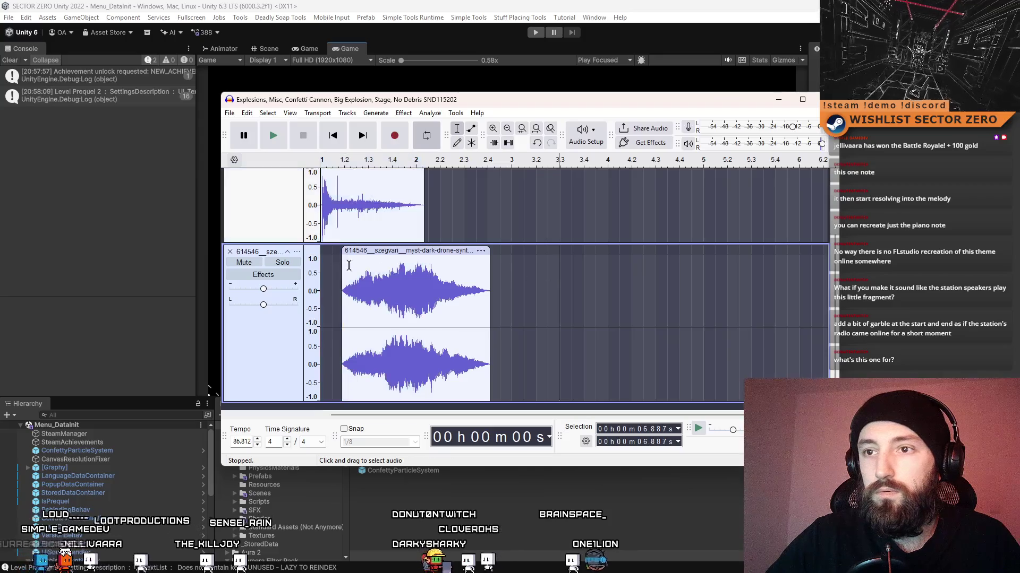
scroll(372, 329, "down", 2)
left_click(559, 286)
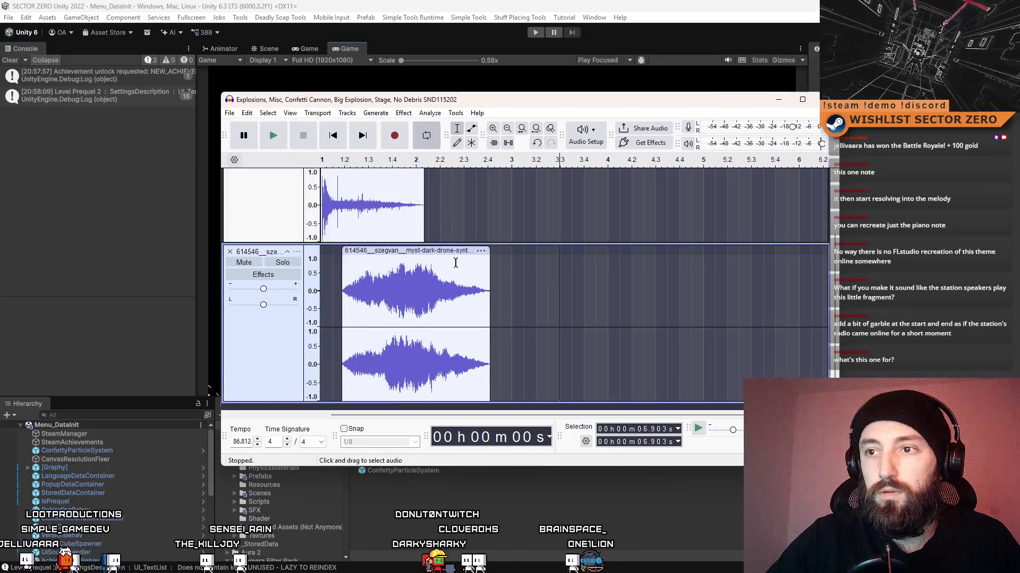
scroll(285, 217, "up", 2)
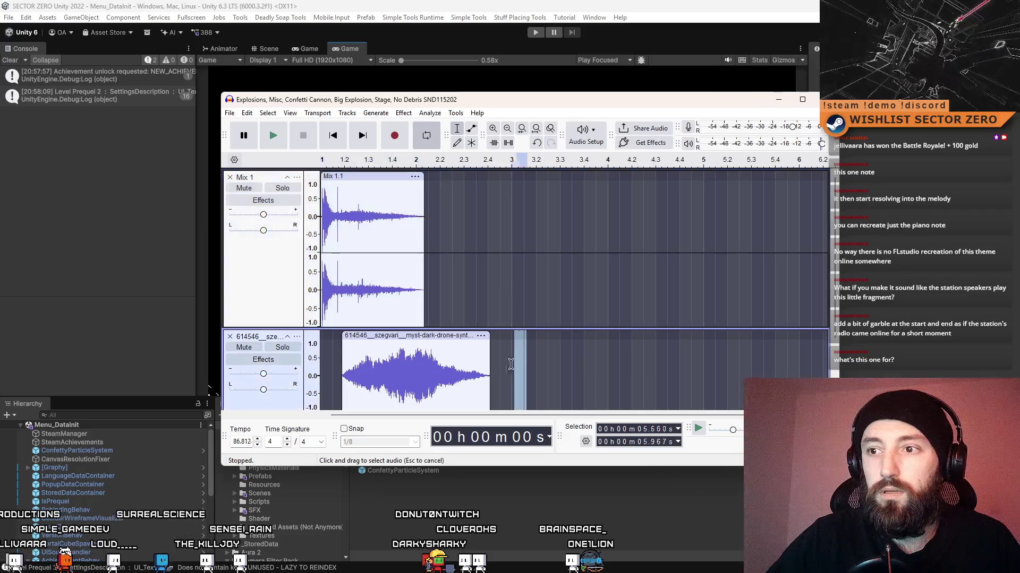
left_click_drag(527, 280, 321, 280)
scroll(637, 261, "down", 2)
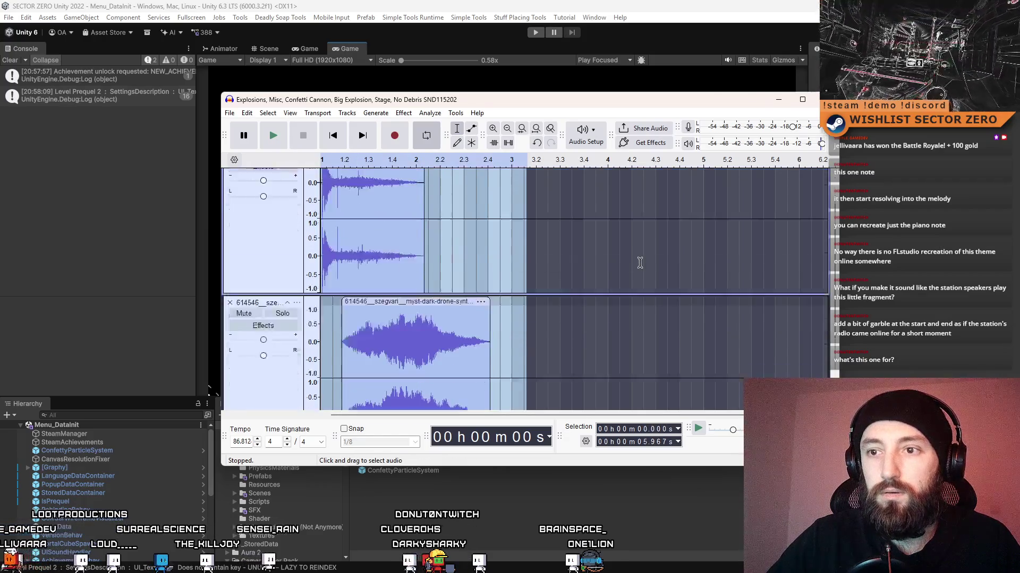
scroll(515, 198, "up", 2)
left_click(549, 223)
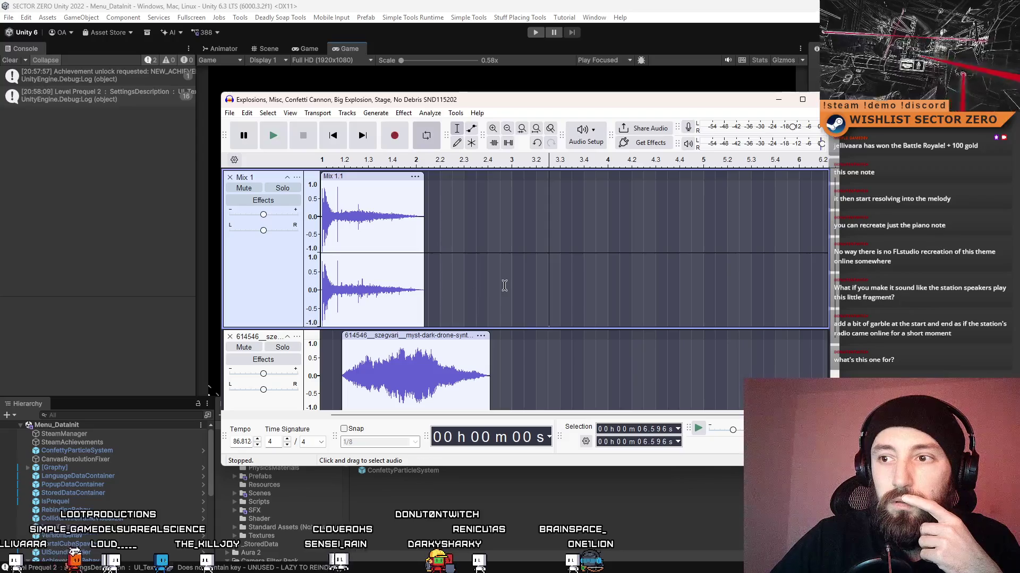
left_click_drag(505, 286, 320, 286)
Select both tracks from the start through to the drone clip's end.
left_click(522, 361)
scroll(522, 361, "down", 2)
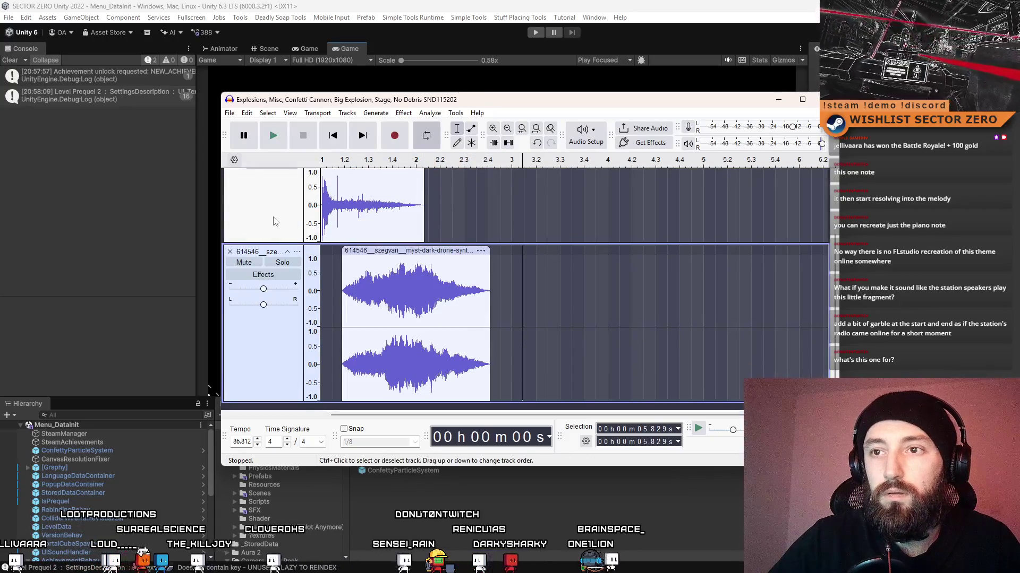
left_click(275, 222)
left_click_drag(508, 207, 328, 207)
scroll(360, 256, "up", 2)
left_click(371, 176)
scroll(279, 295, "down", 2)
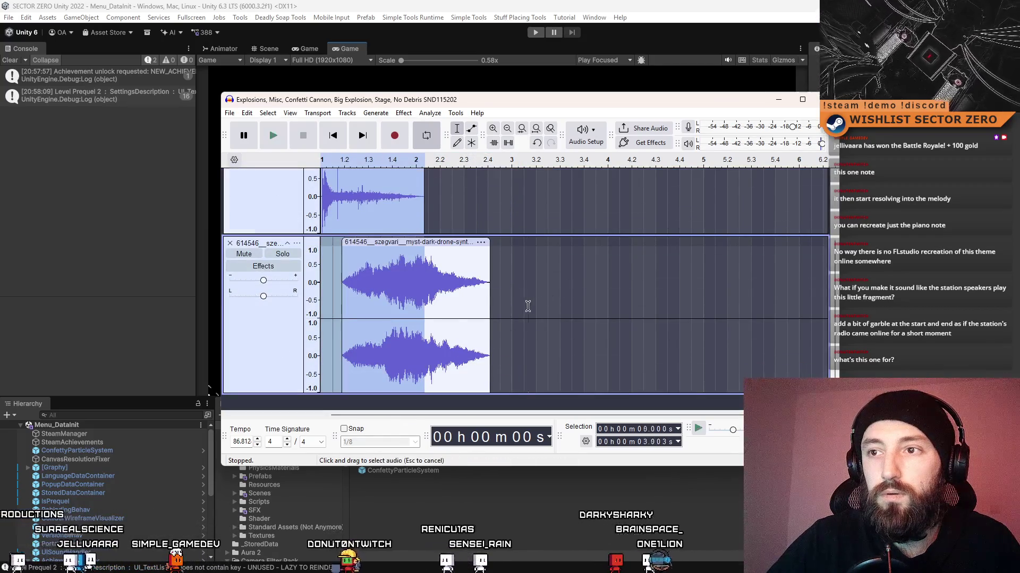
left_click_drag(528, 305, 347, 305)
left_click(272, 228)
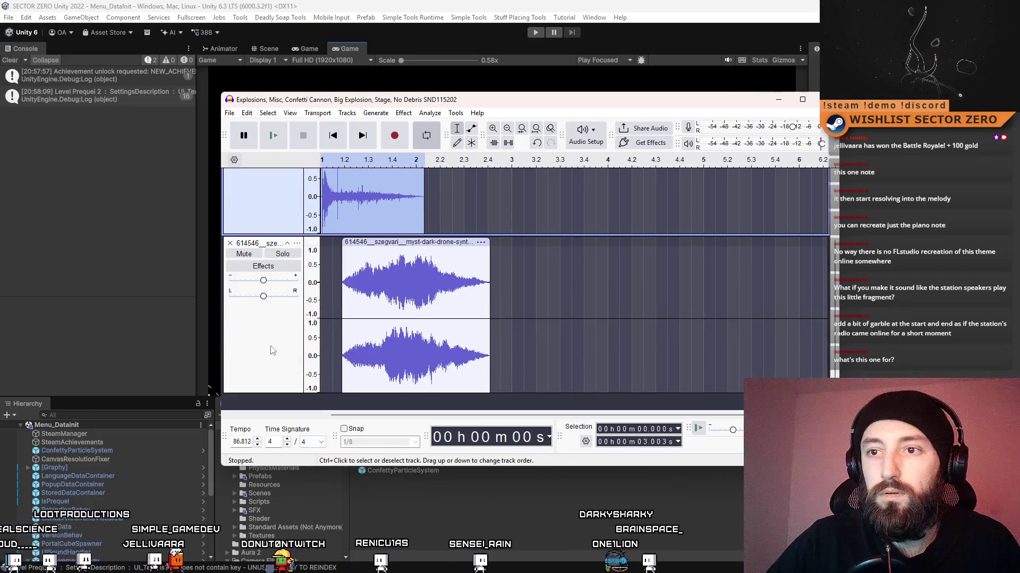
mouse_move(400, 297)
left_mouse_down()
mouse_move(528, 299)
mouse_move(484, 300)
left_mouse_up()
left_click(229, 112)
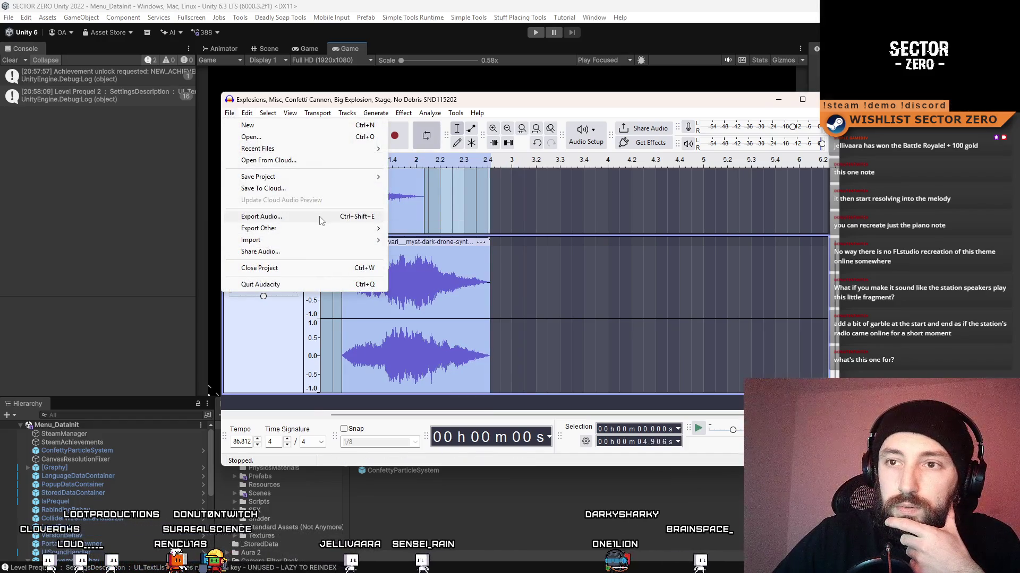
Export the mix as AchievementLisanAlGaib.wav into the CC0_EditedBySimple folder.
left_click(340, 216)
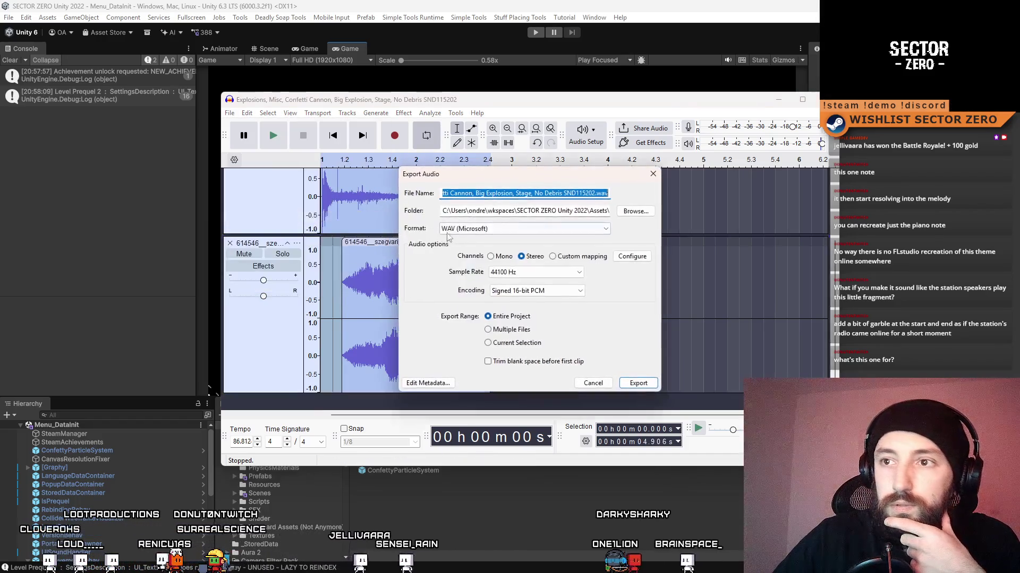
left_click(636, 212)
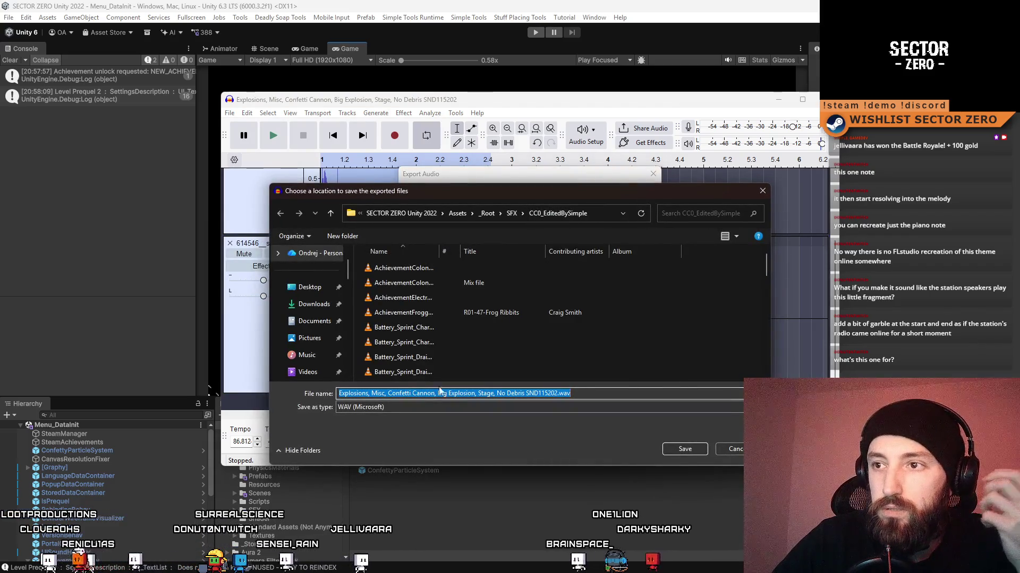
left_click(345, 394)
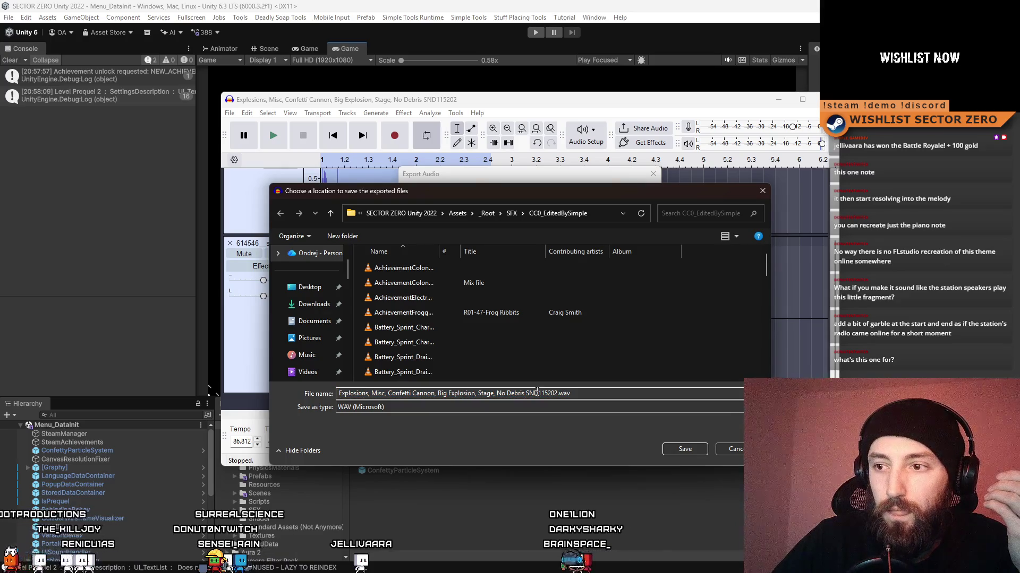
left_click_drag(555, 393, 181, 383)
type("Achieveme")
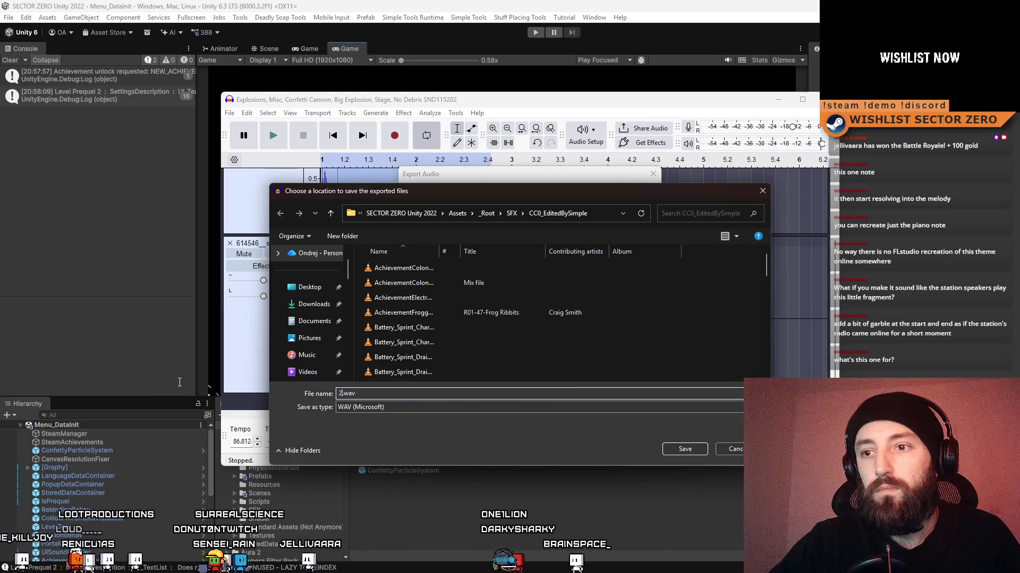
type("ntLisanAlGaib")
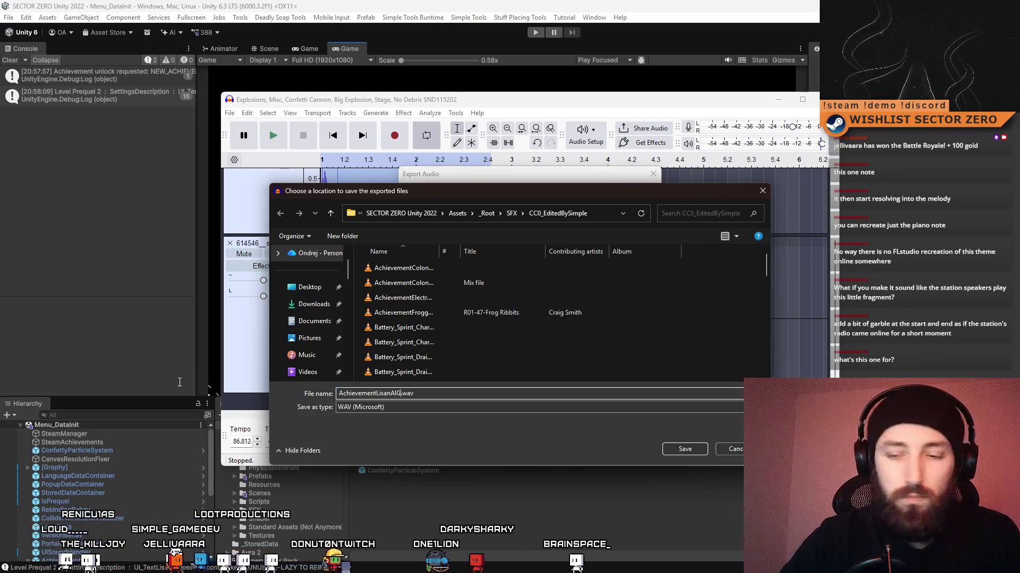
left_click(684, 449)
left_click(639, 383)
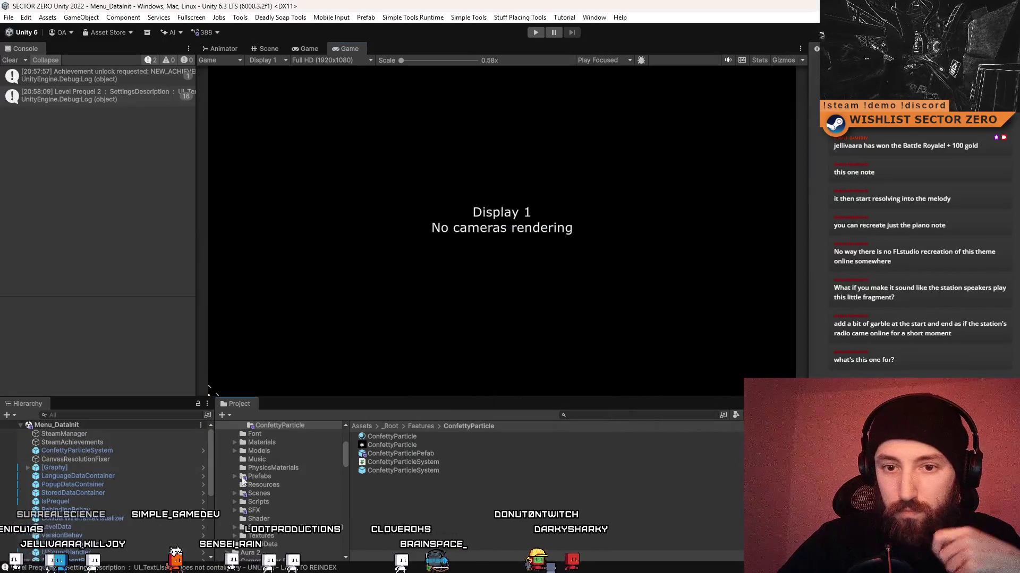
Duplicate AchievementLikeARecordUnlockSFX and rename the copy AchievementLisanAlGaibUnlockSFX.
scroll(119, 486, "down", 3)
scroll(119, 486, "down", 3)
left_click(173, 453)
key("ctrl+d")
key("F2")
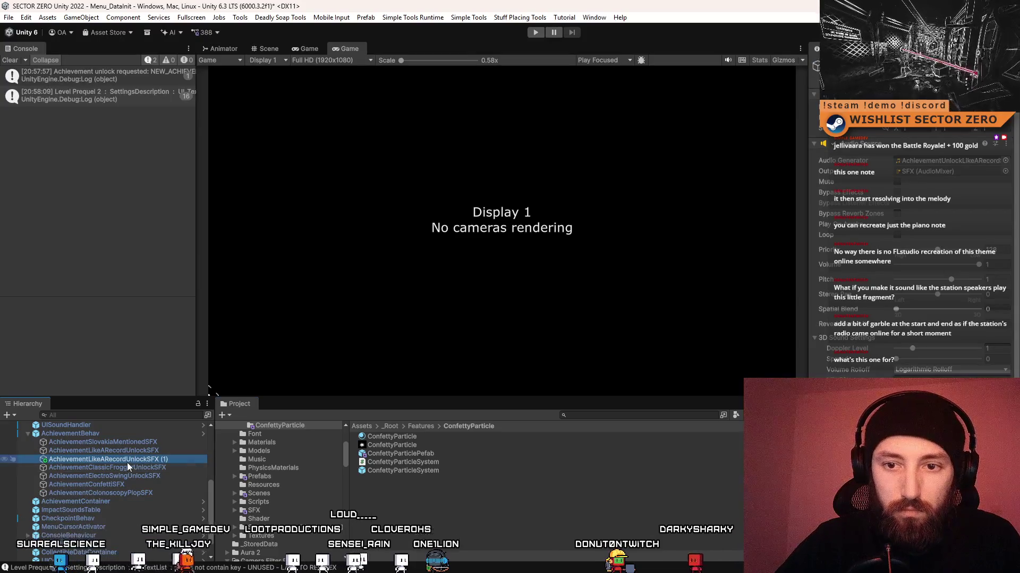
left_click_drag(126, 460, 79, 460)
type("Lisa")
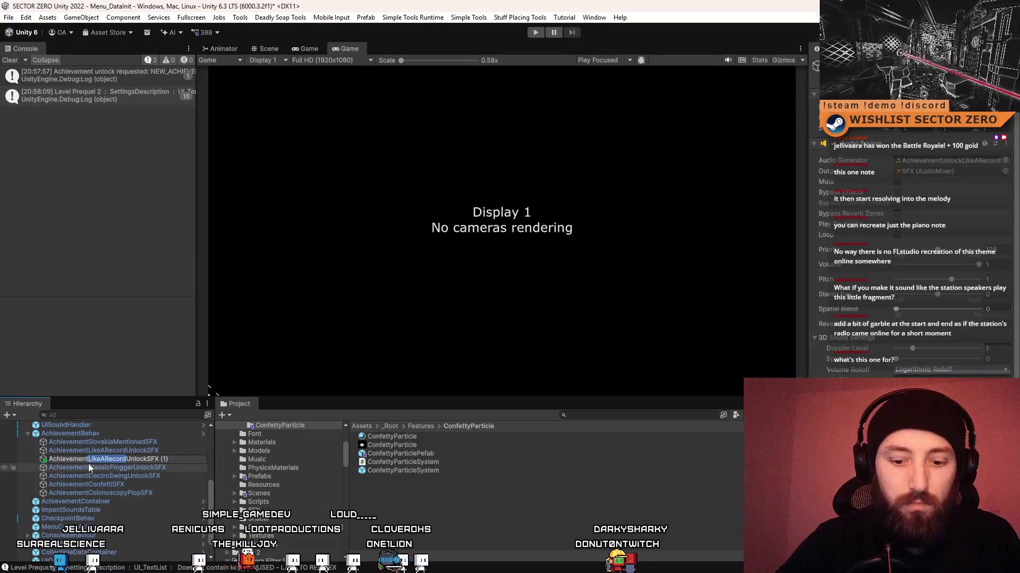
type("nAlGaib")
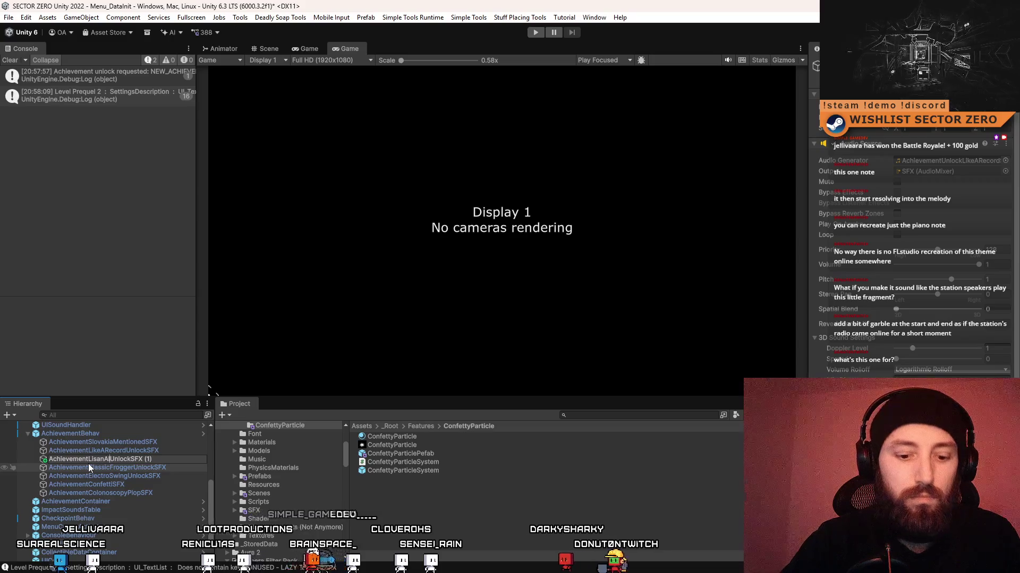
key("End")
key("BackSpace")
key("BackSpace")
key("BackSpace")
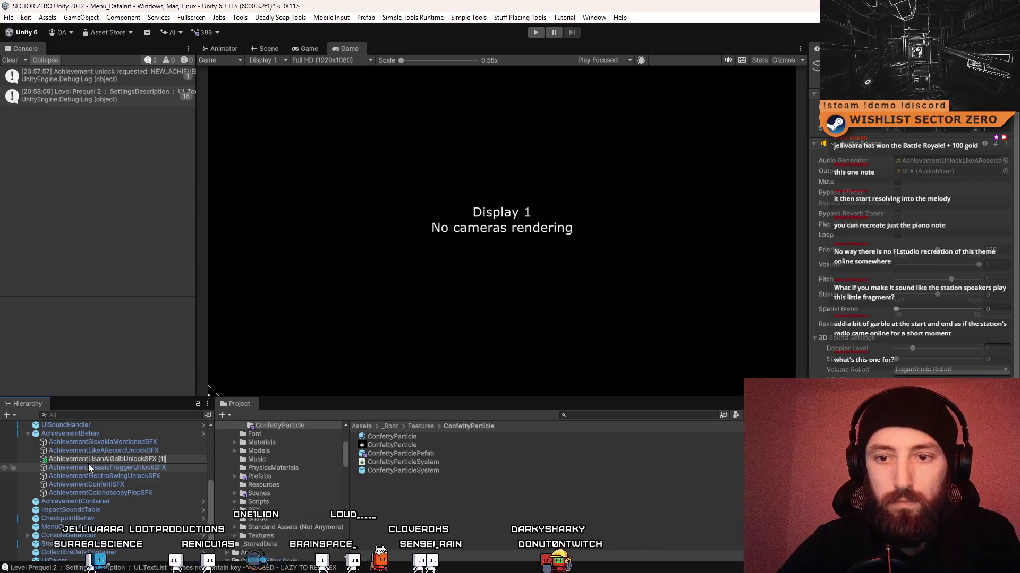
key("Return")
Assign the AchievementLisanAlGaib clip to the new object's Audio Generator.
left_click(159, 475)
left_click(159, 459)
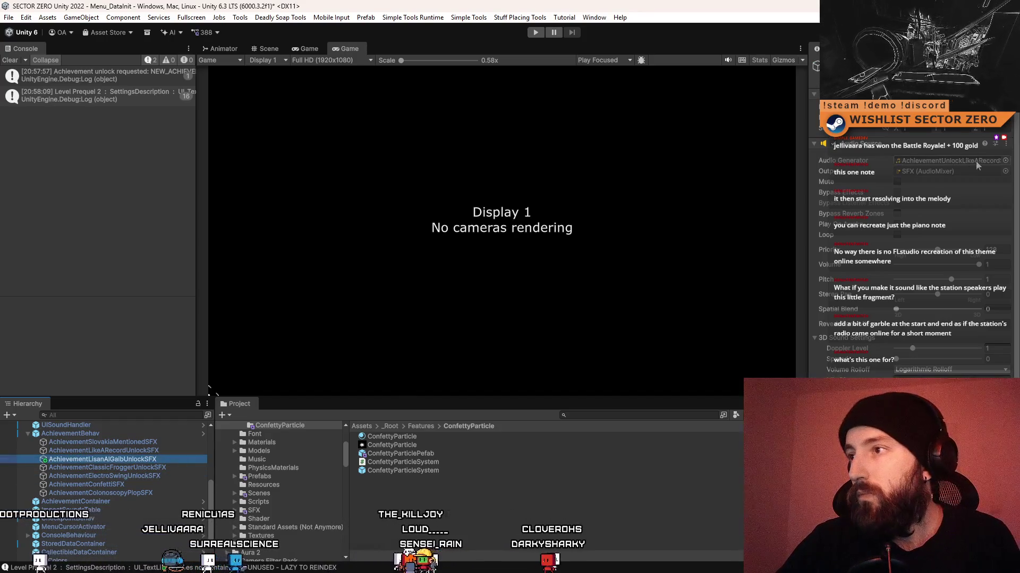
left_click(1006, 160)
type("lisan")
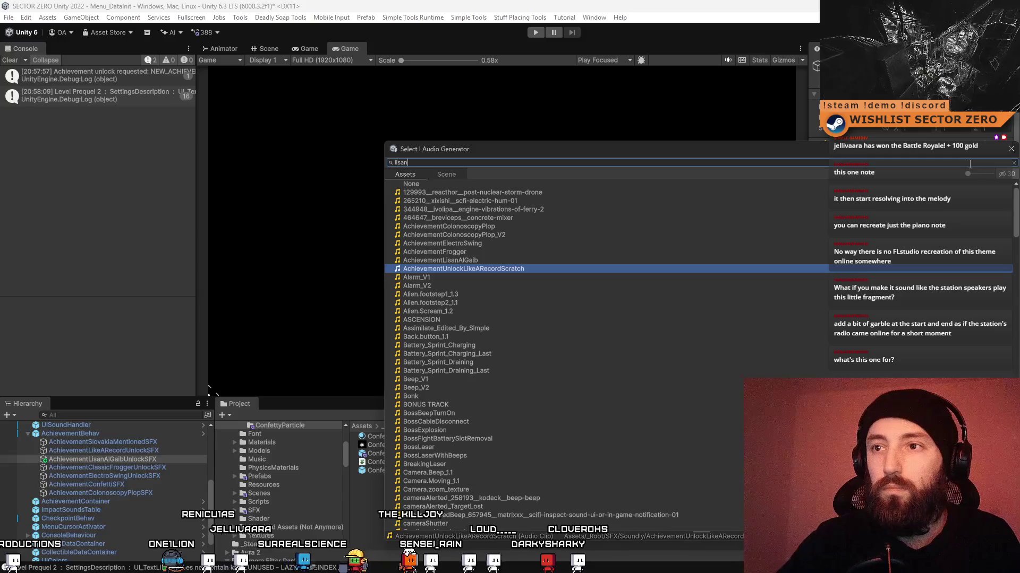
double_click(476, 192)
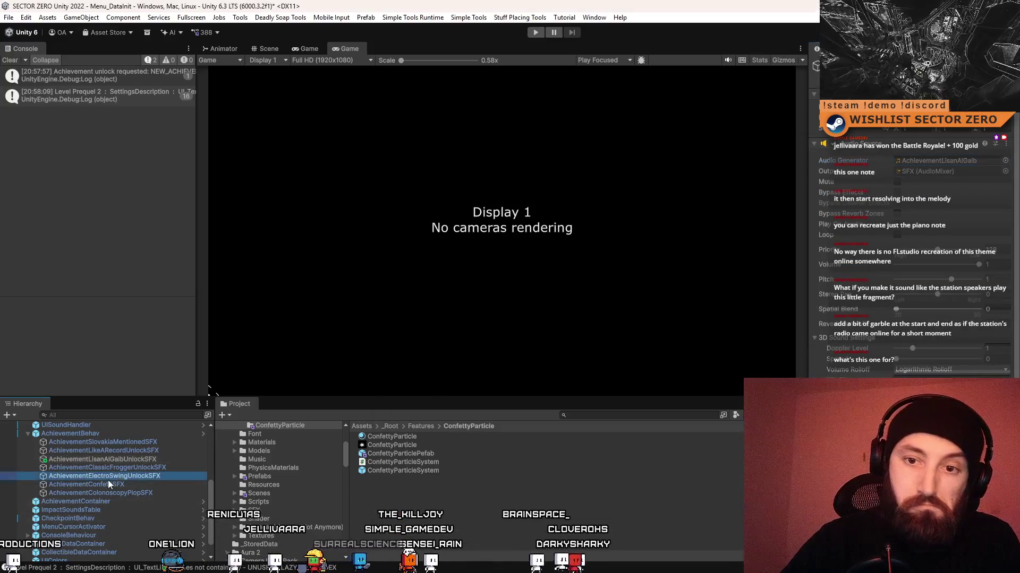
left_click(113, 433)
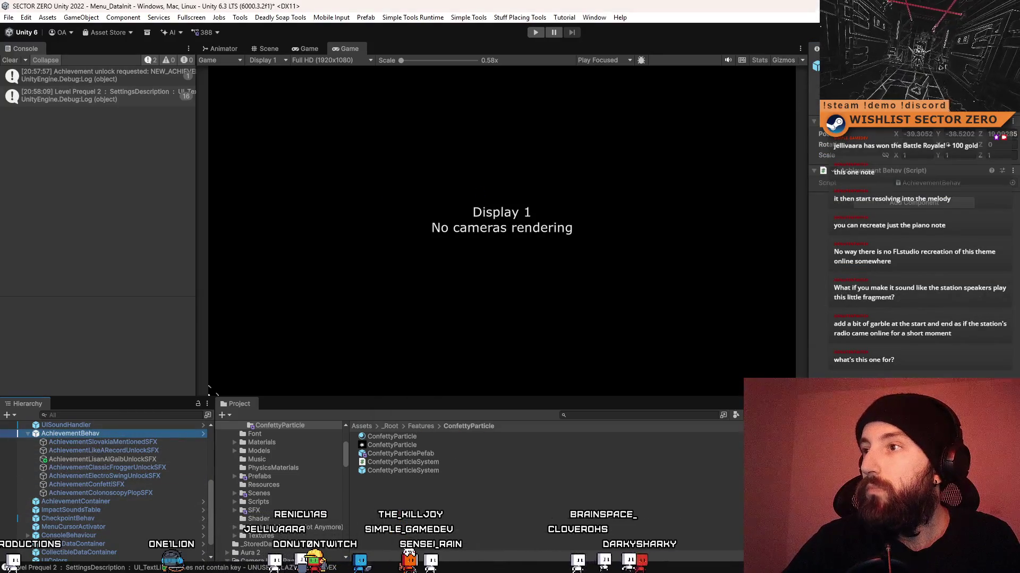
left_click(937, 376)
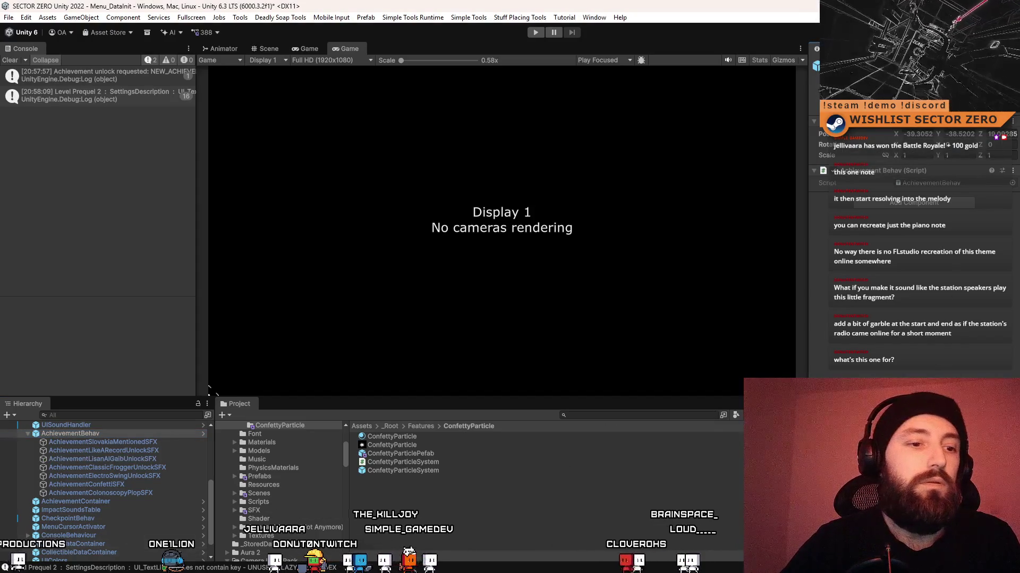
key("alt+Tab")
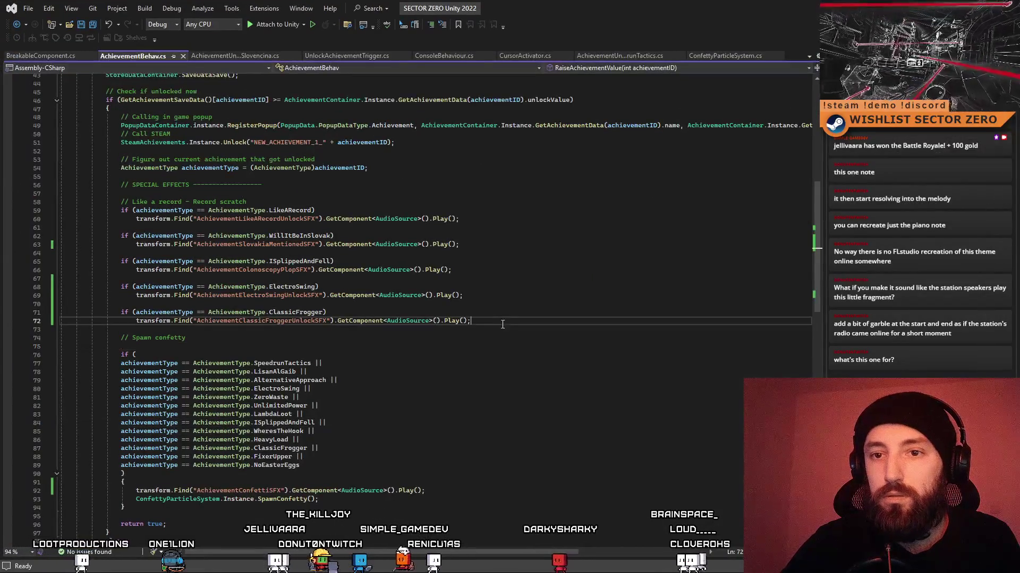
Paste in the new sound name and duplicate the ClassicFrogger if-statement.
key("Return")
key("Return")
key("Return")
type("AchievementLisanAlGaibUnlockSFX")
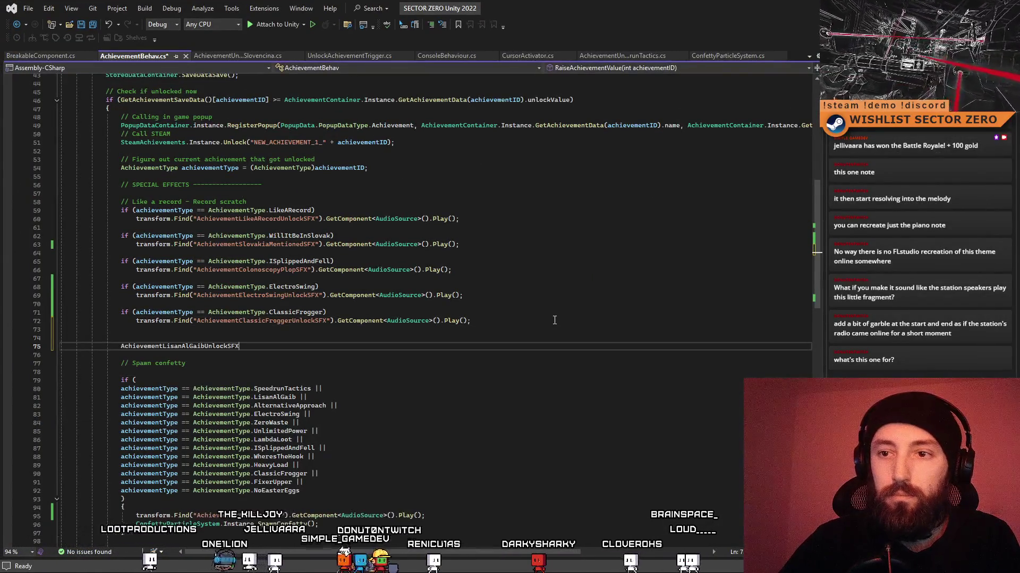
mouse_move(513, 322)
left_mouse_down()
mouse_move(319, 308)
mouse_move(127, 330)
left_mouse_up()
key("ctrl+c")
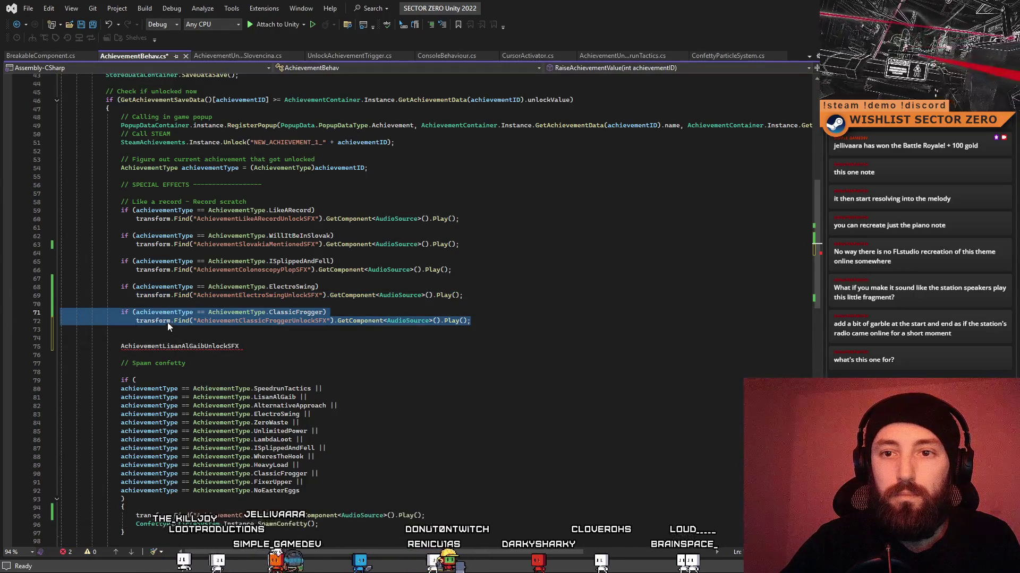
left_click(159, 332)
key("Return")
key("ctrl+v")
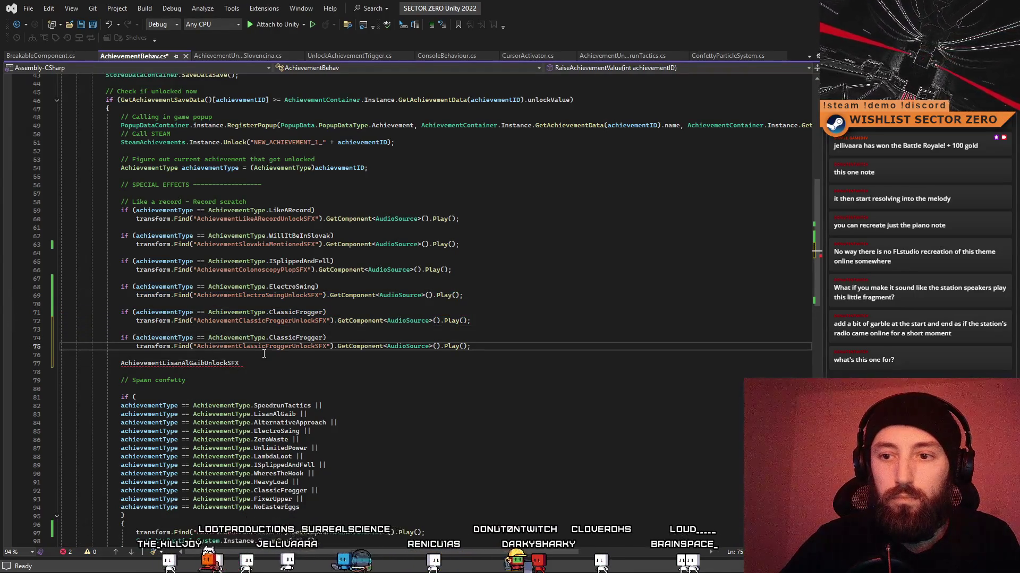
Change the copy to AchievementType.LisanAlGaib and "AchievementLisanAlGaibUnlockSFX", then save.
left_click(283, 416)
double_click(275, 414)
key("ctrl+c")
double_click(294, 338)
key("ctrl+v")
left_click(209, 364)
double_click(210, 365)
key("ctrl+x")
double_click(232, 347)
key("ctrl+v")
left_click(202, 363)
left_click(300, 440)
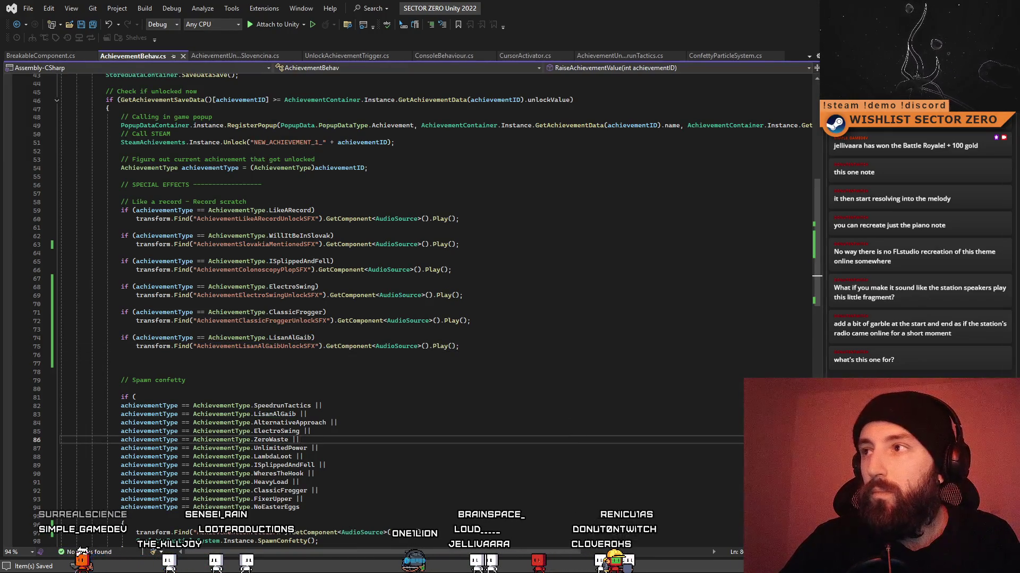
key("alt+Tab")
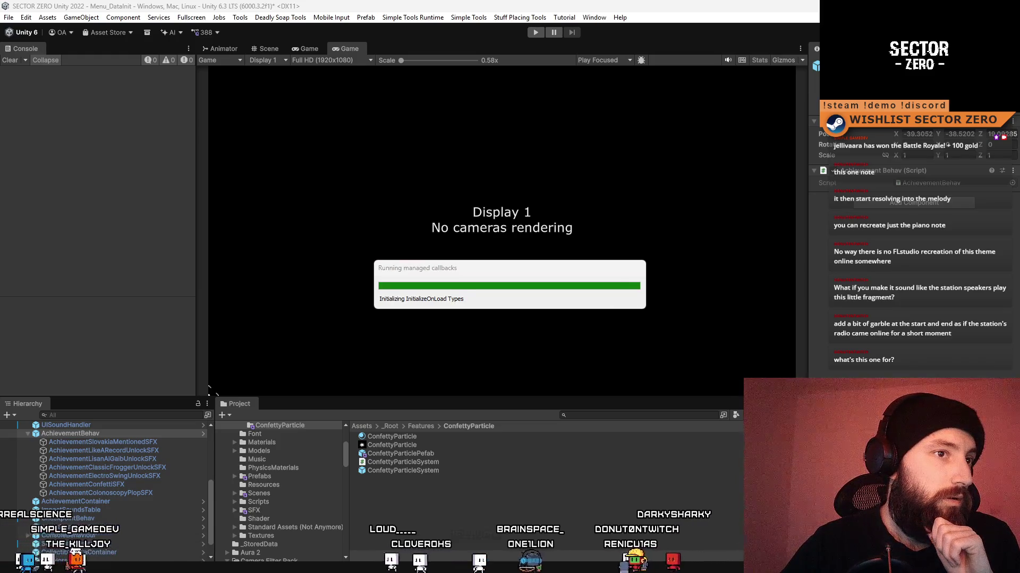
Play the game, unlock all levels with set_unlock_level, load Level Prequel 3, and clear the Console.
left_click(535, 33)
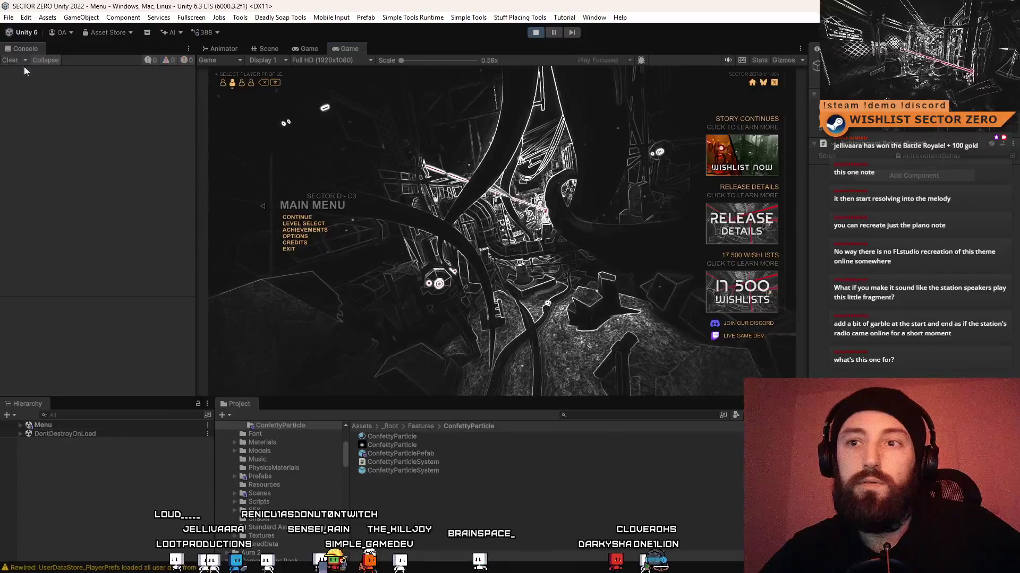
left_click(325, 226)
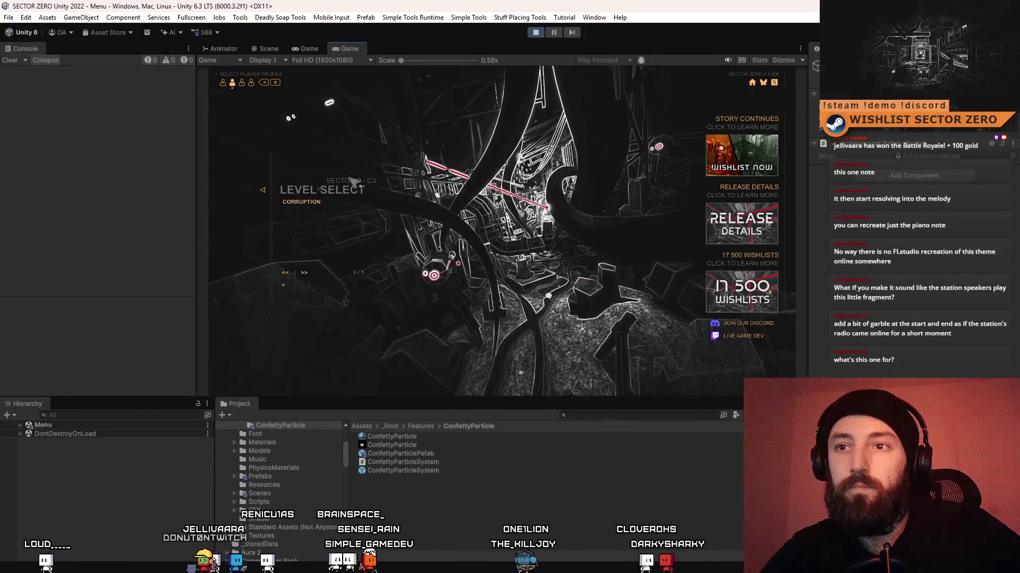
key("grave")
key("Return")
type("set_u")
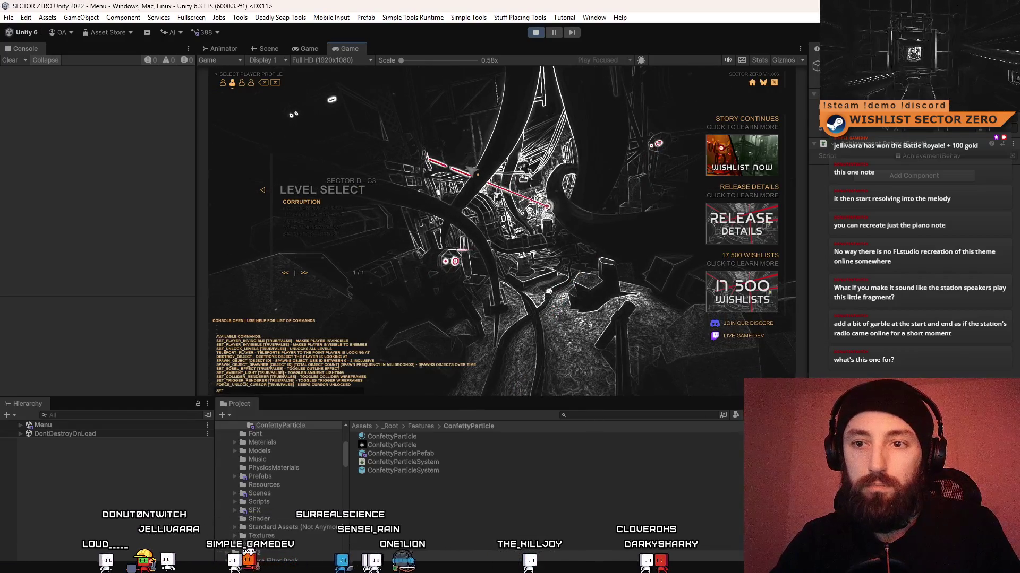
type("nlock_level")
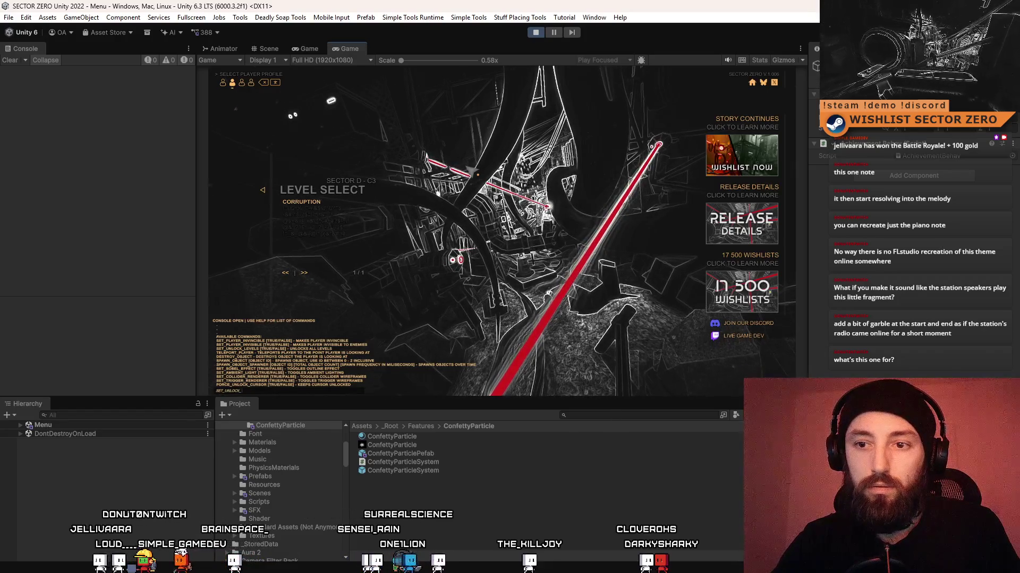
key("Return")
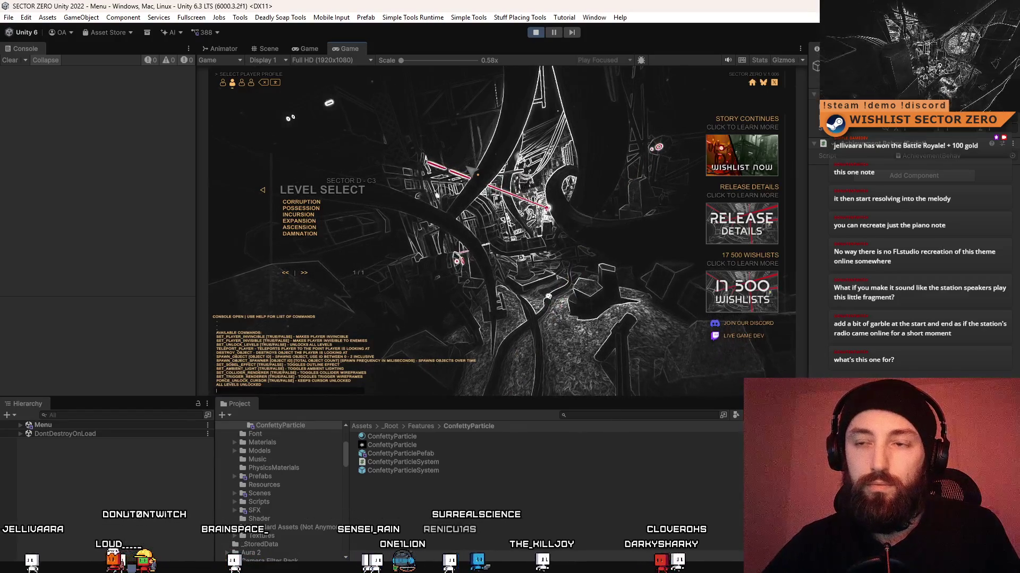
key("Escape")
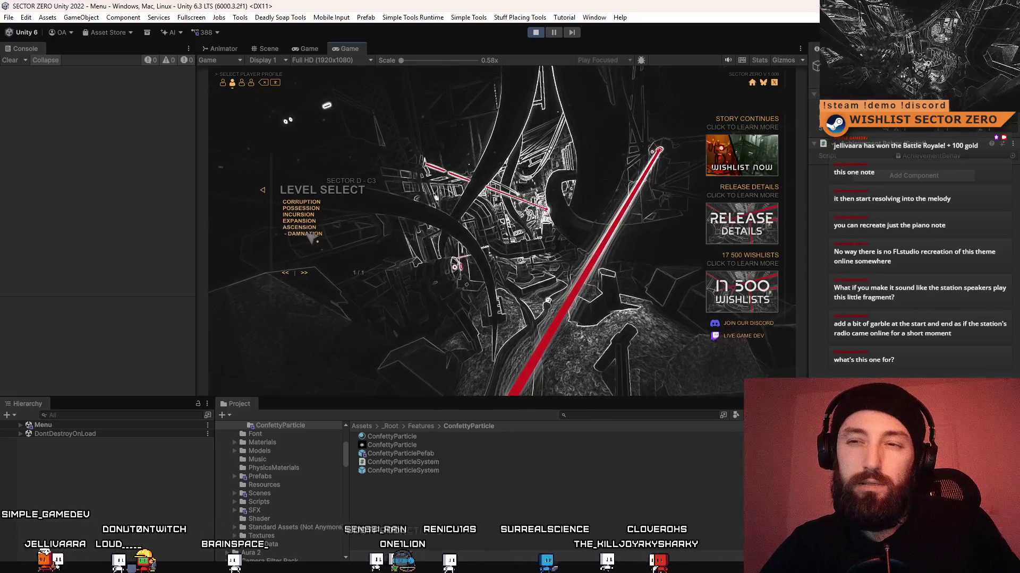
left_click(311, 234)
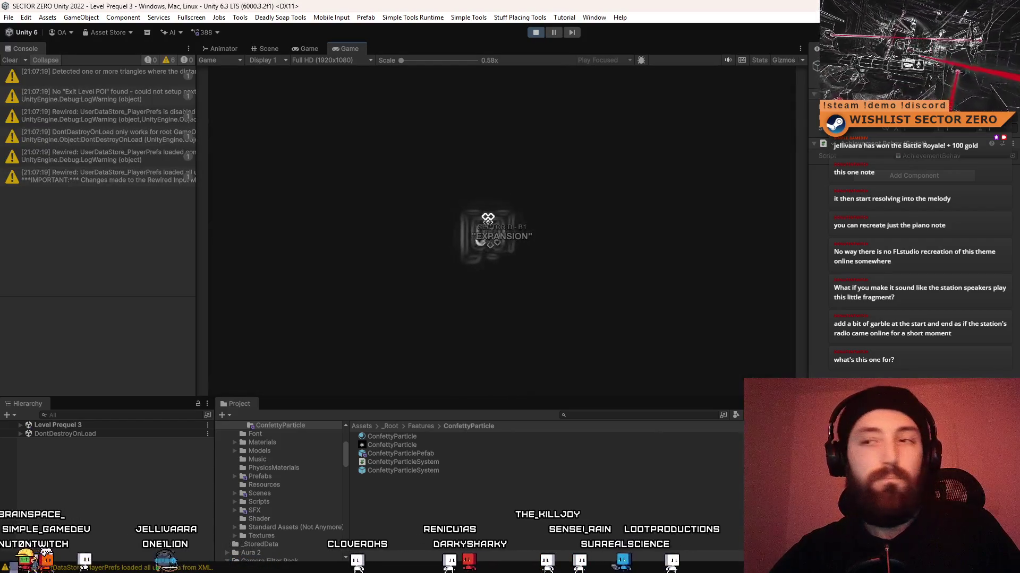
left_click(10, 61)
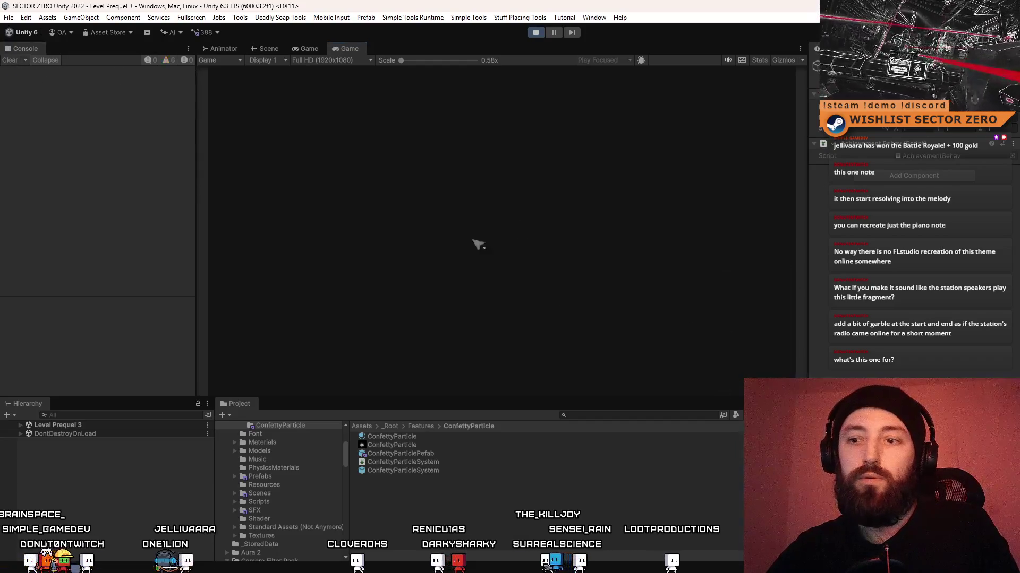
key("F10")
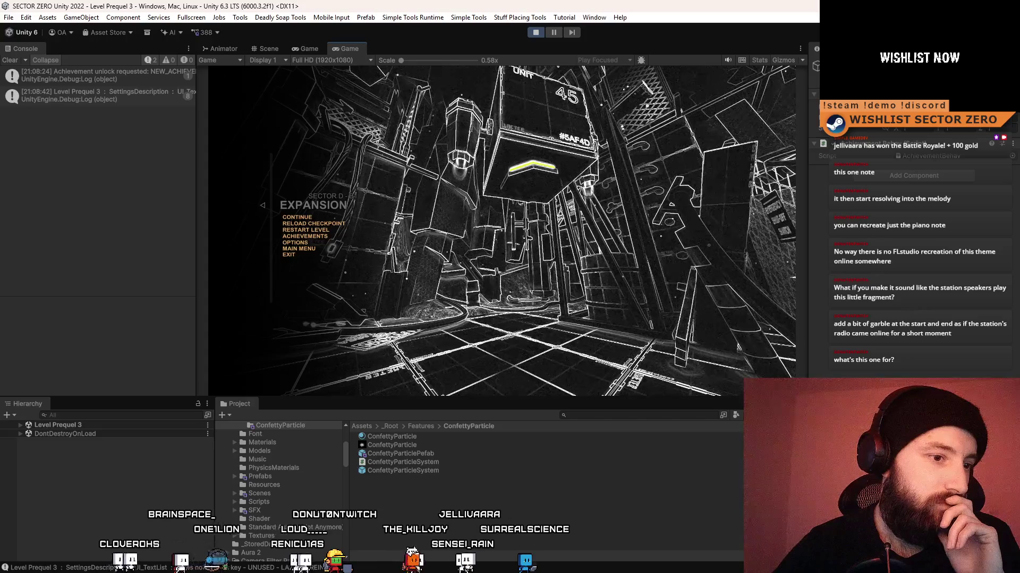
key("alt+Tab")
Amplify the drone clip on the second track by about 2.1 dB.
left_click(246, 353)
left_click(414, 242)
left_click(456, 113)
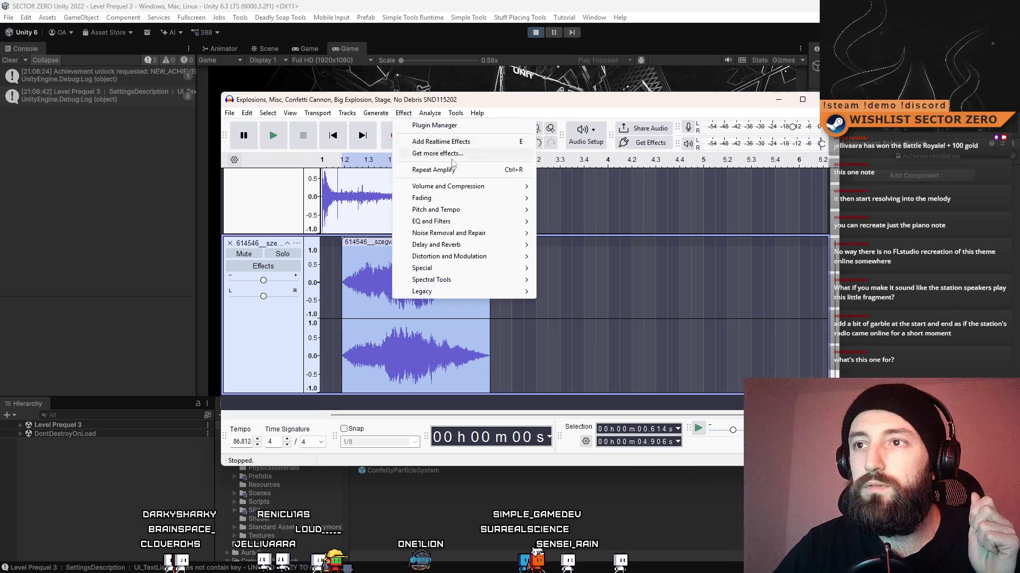
mouse_move(456, 187)
left_click(557, 187)
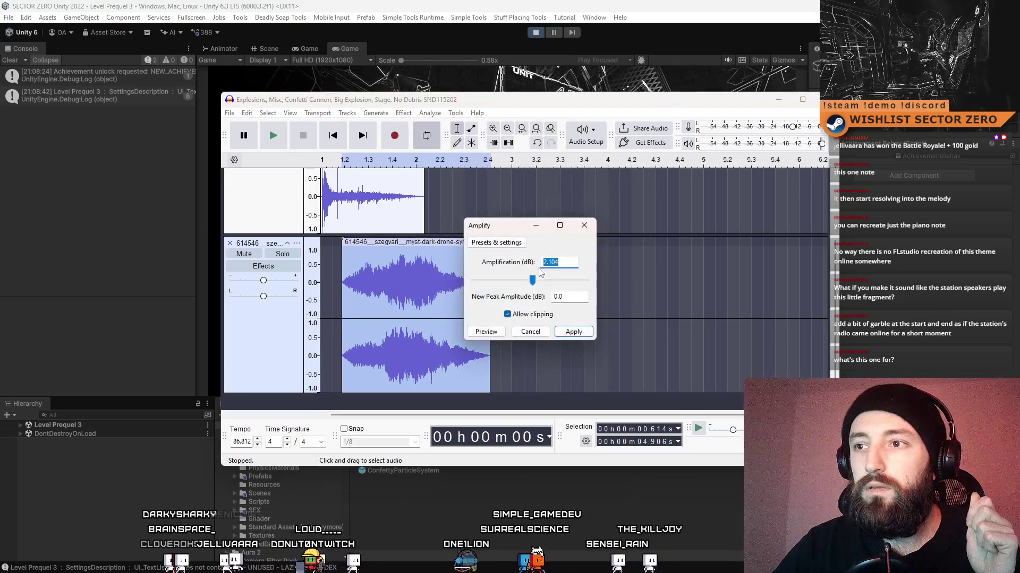
left_click(572, 333)
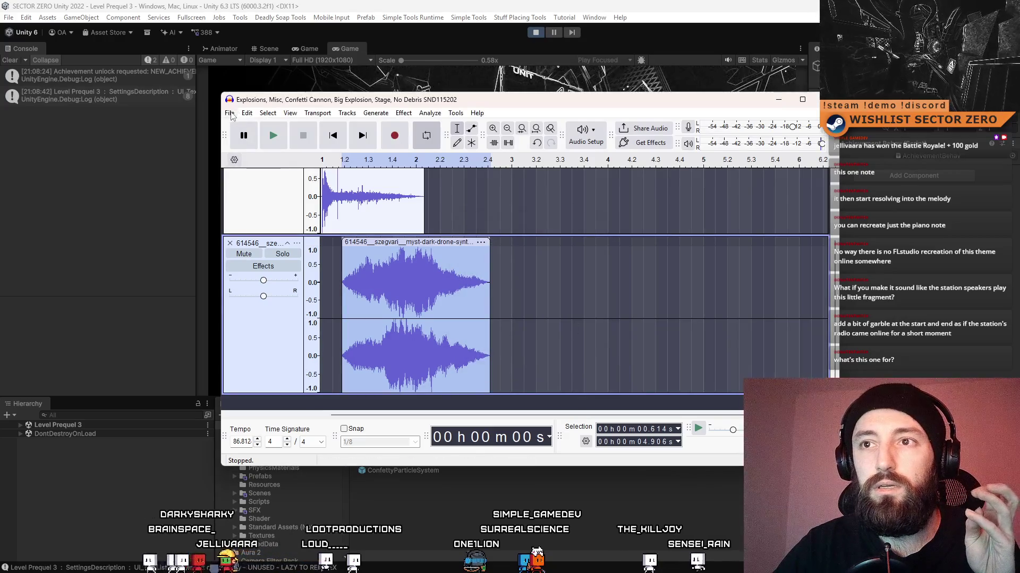
Select both tracks up to 5.139 s and switch back to Unity.
left_click(249, 197, "ctrl")
scroll(261, 319, "down", 2)
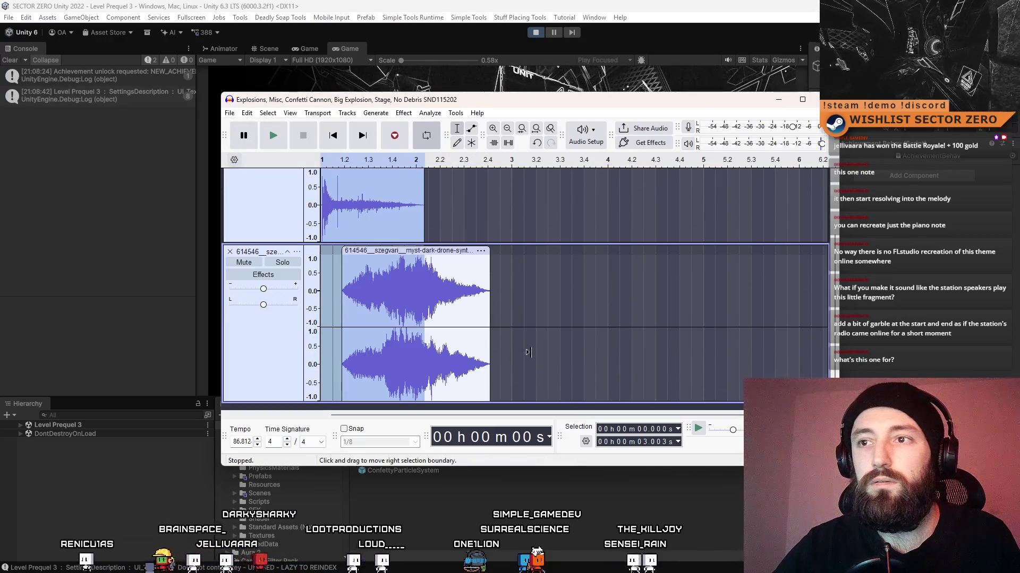
left_click(498, 320, "shift")
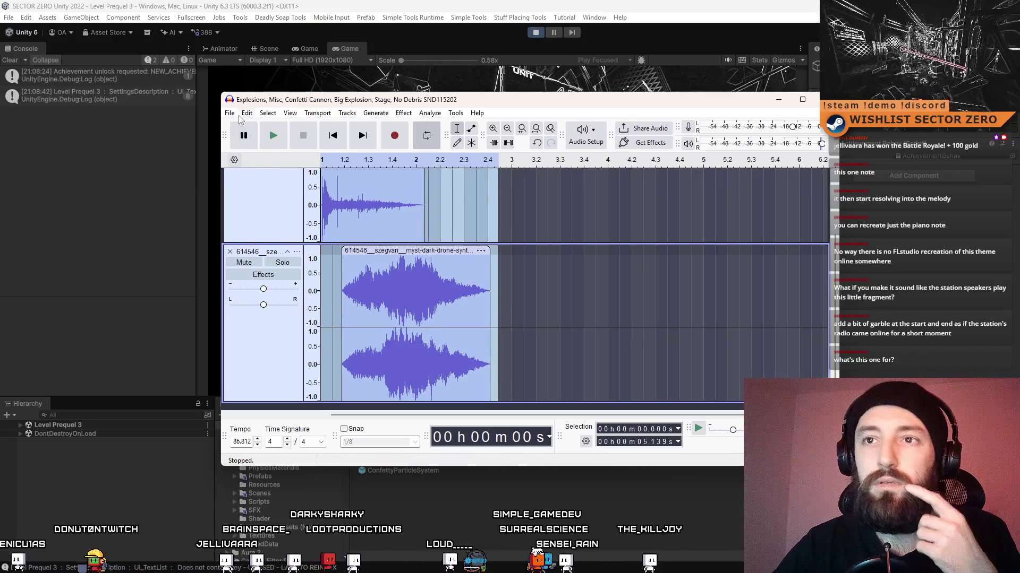
left_click(232, 114)
left_click(209, 389)
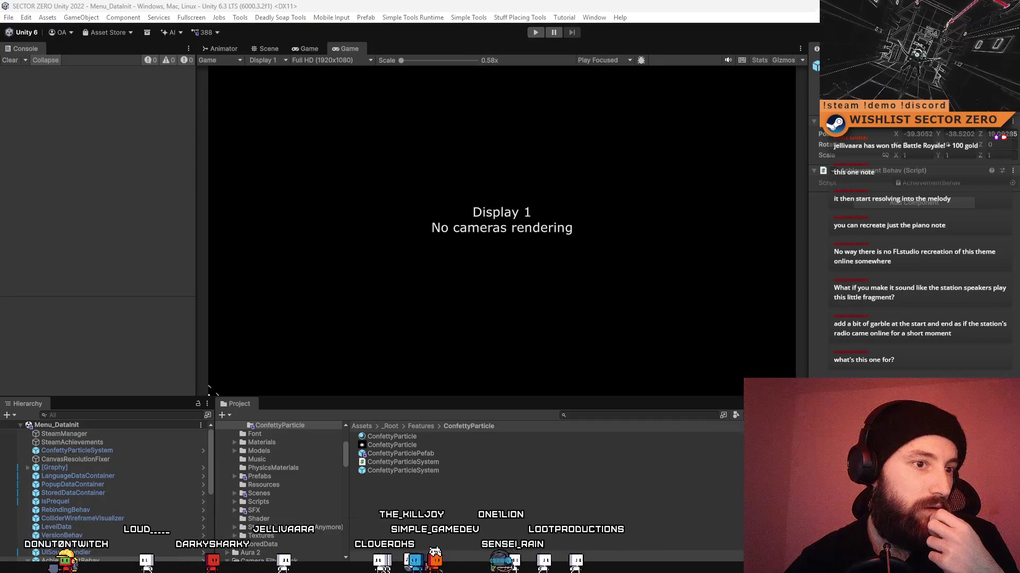
key("alt+Tab")
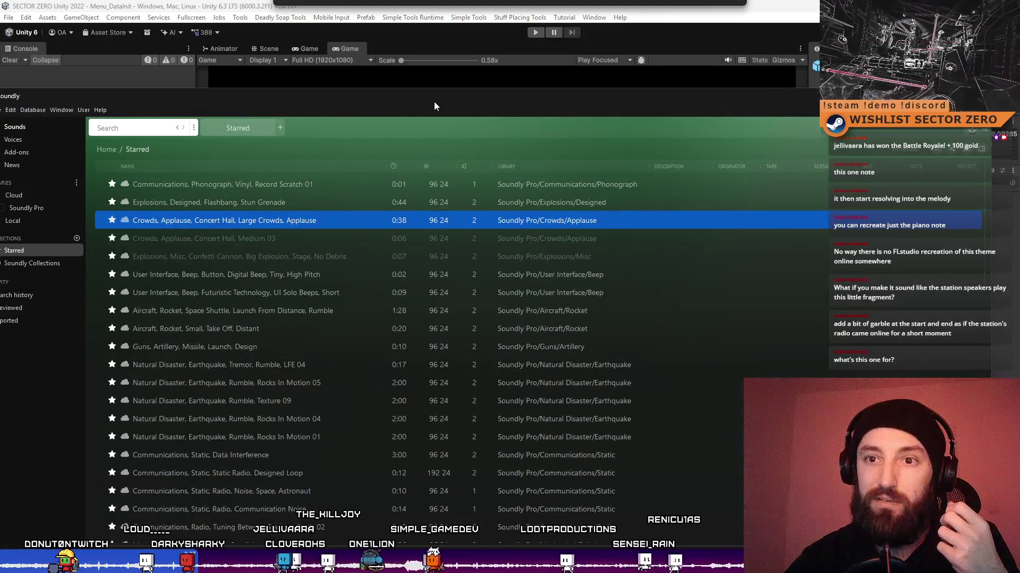
Search Soundly for 'flashbang' and pick the Explosions, Designed, Flashbang, Stun Grenade result.
left_click_drag(435, 102, 438, 90)
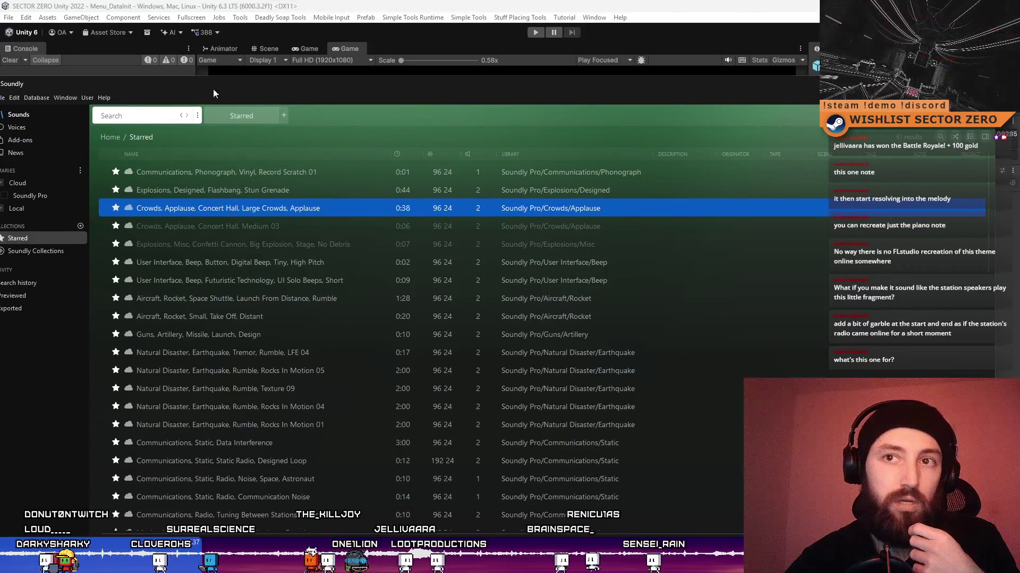
left_click(141, 115)
type("flashbang")
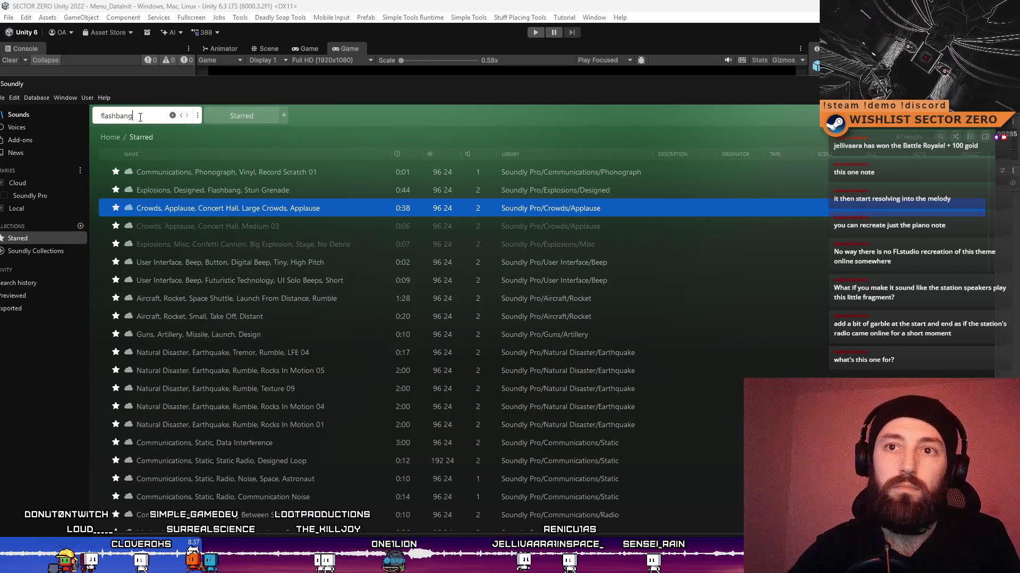
key("Return")
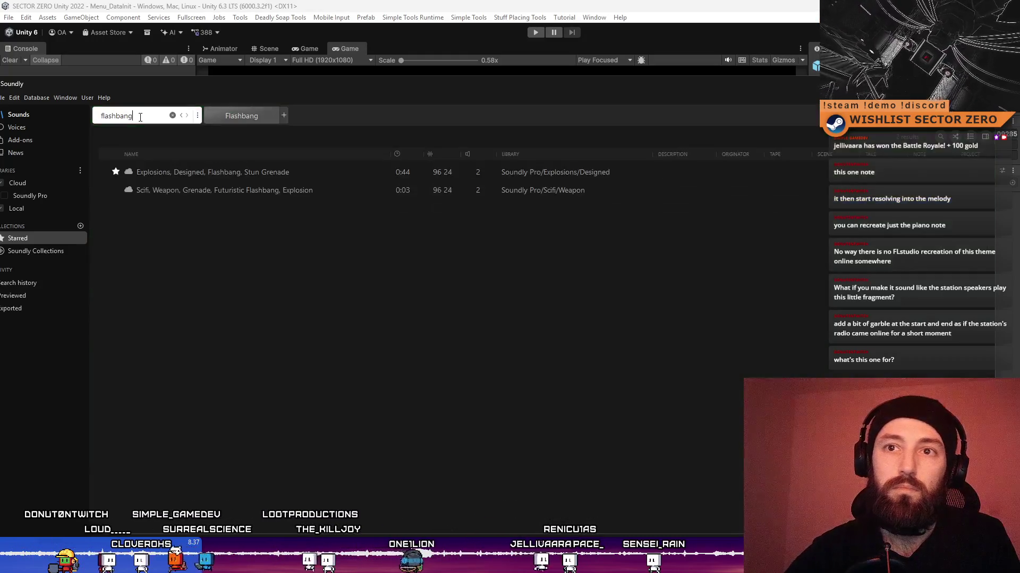
left_click(272, 172)
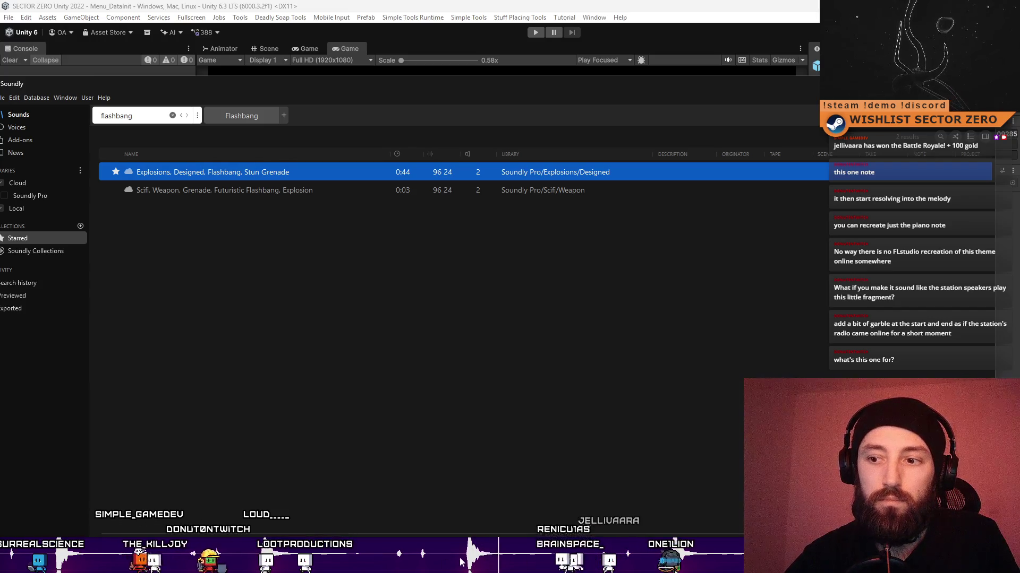
key("Down")
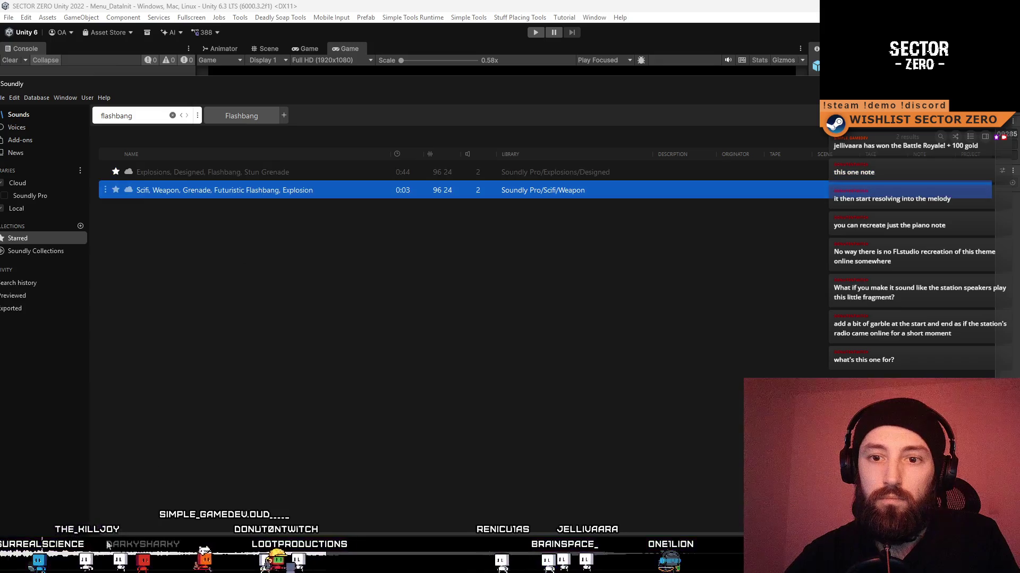
left_click(257, 171)
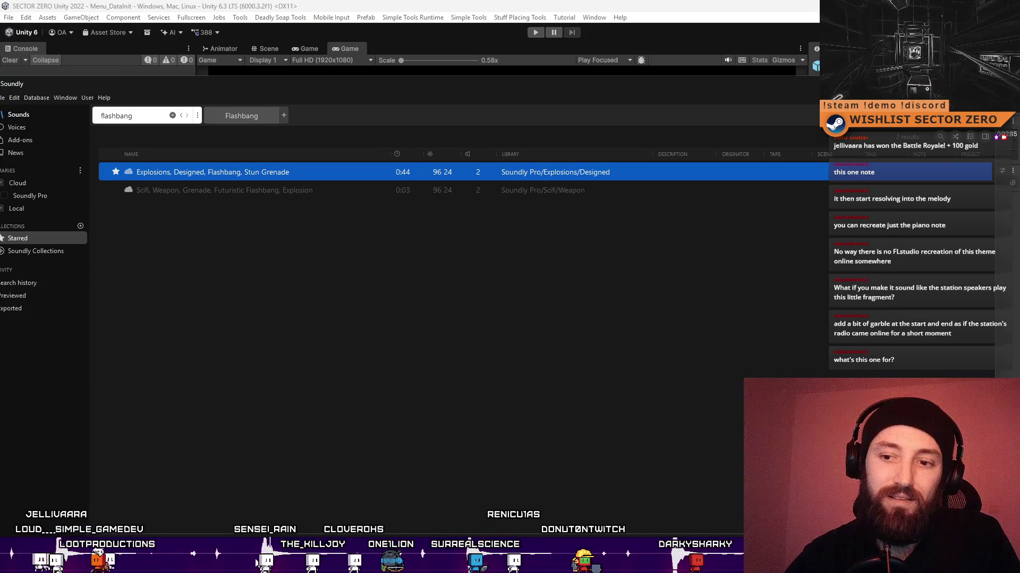
Open the Shape it EQ on the clip and cut the lows to about -9.7 dB at 22 Hz.
right_click(376, 561)
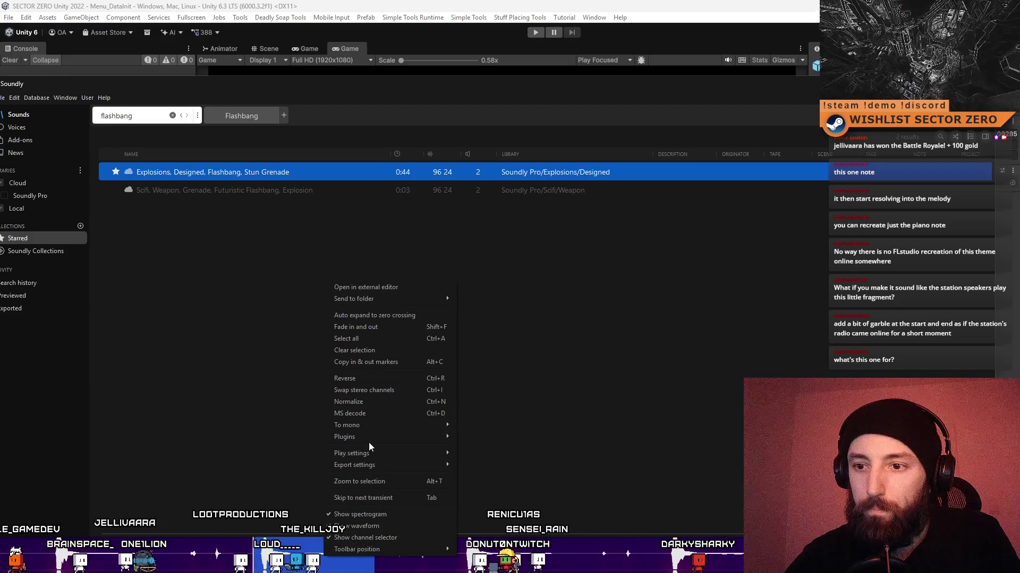
mouse_move(374, 437)
left_click(518, 447)
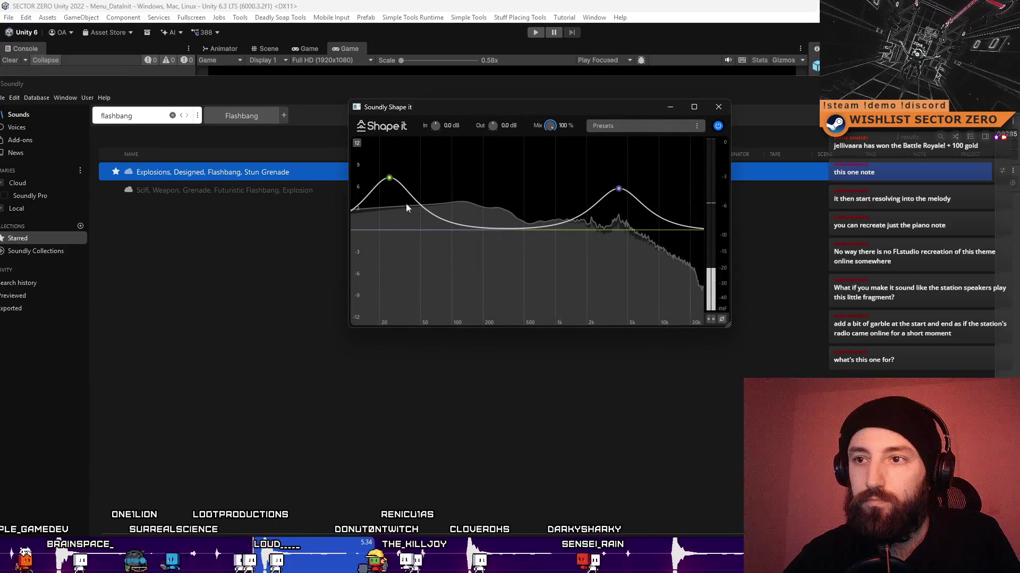
left_click_drag(390, 178, 400, 232)
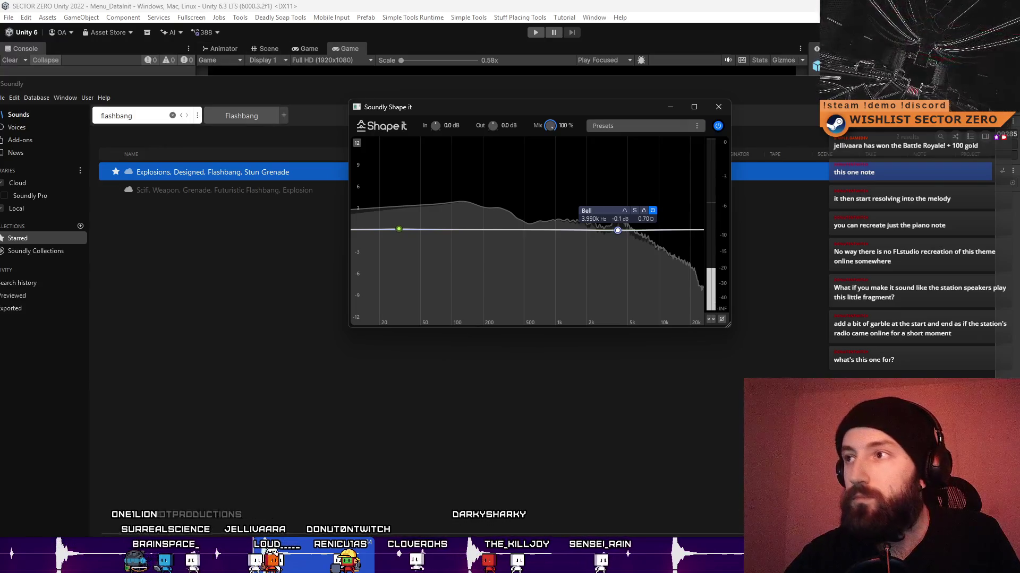
left_click(613, 501)
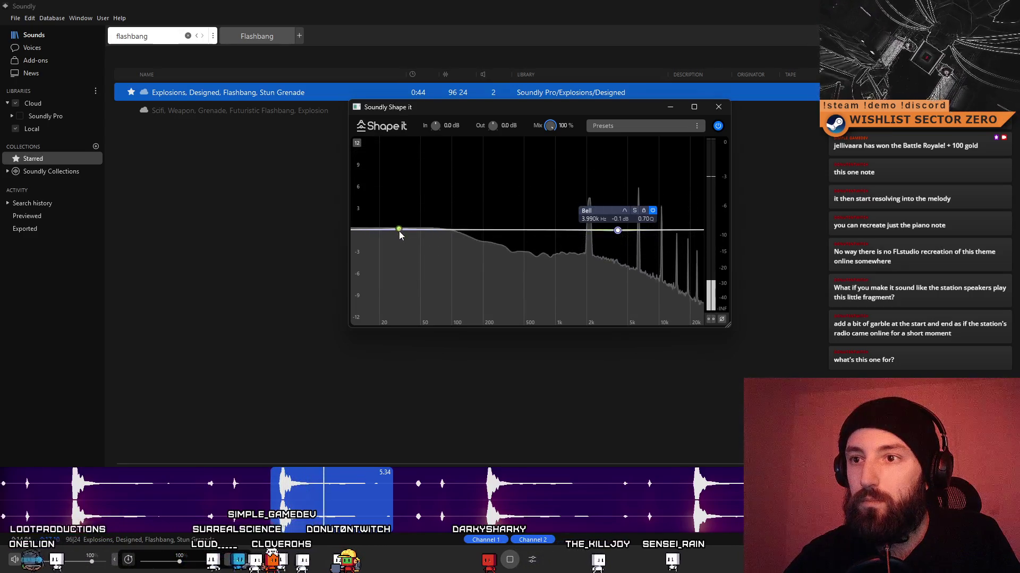
left_click_drag(399, 228, 404, 280)
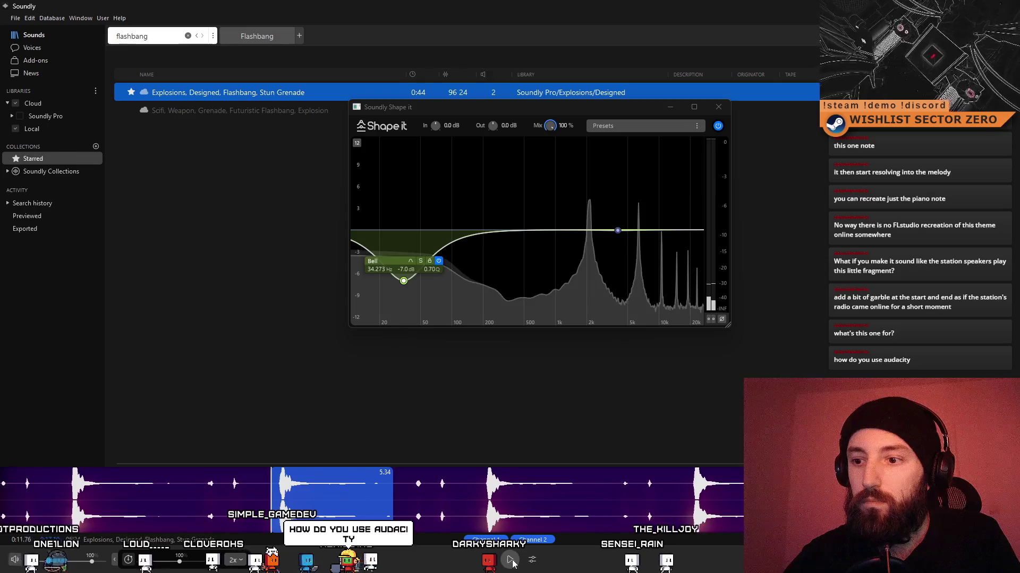
left_click_drag(403, 280, 384, 300)
Move the bell cut up to about 359 Hz, replaying to audition it.
left_click(509, 561)
left_click(509, 561)
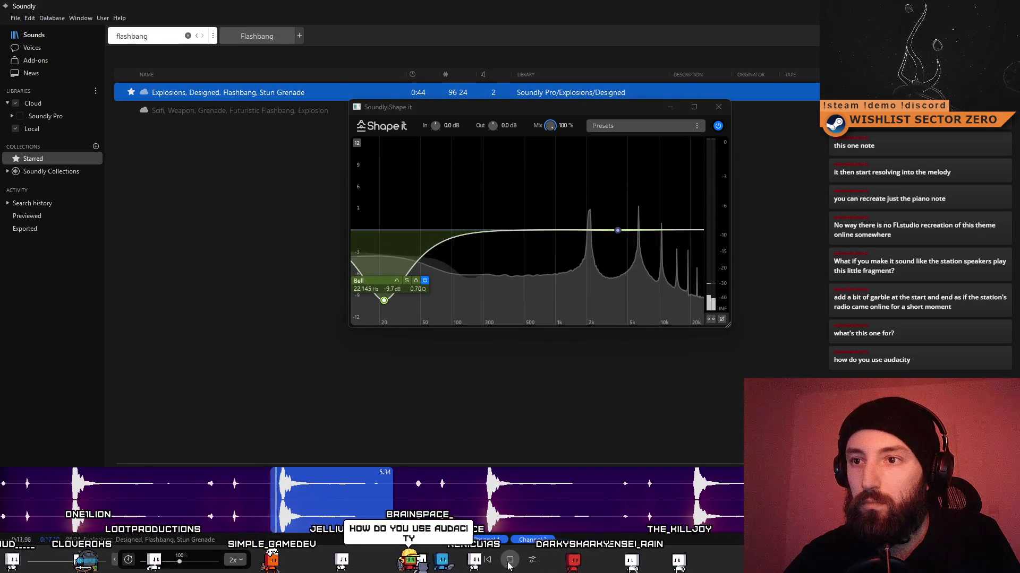
left_click_drag(384, 300, 509, 302)
left_click(510, 561)
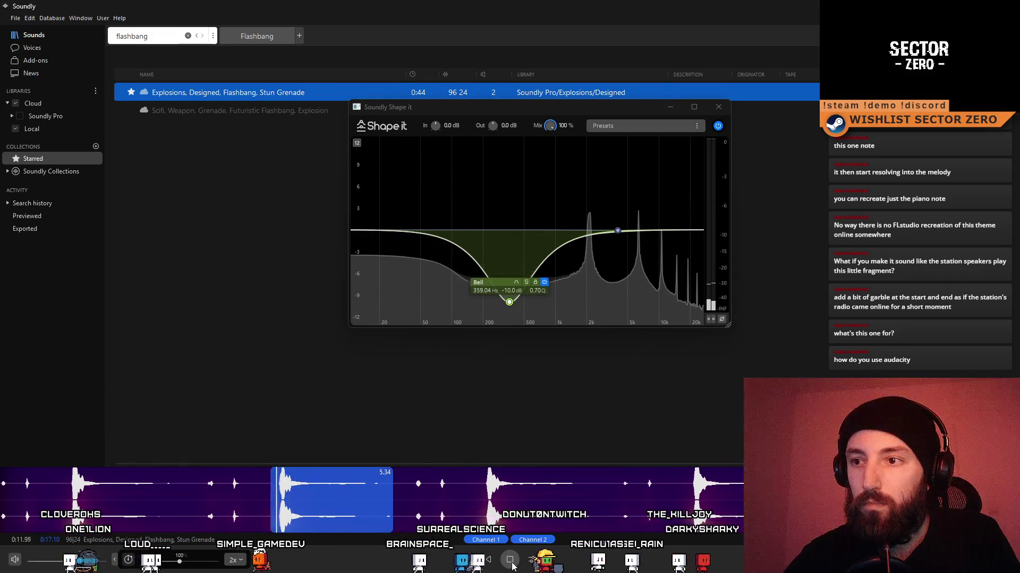
left_click(510, 561)
left_click(508, 561)
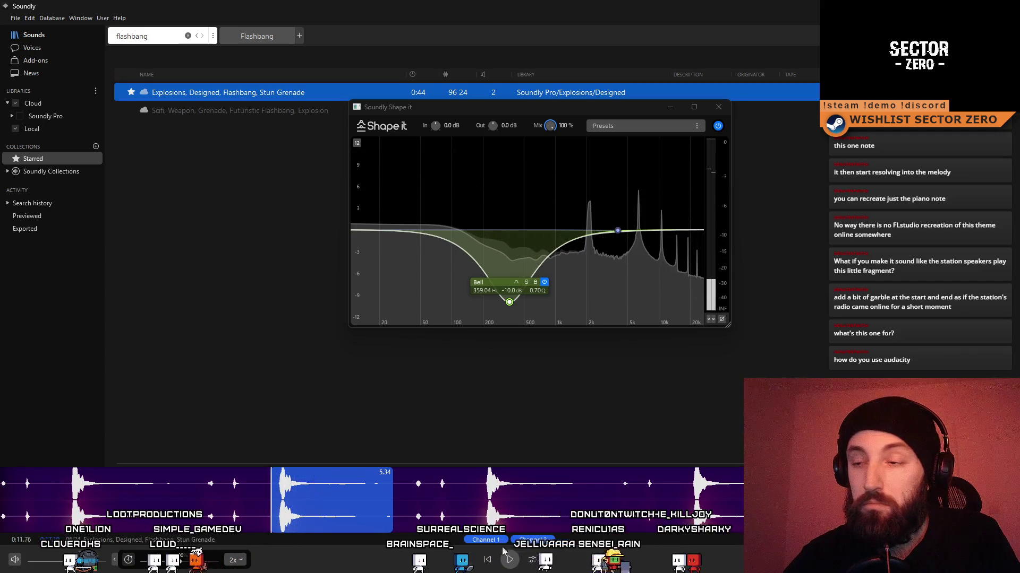
Experiment with a low-band boost and deep cut, then return it to about 0 dB.
mouse_move(617, 231)
left_mouse_down()
mouse_move(400, 195)
mouse_move(404, 177)
left_mouse_up()
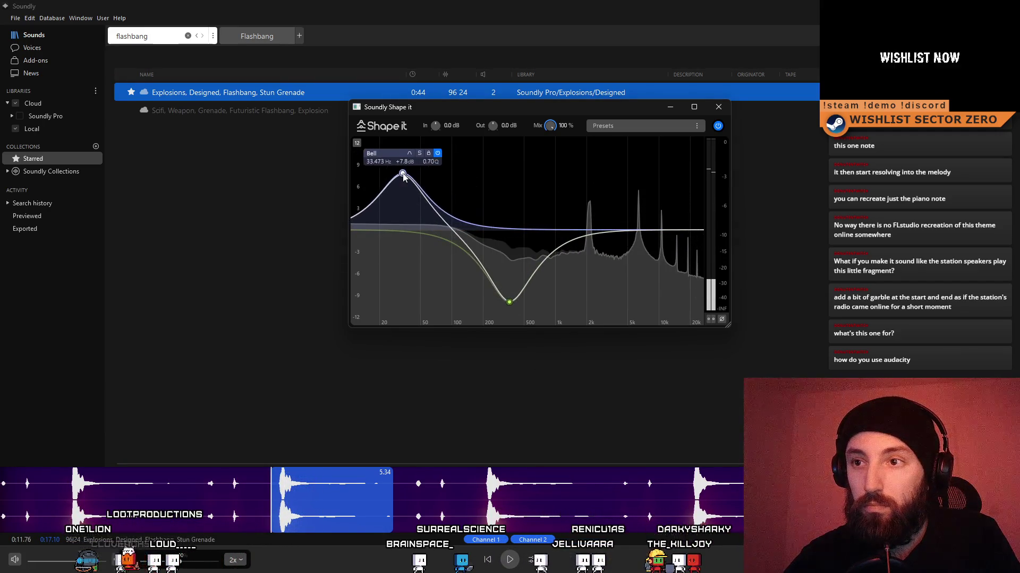
mouse_move(398, 172)
left_mouse_down()
mouse_move(367, 186)
mouse_move(366, 206)
left_mouse_up()
left_click(508, 561)
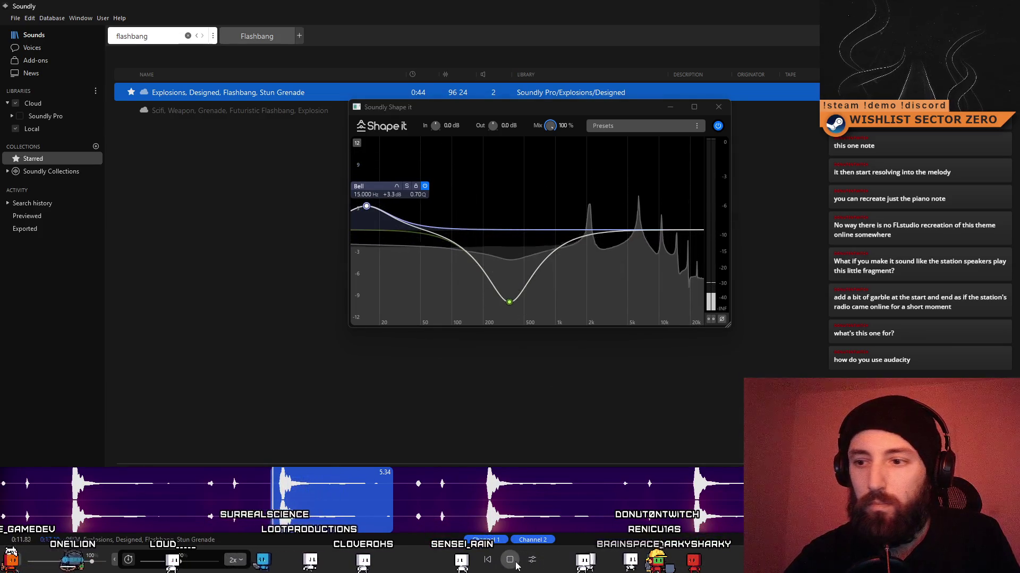
left_click_drag(366, 206, 383, 359)
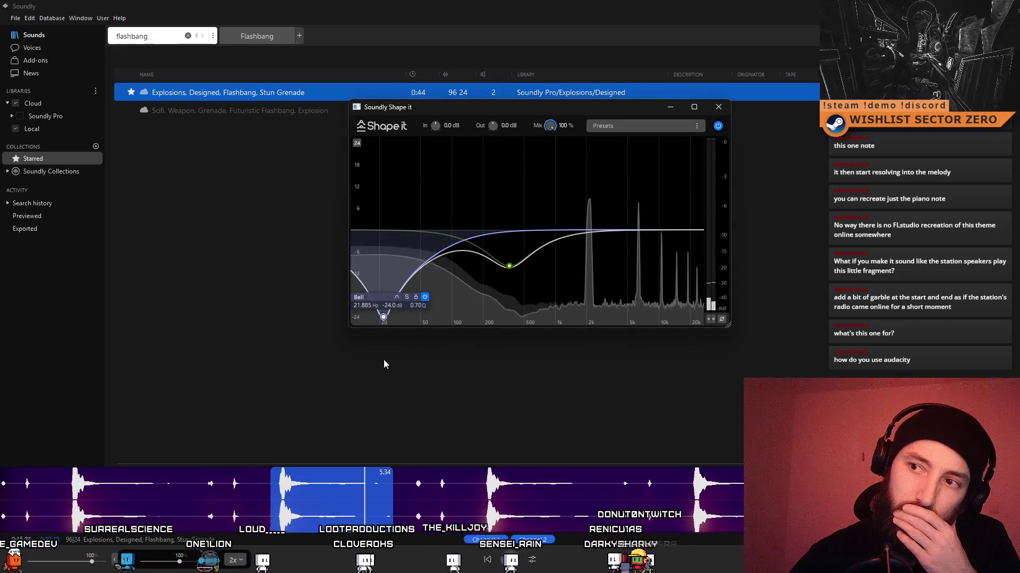
left_click(509, 560)
left_click(510, 560)
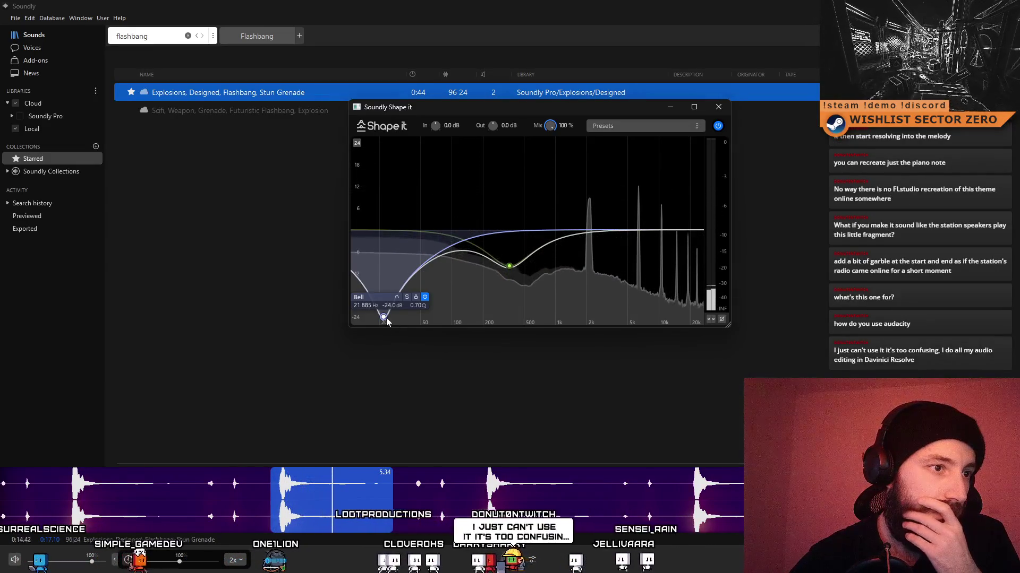
mouse_move(388, 317)
left_mouse_down()
mouse_move(389, 289)
mouse_move(444, 279)
mouse_move(449, 289)
mouse_move(409, 257)
mouse_move(427, 266)
left_mouse_up()
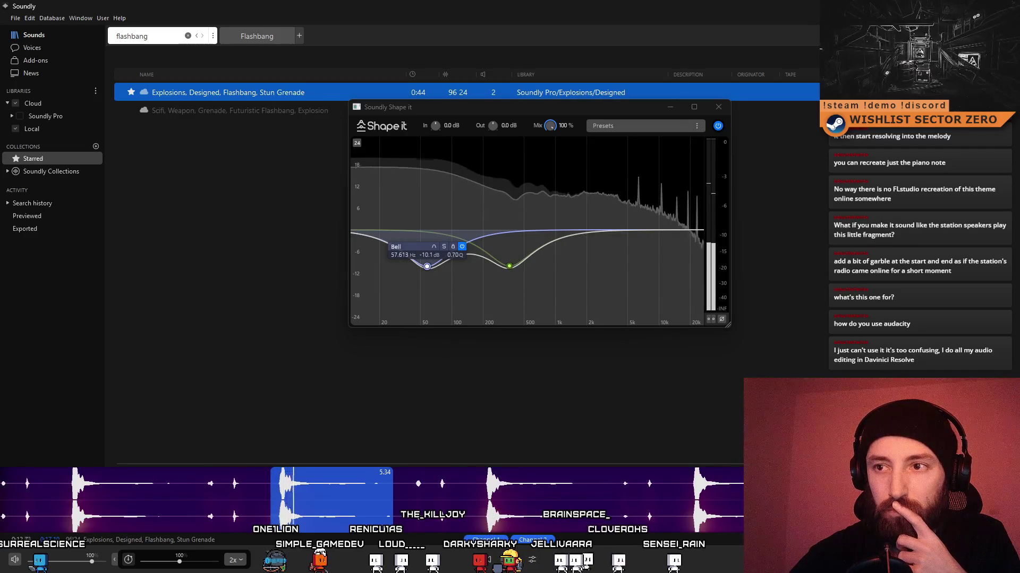
left_click_drag(427, 269, 369, 230)
left_click(397, 212)
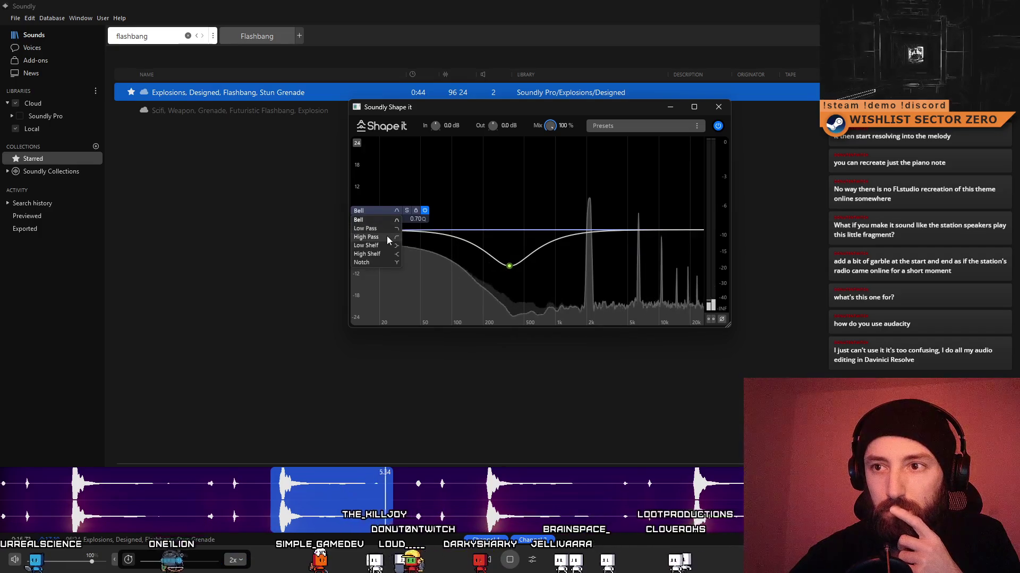
Turn the low band into a high-pass filter and sweep its cutoff through 41 and 179 Hz.
left_click(386, 236)
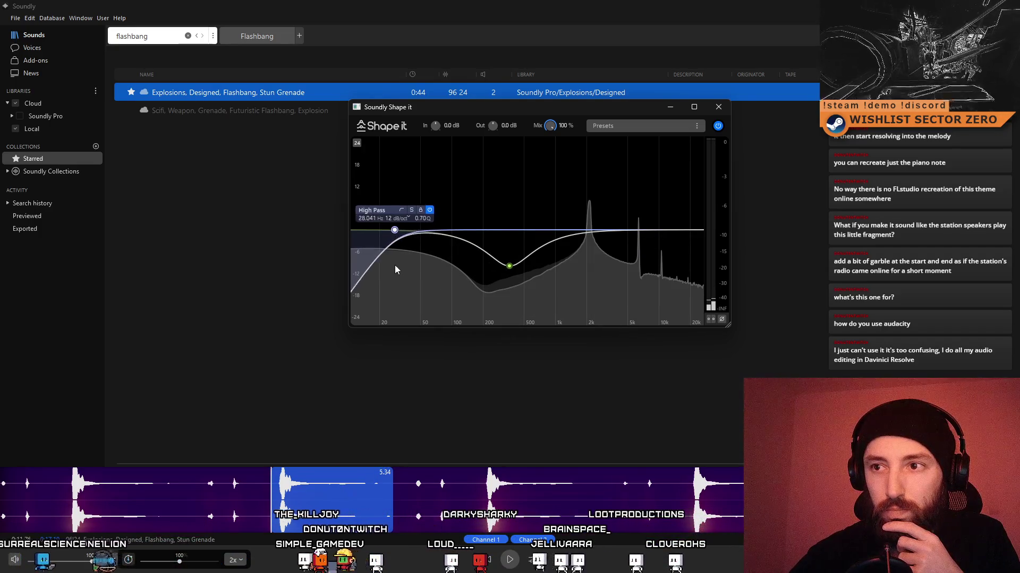
left_click_drag(405, 250, 412, 263)
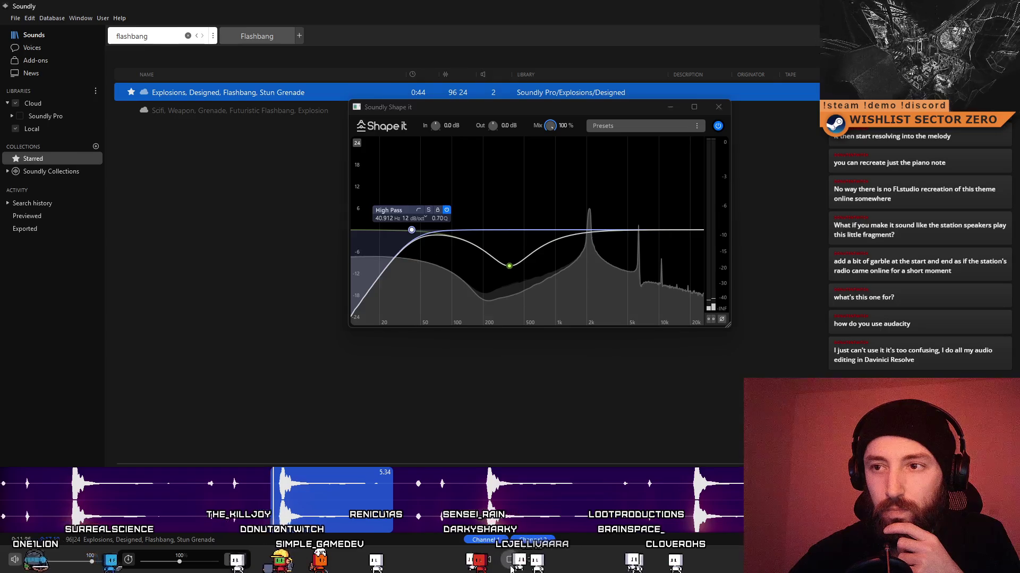
left_click_drag(413, 229, 482, 244)
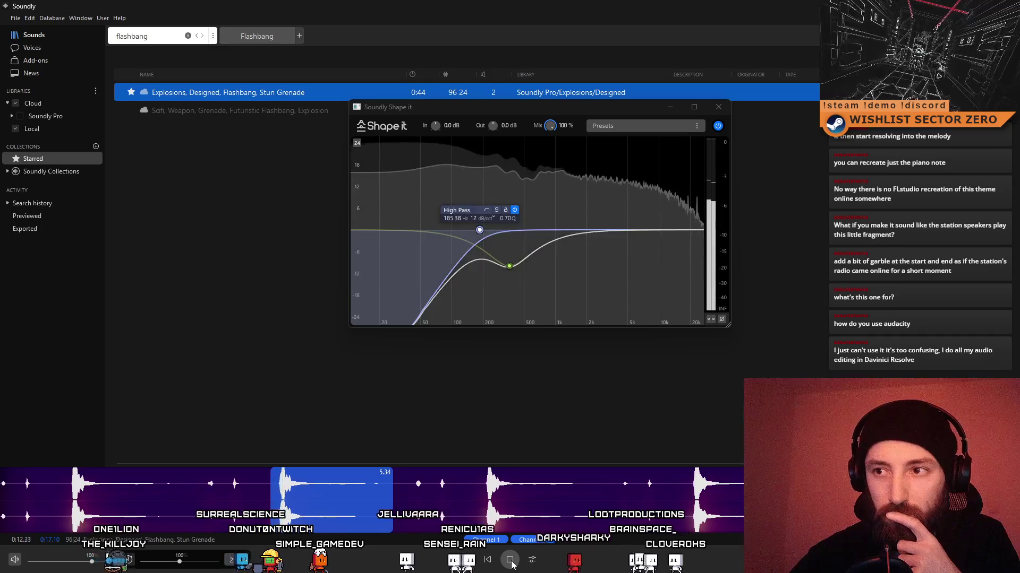
mouse_move(492, 229)
left_mouse_down()
mouse_move(541, 244)
mouse_move(505, 230)
mouse_move(367, 229)
left_mouse_up()
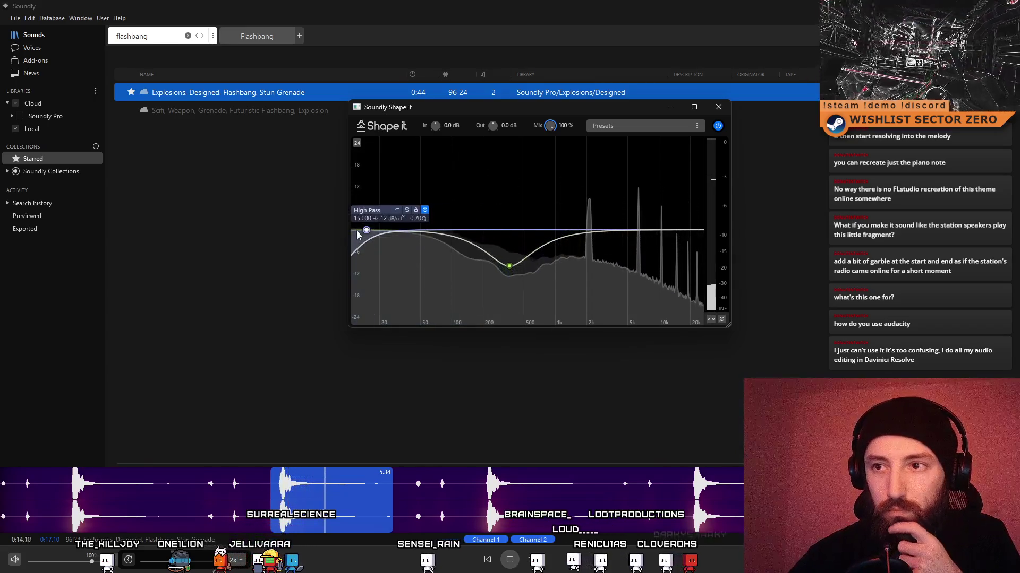
left_click(376, 211)
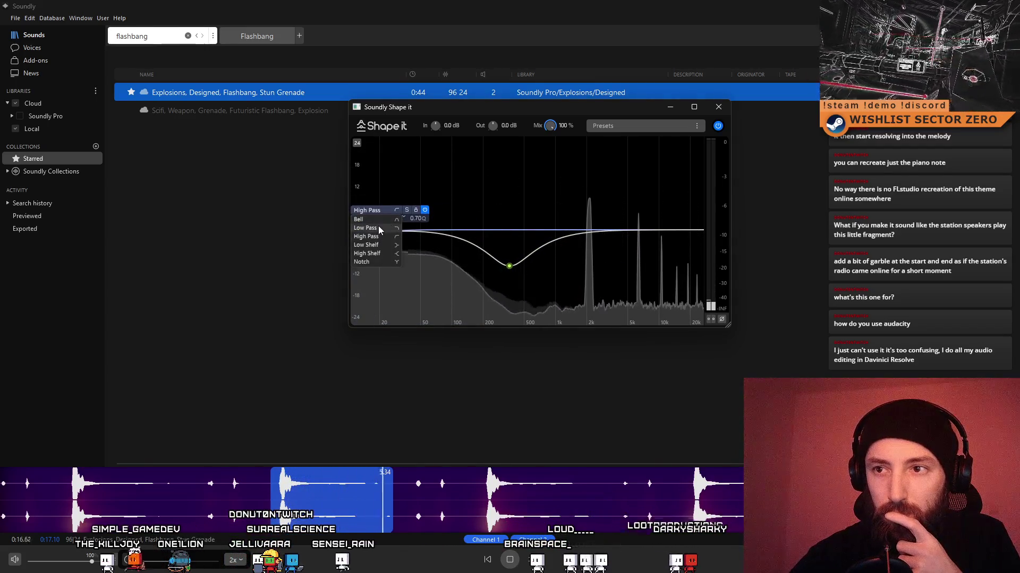
Switch the band to Low Pass and audition the flashbang with cutoffs near 60 Hz and 450 Hz.
left_click(379, 227)
key("space")
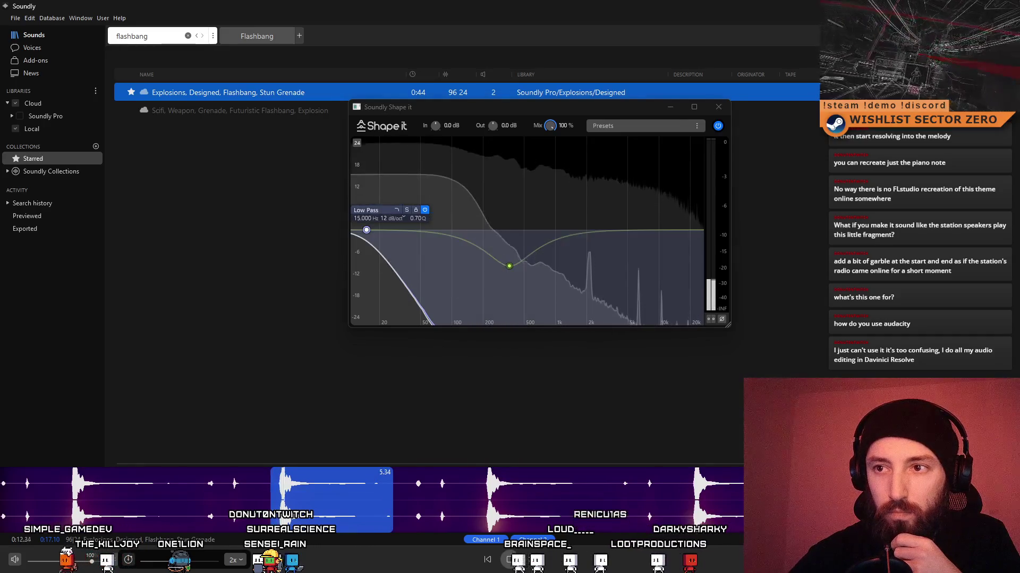
left_click_drag(368, 230, 429, 230)
left_click(510, 560)
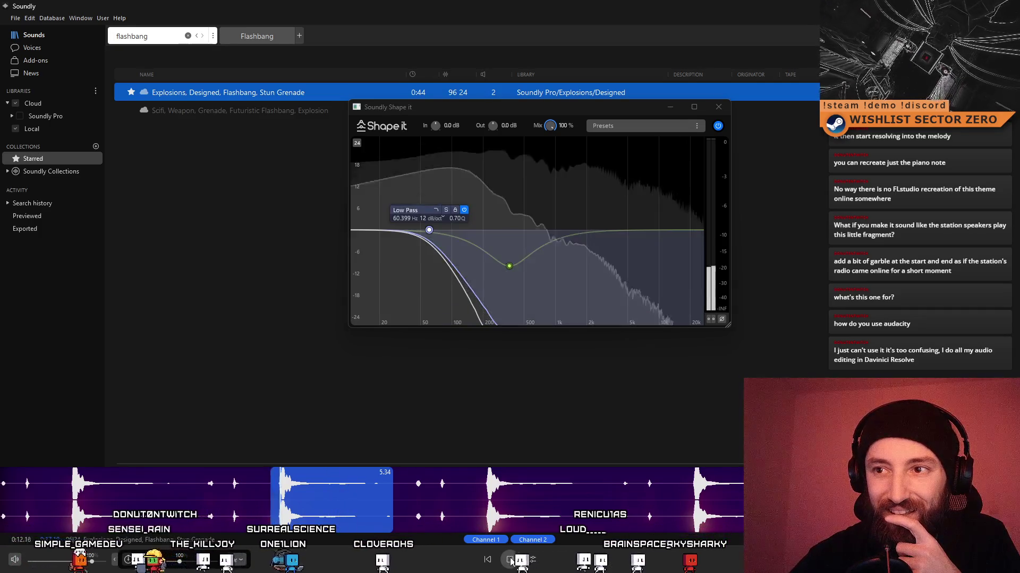
left_click_drag(429, 230, 539, 230)
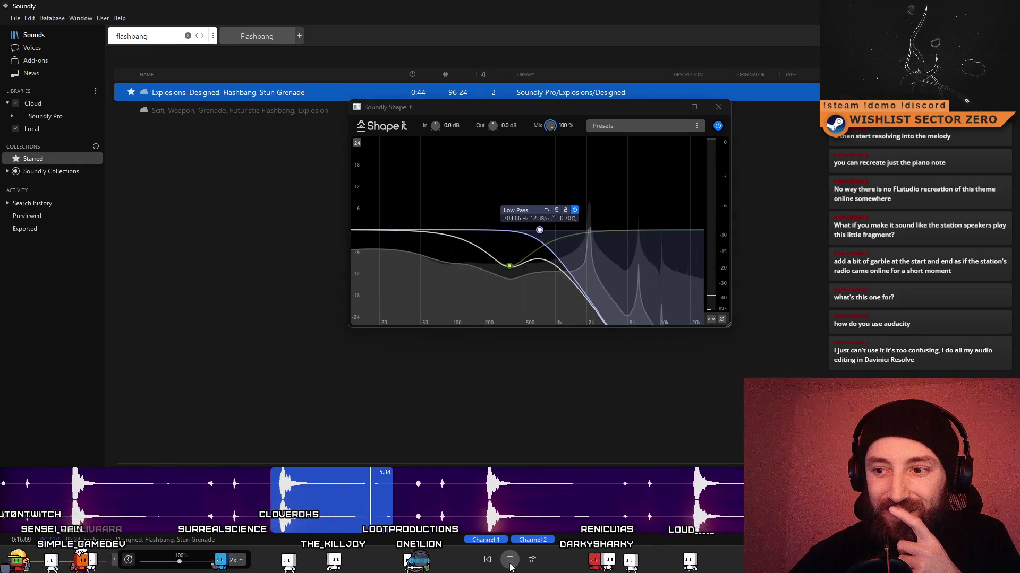
left_click(509, 561)
Open the low-pass cutoff to about 6.3 kHz, then pull it back to roughly 2.7–3.4 kHz.
left_click_drag(540, 230, 639, 234)
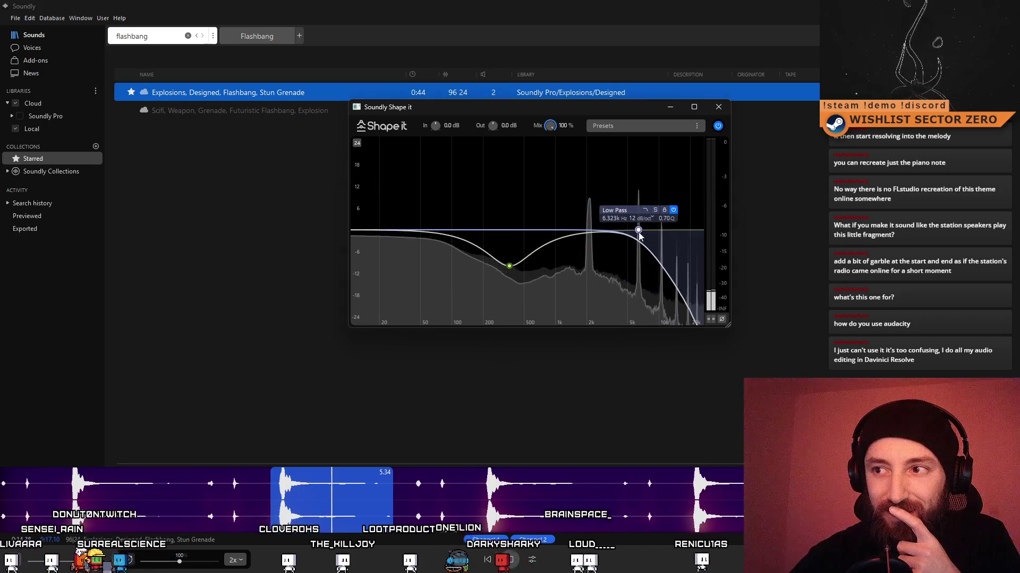
left_click(511, 562)
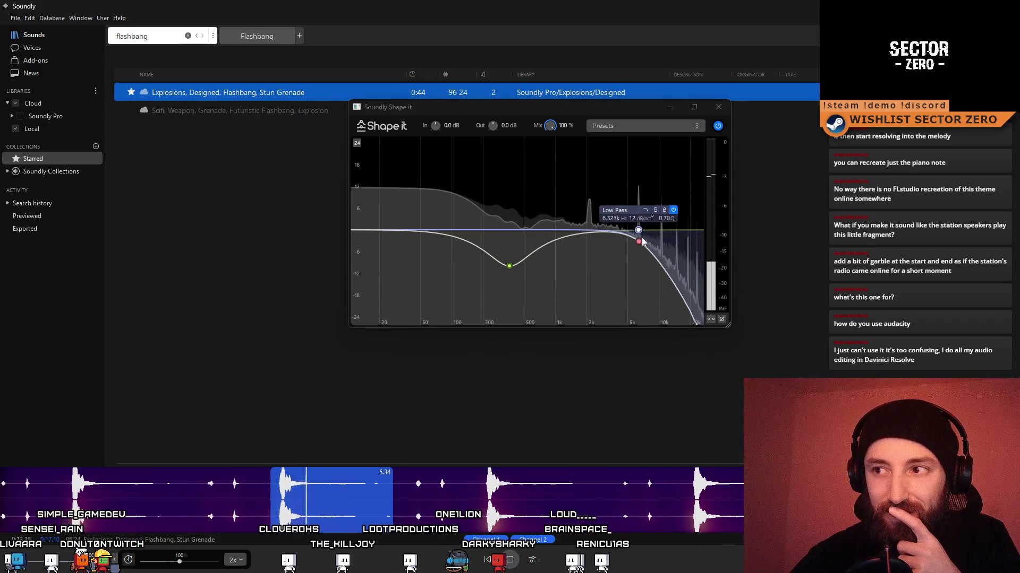
left_click_drag(642, 241, 604, 241)
left_click(509, 562)
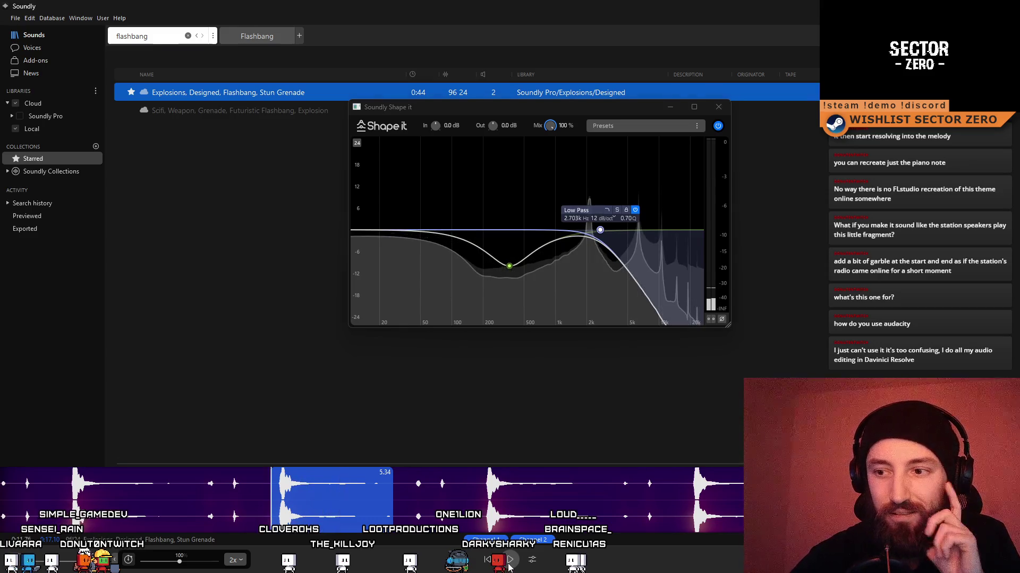
left_click(509, 563)
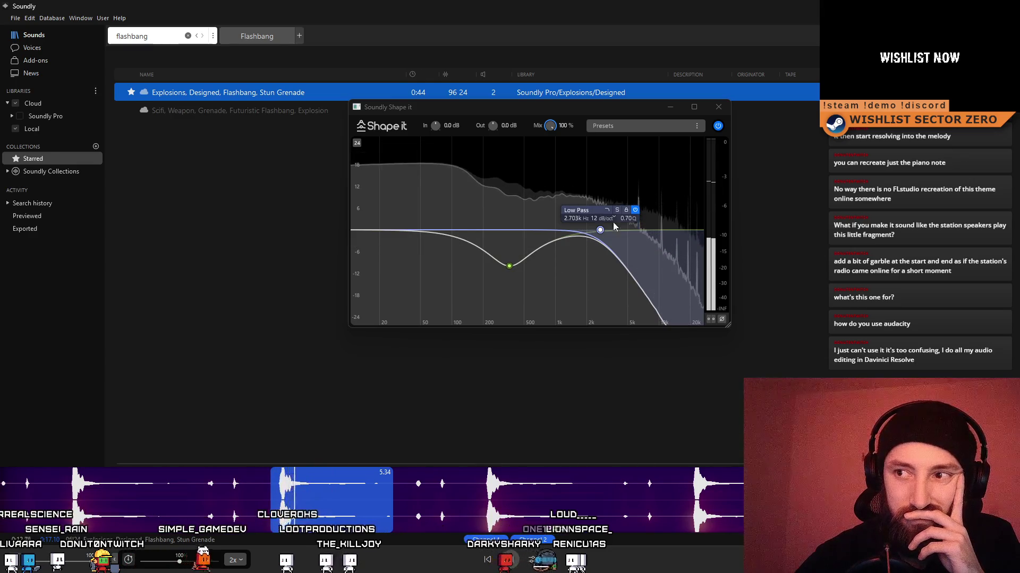
mouse_move(600, 230)
left_mouse_down()
mouse_move(610, 230)
mouse_move(441, 229)
mouse_move(507, 229)
left_mouse_up()
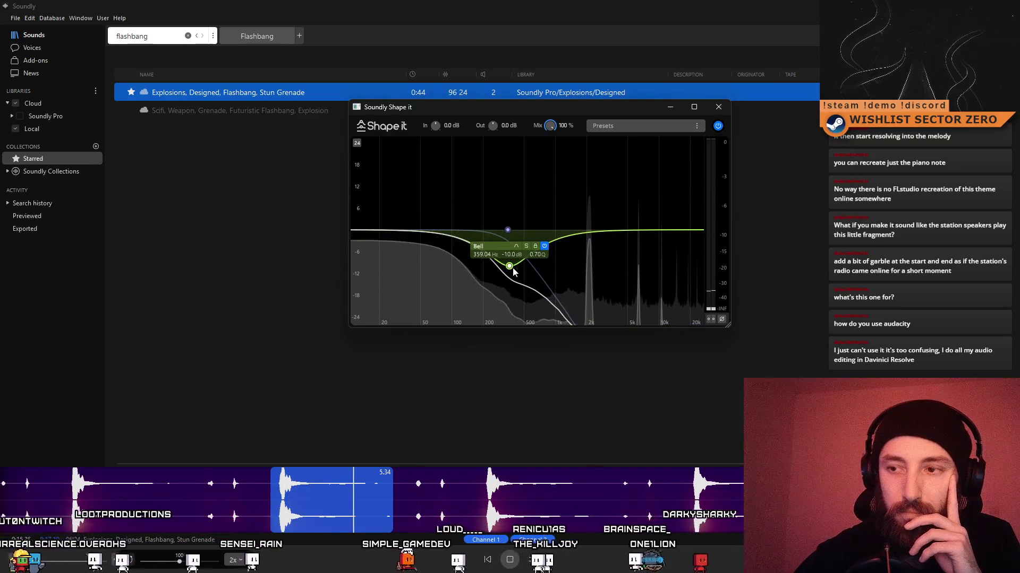
Bypass both the -10 dB bell dip and the low-pass band.
left_click(544, 246)
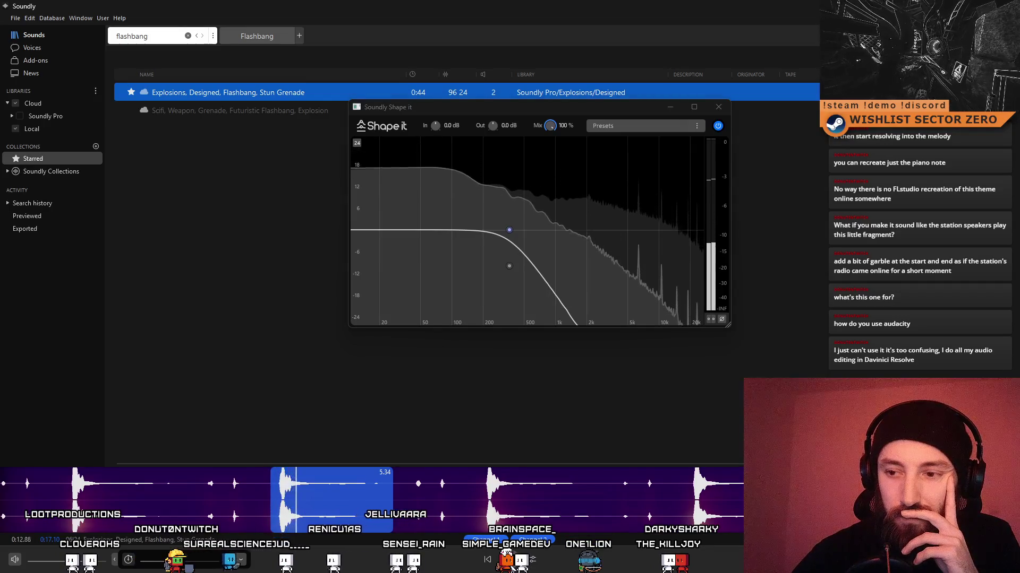
mouse_move(509, 231)
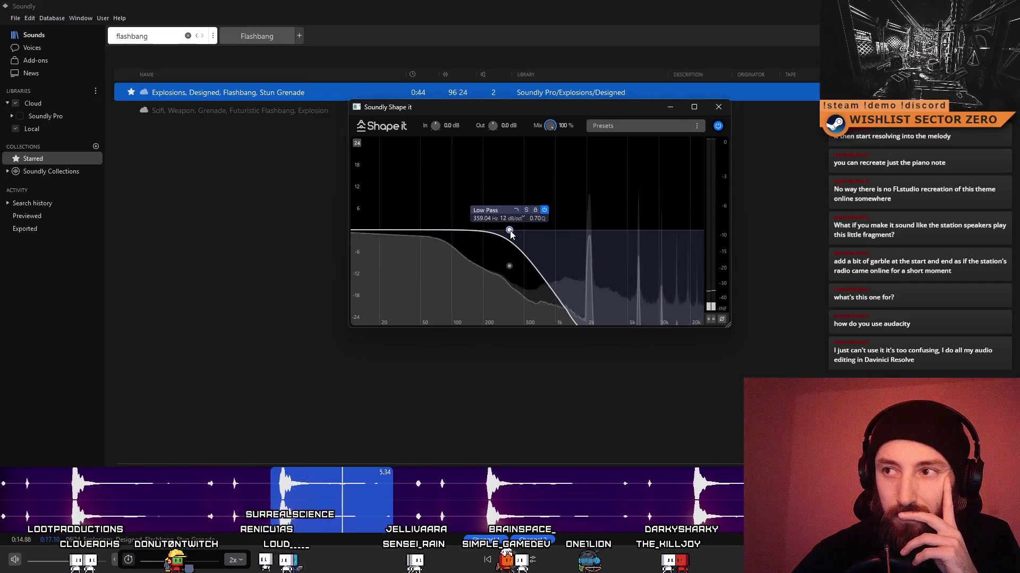
left_click(546, 211)
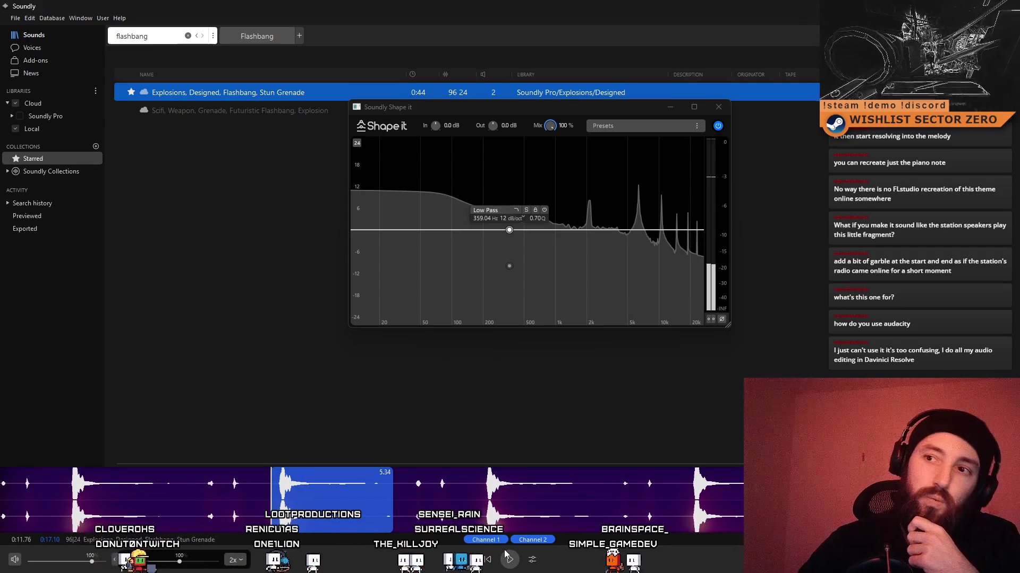
Send the flashbang waveform selection to the ACH SFX folder.
right_click(325, 490)
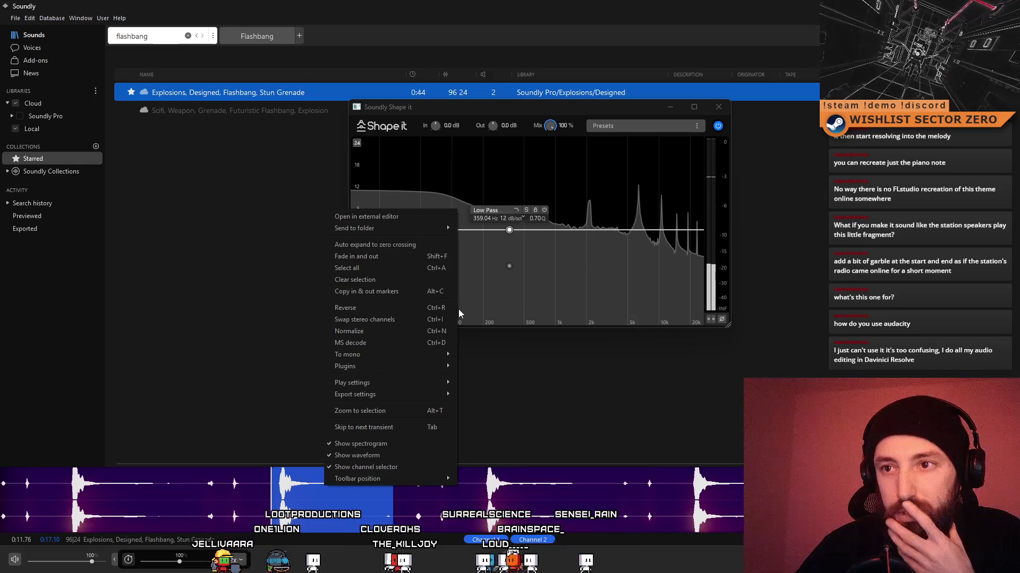
mouse_move(388, 225)
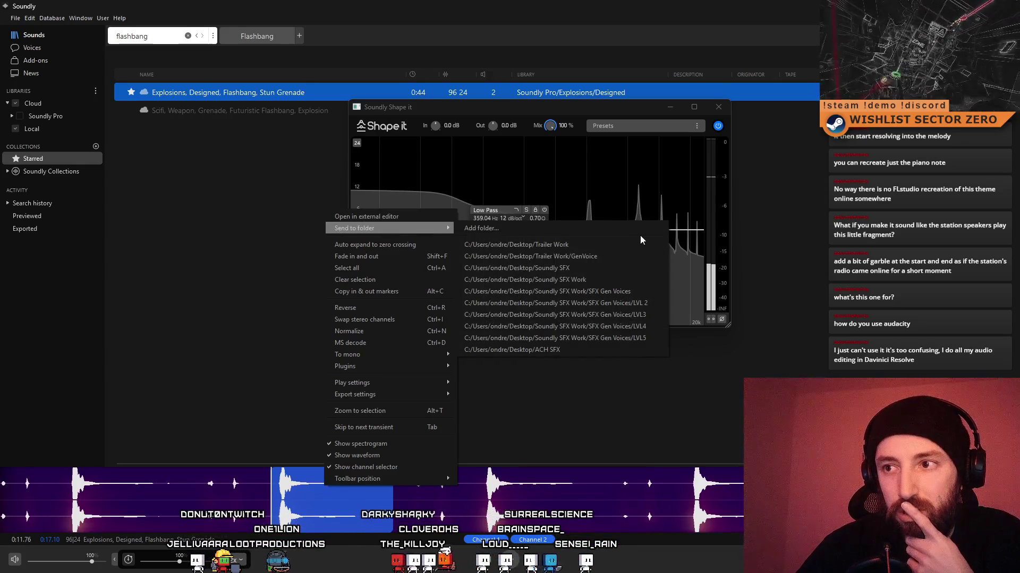
left_click(572, 350)
Close the EQ window and load the Scifi Weapon Grenade Futuristic Flashbang explosion.
left_click(718, 107)
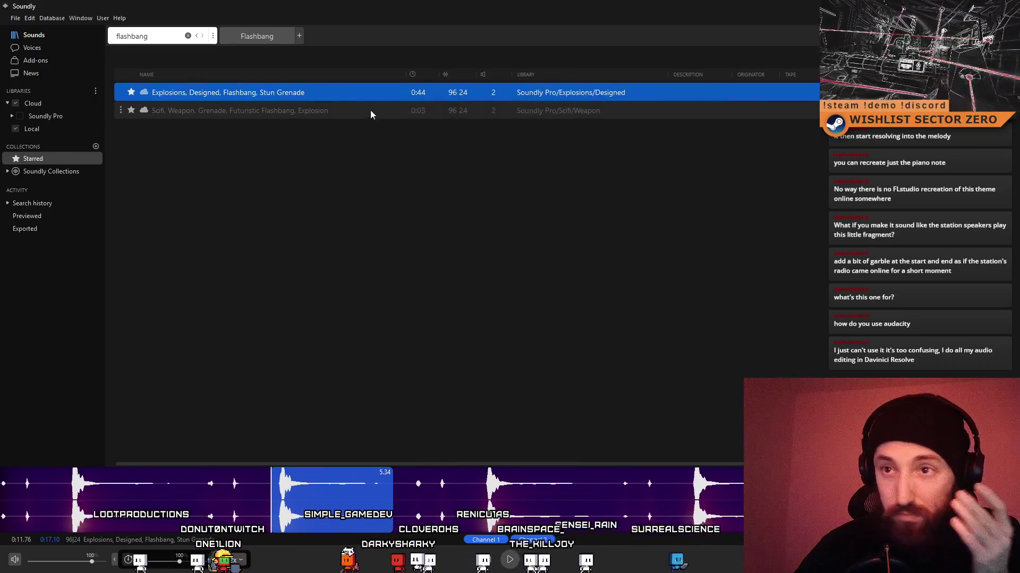
left_click(372, 110)
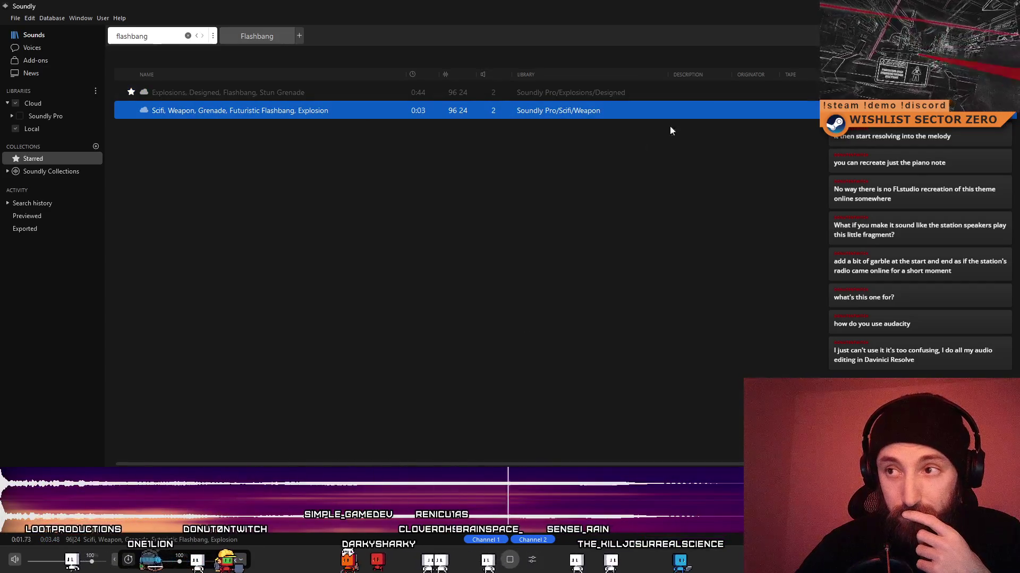
key("alt+Tab")
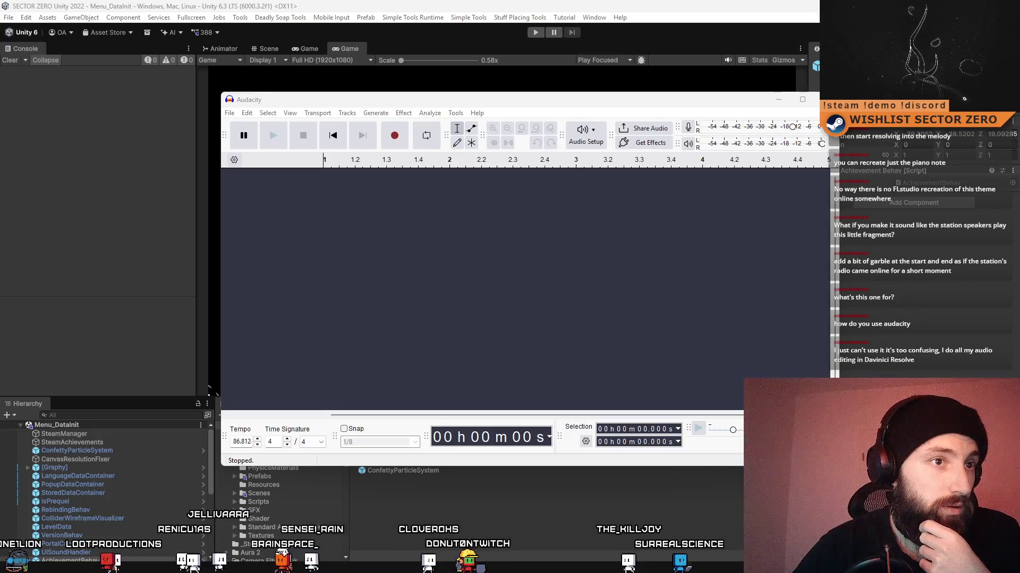
Import the flashbang sound into Audacity and speed it to 52.514% tempo, lasting 3.63 s.
mouse_move(210, 391)
left_mouse_down()
mouse_move(345, 213)
mouse_move(446, 193)
left_mouse_up()
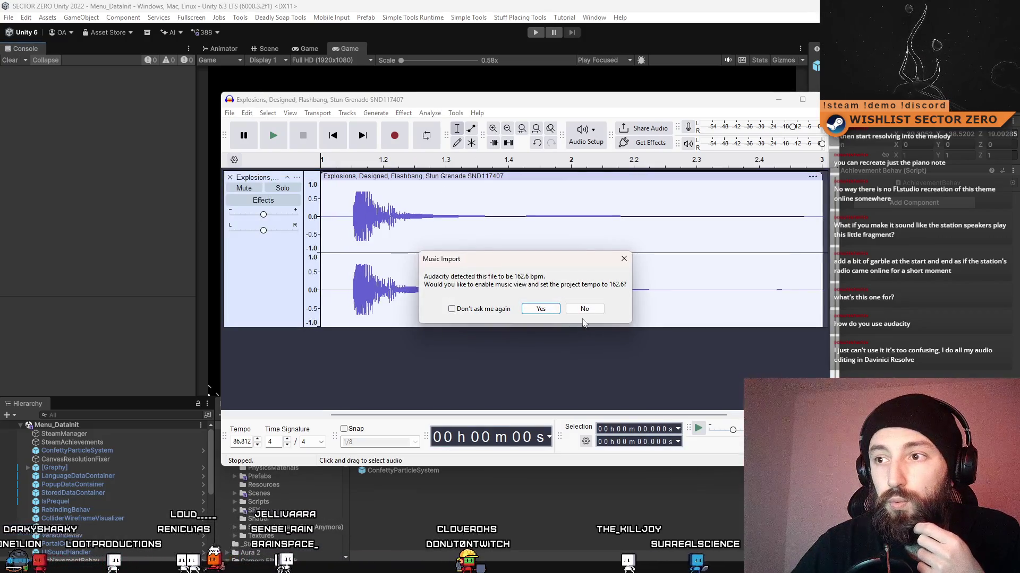
left_click(540, 309)
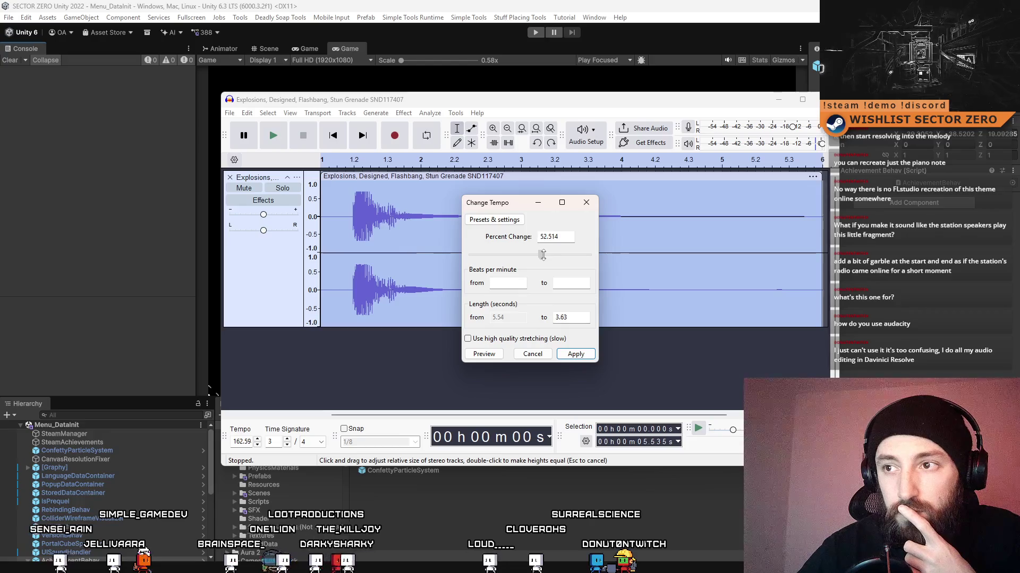
left_click(576, 354)
Play the sped-up flashbang clip from the beginning to check it.
left_click(273, 132)
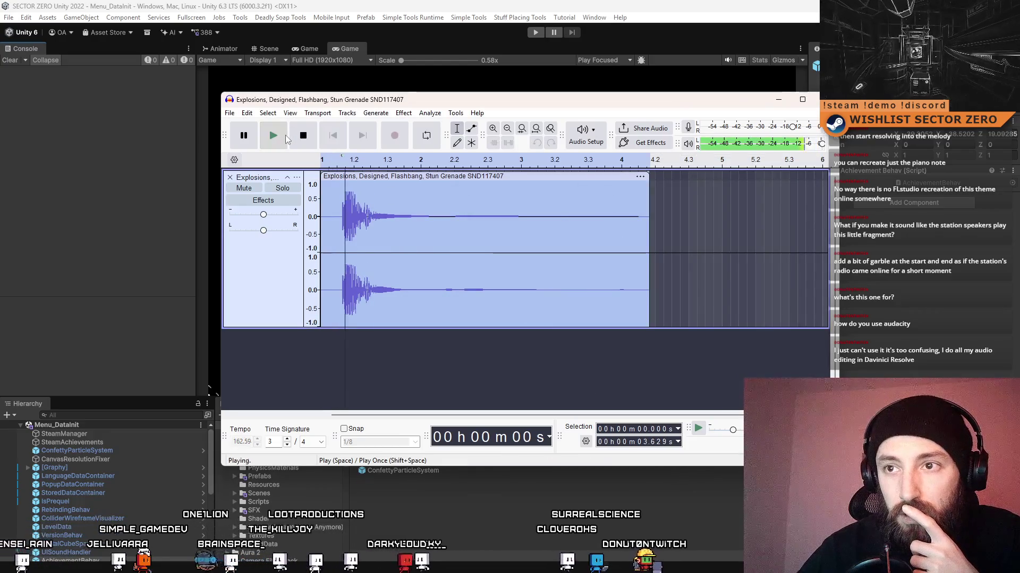
left_click(303, 136)
left_click(287, 139)
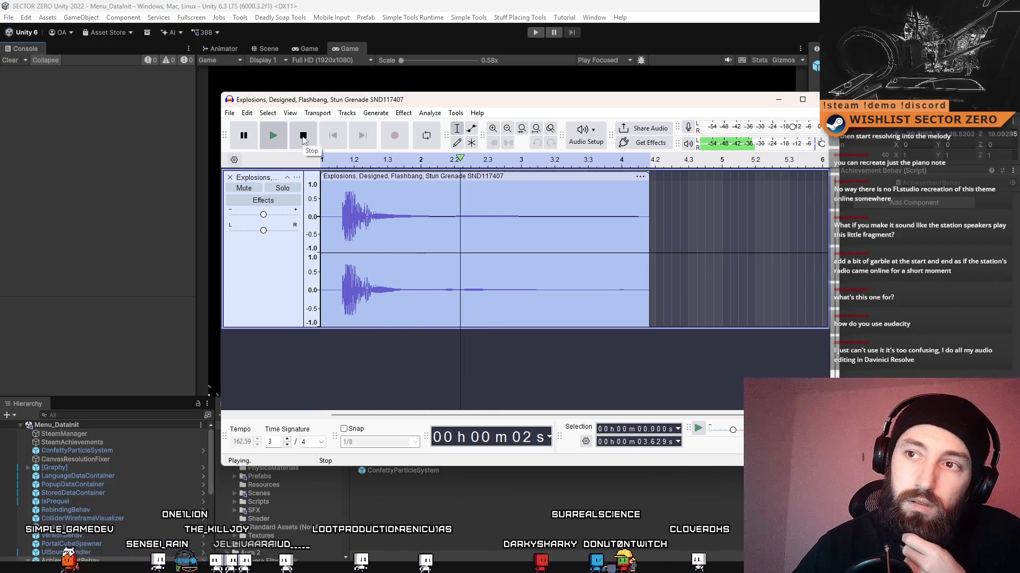
left_click(303, 136)
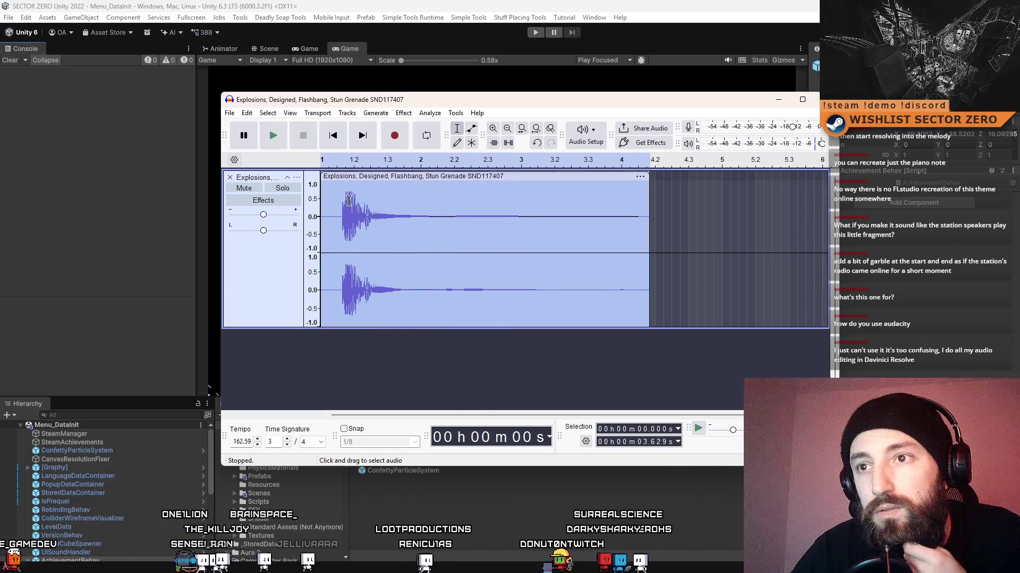
scroll(372, 218, "up", 2)
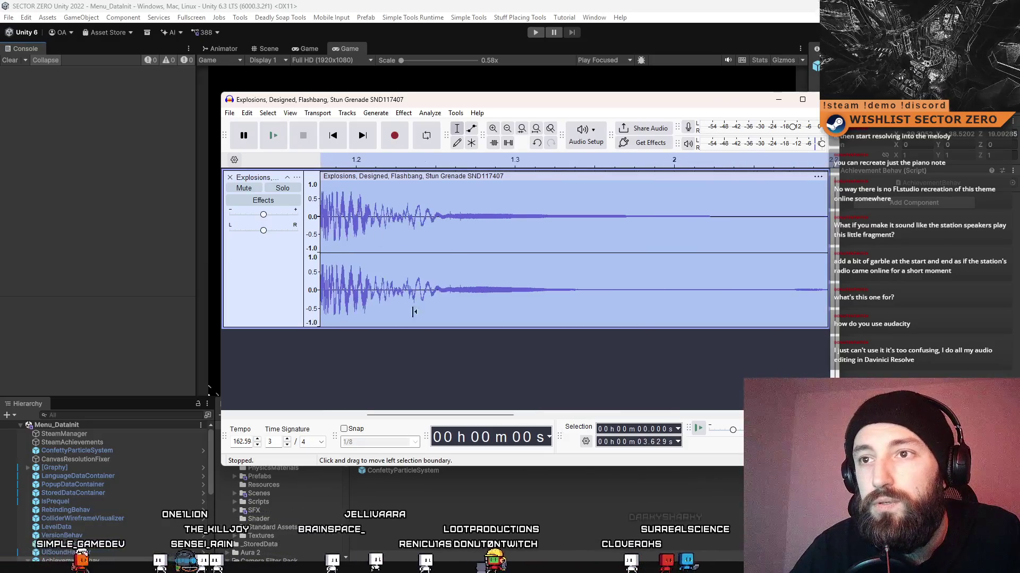
scroll(413, 243, "down", 1)
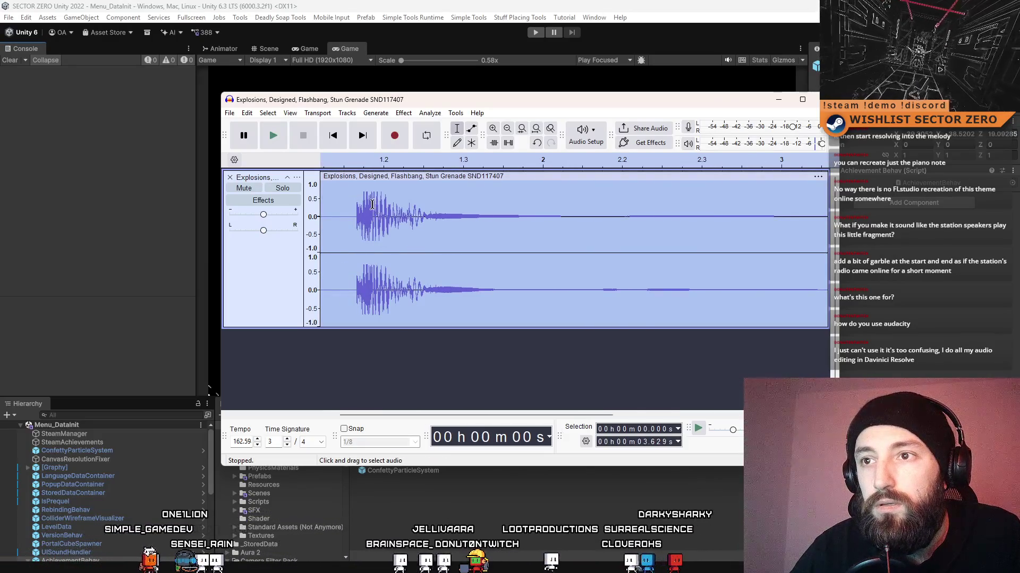
Select the short lead-in before the blast and browse effects without applying any.
left_click_drag(372, 204, 356, 220)
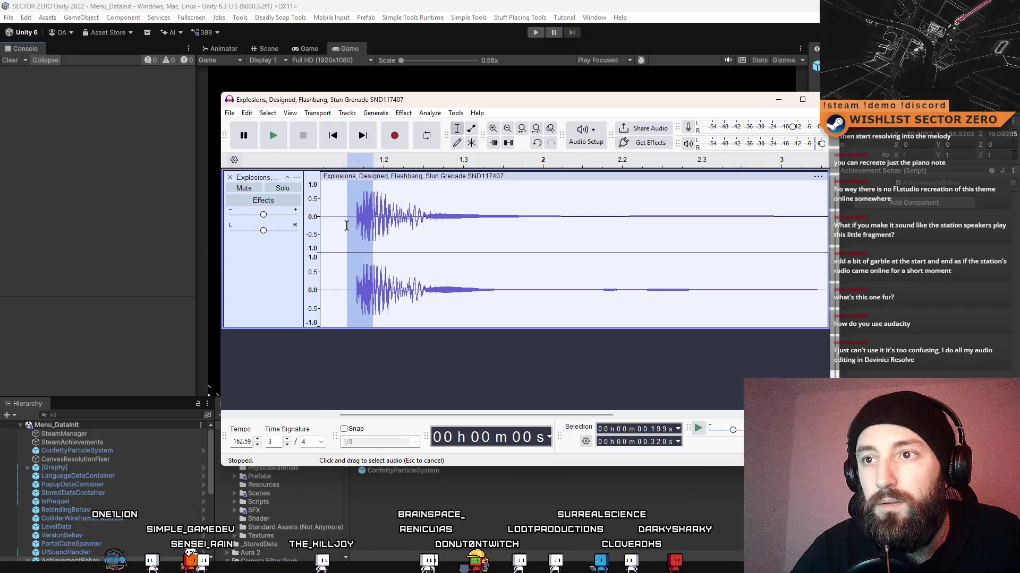
left_click(404, 114)
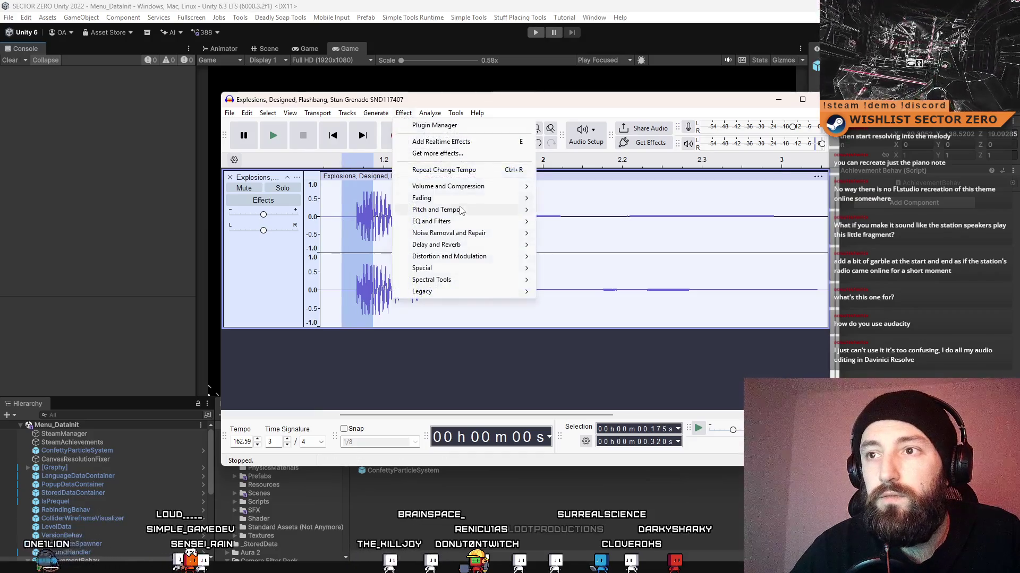
mouse_move(467, 198)
left_click(584, 235)
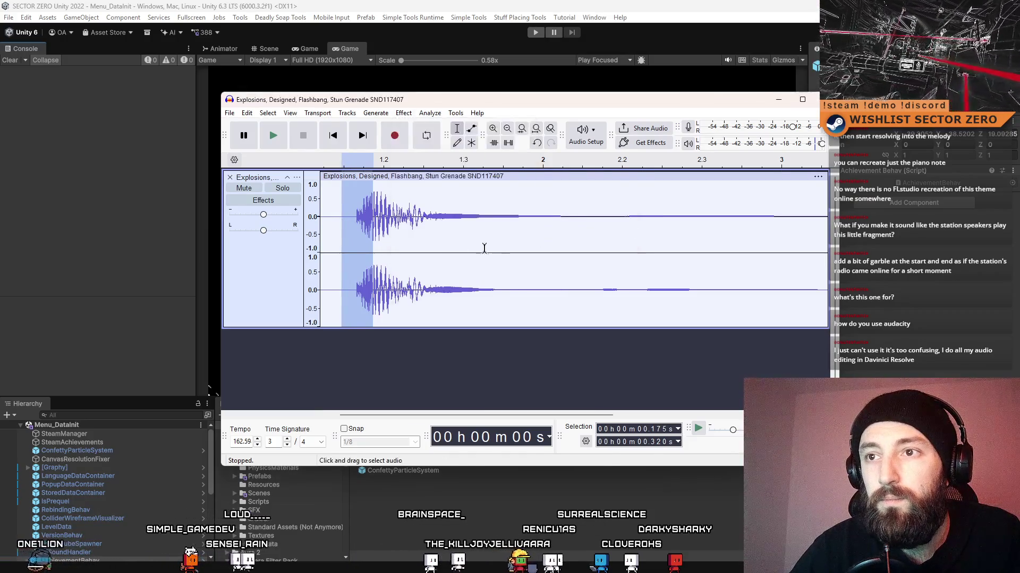
left_click(402, 207)
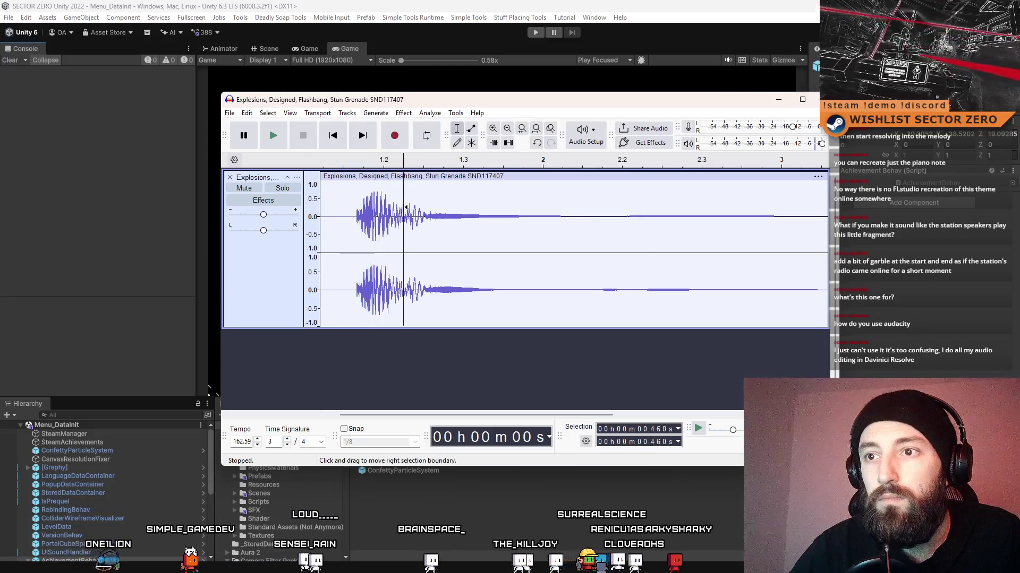
left_click(327, 205)
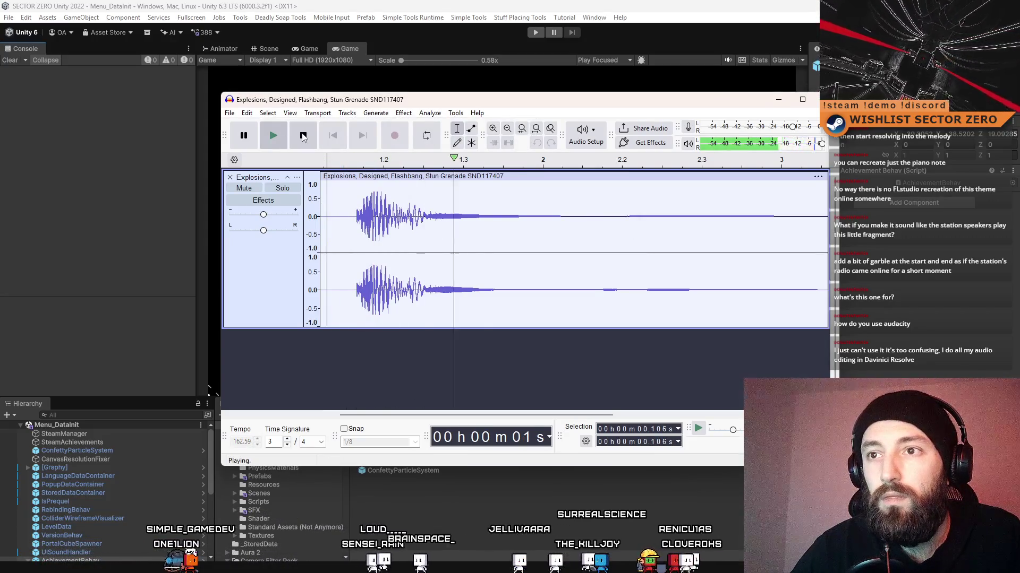
Fade out the flashbang's decaying tail from about 0.34 to 1.23 s.
left_click(303, 137)
left_click_drag(378, 206, 519, 234)
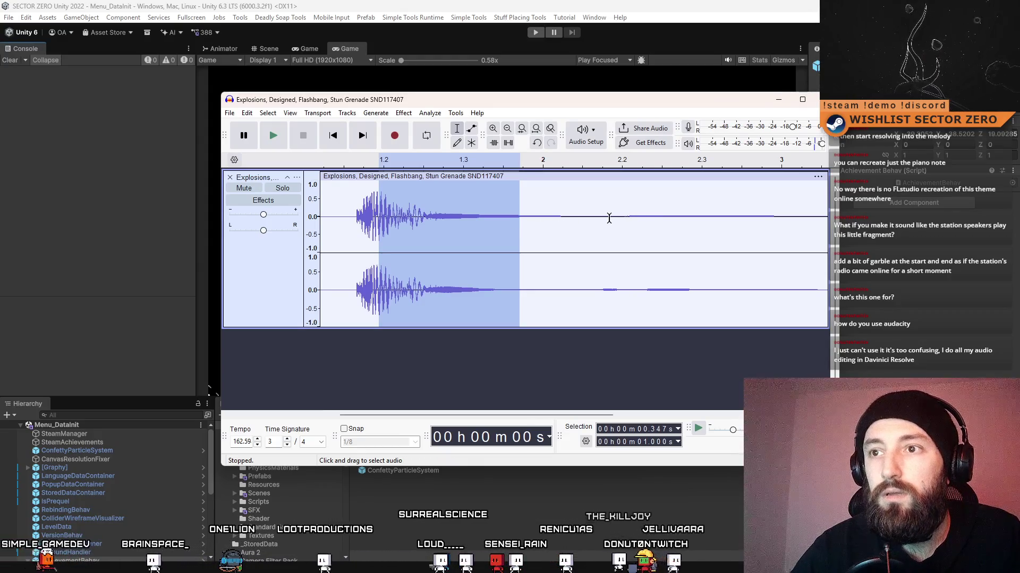
left_click_drag(569, 217, 375, 249)
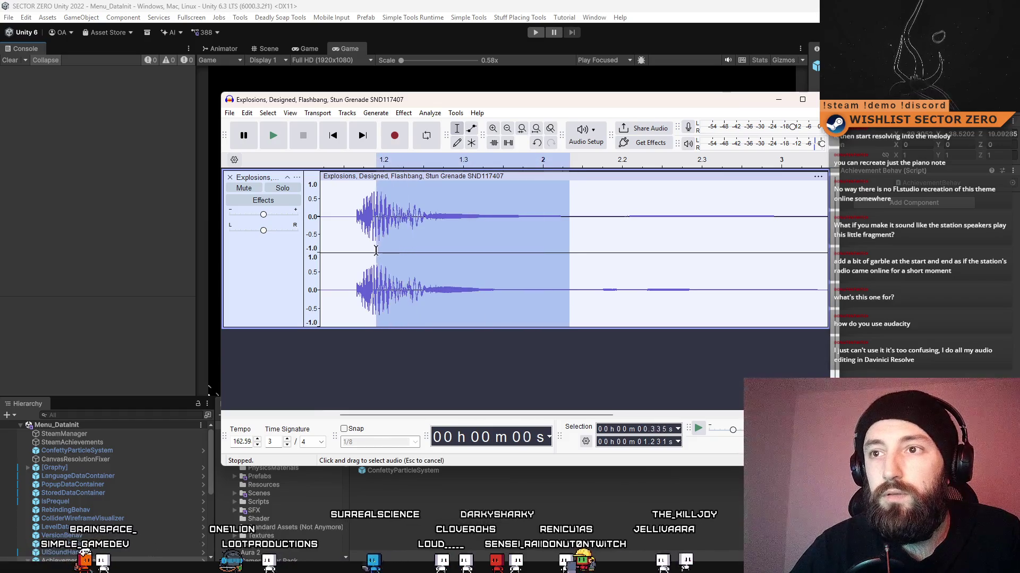
left_click(408, 112)
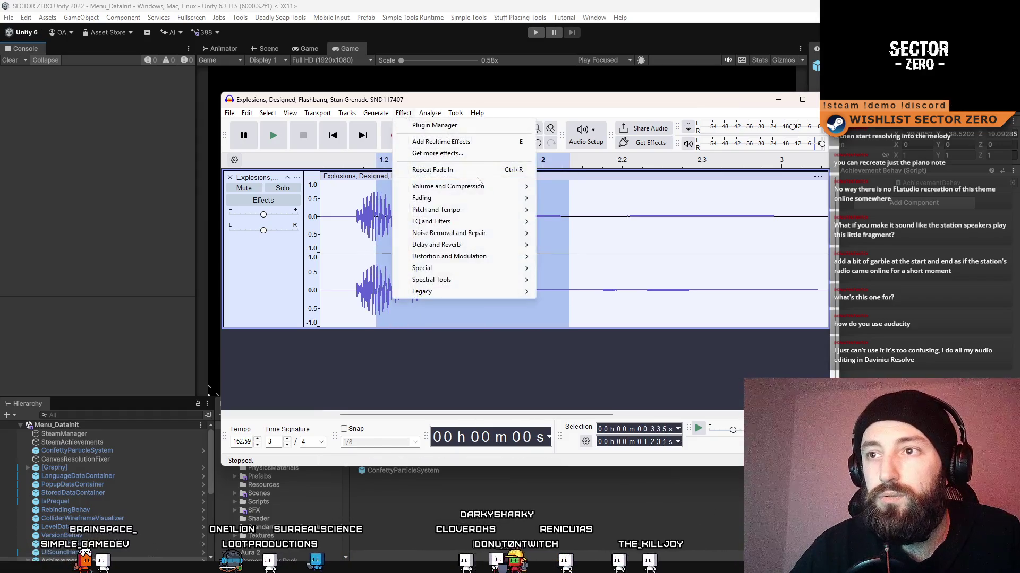
mouse_move(470, 201)
left_click(593, 246)
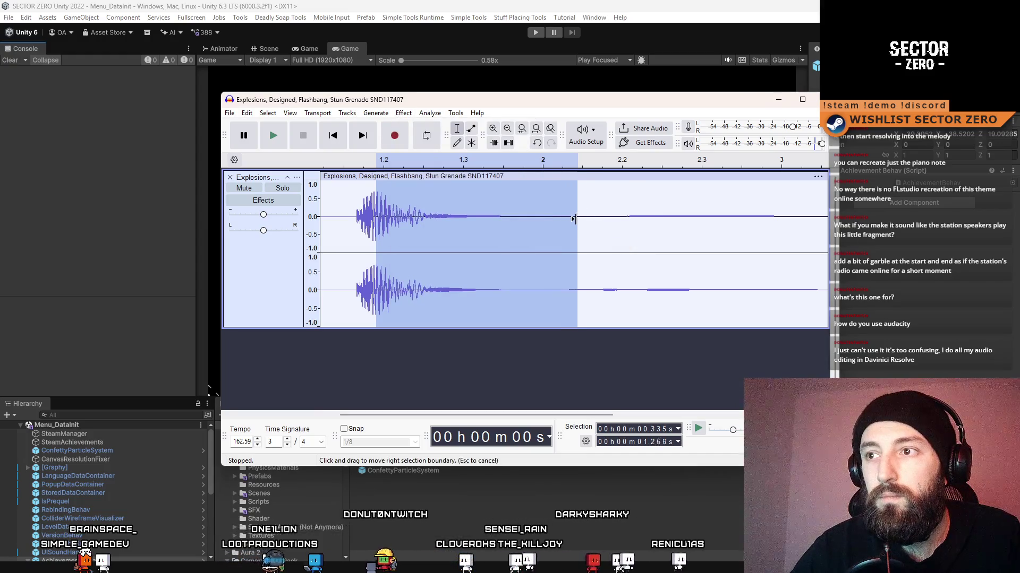
Delete the silence after the faded tail and select the short lead-in before the bang.
left_click(575, 221)
mouse_move(568, 221)
left_mouse_down()
mouse_move(807, 234)
mouse_move(610, 235)
mouse_move(627, 236)
left_mouse_up()
scroll(610, 234, "down", 2)
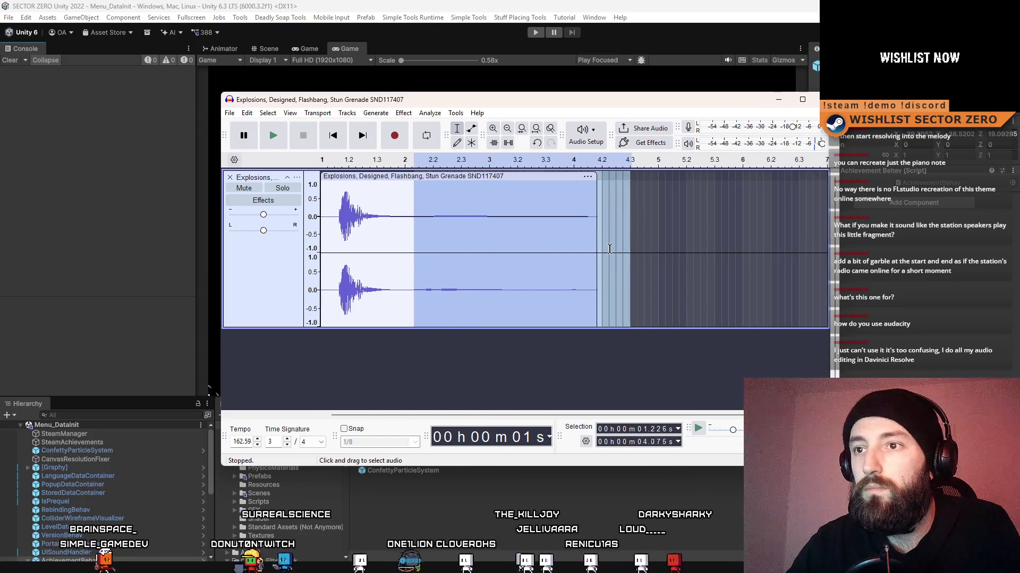
key("Delete")
left_click(614, 234)
left_click_drag(335, 221, 321, 221)
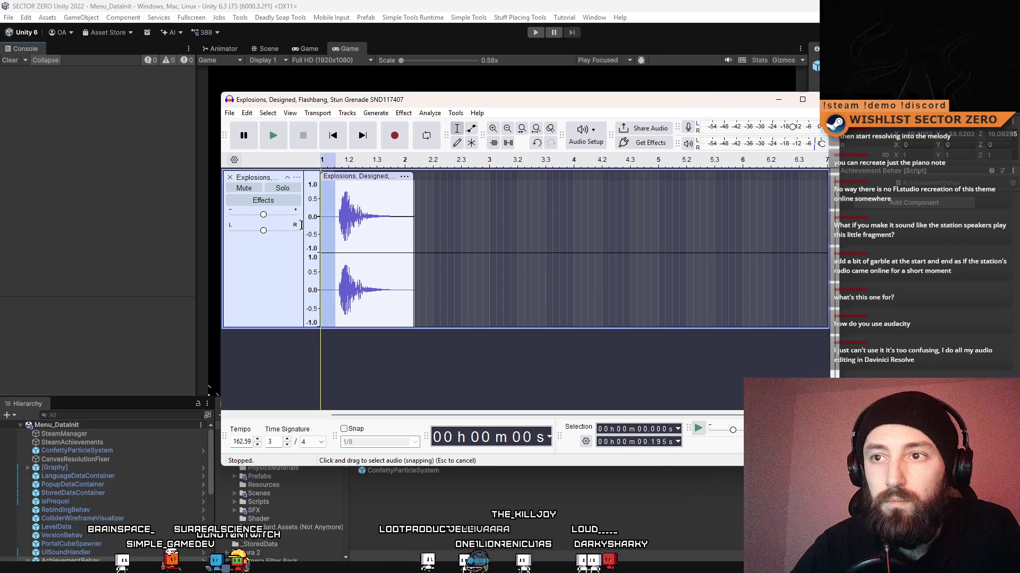
Delete the lead-in and listen to the trimmed flashbang clip.
key("Delete")
left_click(278, 141)
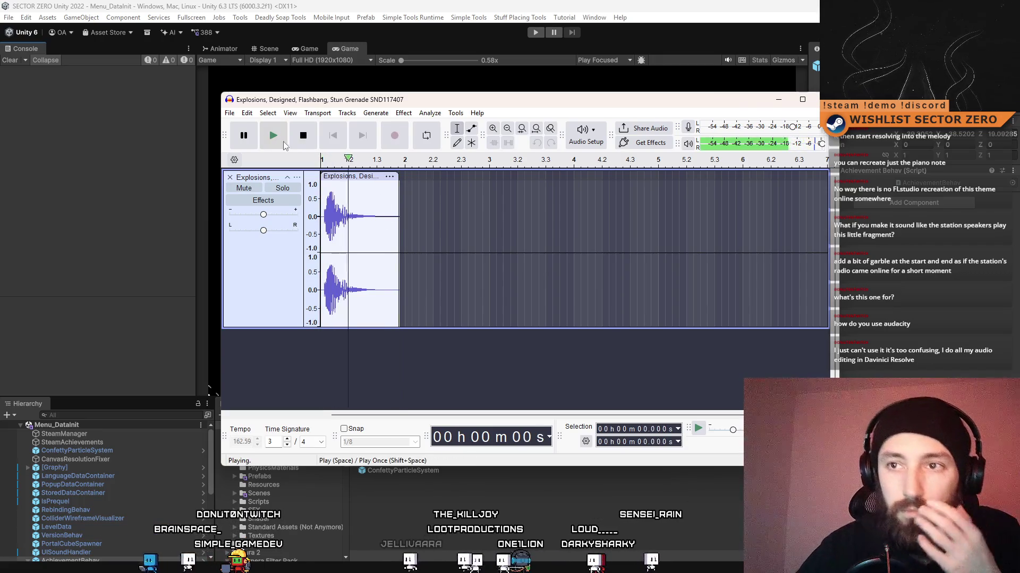
left_click(274, 141)
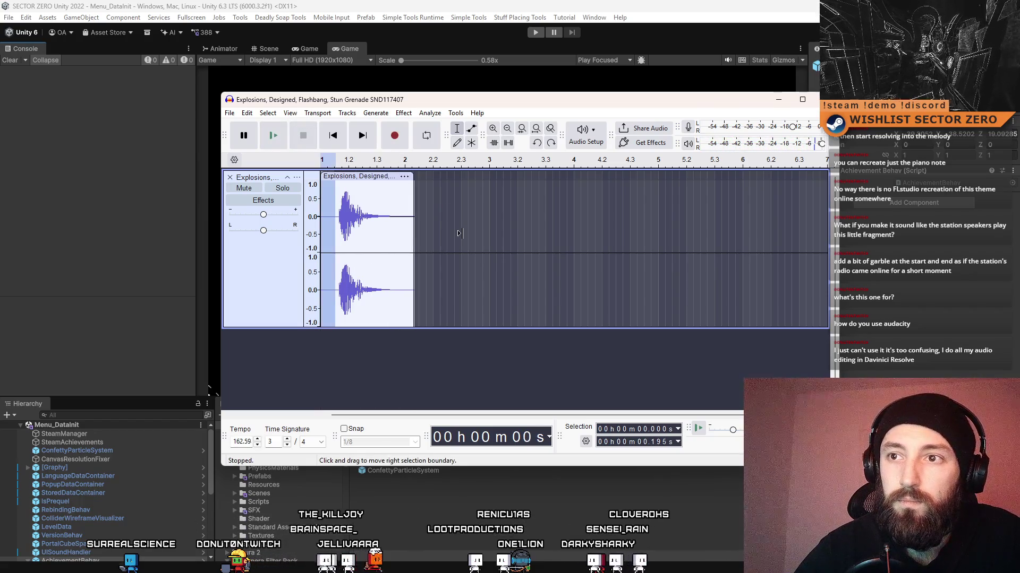
Undo the last trim, then delete the clip's first 0.077 s.
key("ctrl+z")
left_click(597, 228)
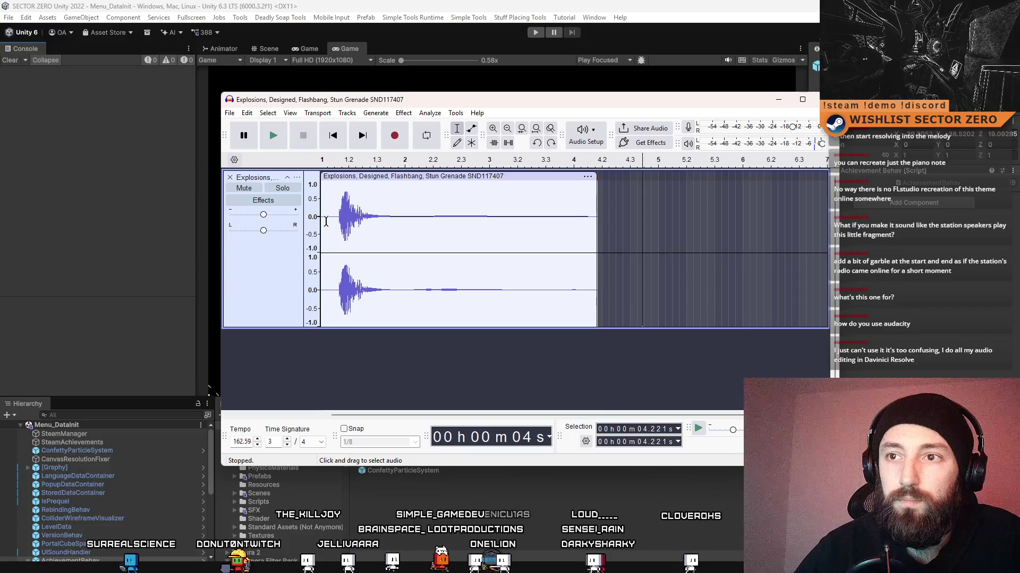
left_click_drag(333, 216, 323, 217)
key("Delete")
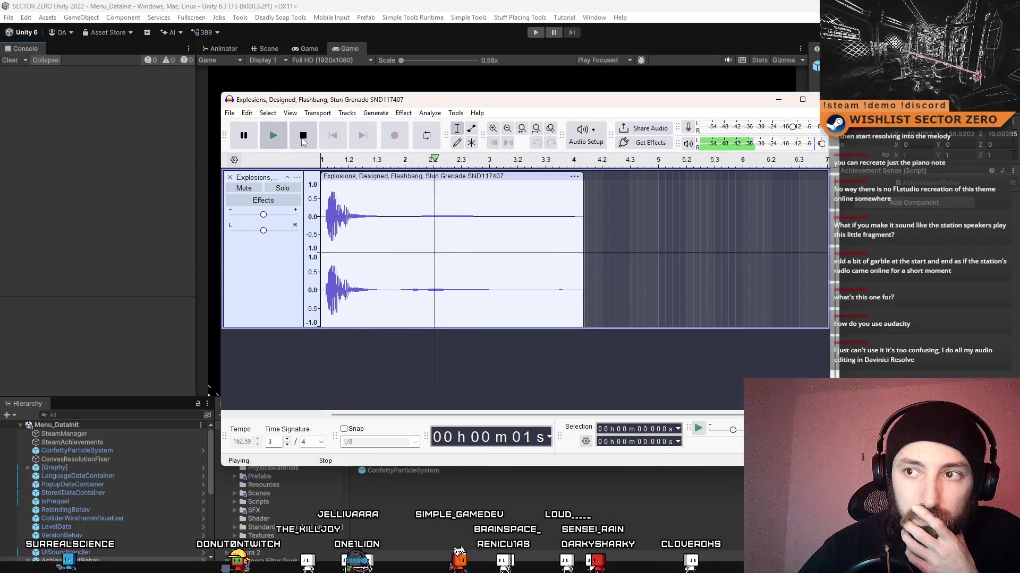
left_click(303, 135)
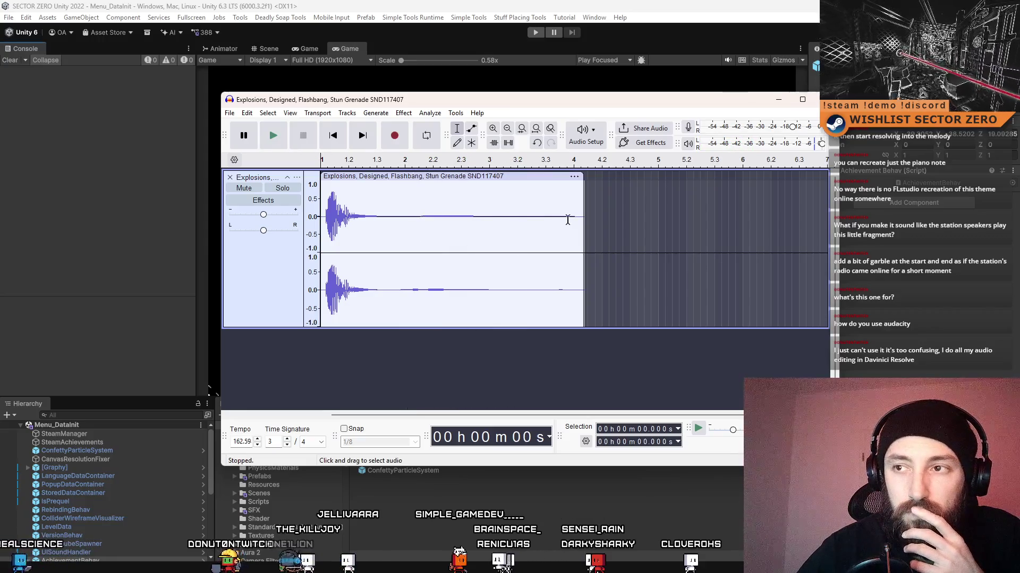
Undo the trims to restore the roughly 5.5 s clip and play it from about 0.1 s.
left_click(588, 216)
key("ctrl+z")
key("ctrl+z")
key("ctrl+z")
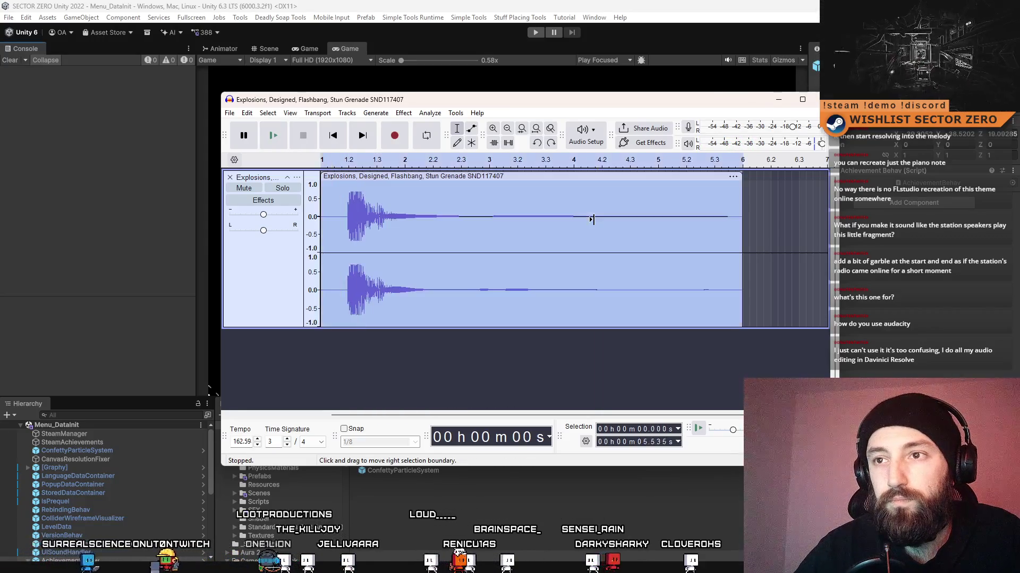
left_click(328, 159)
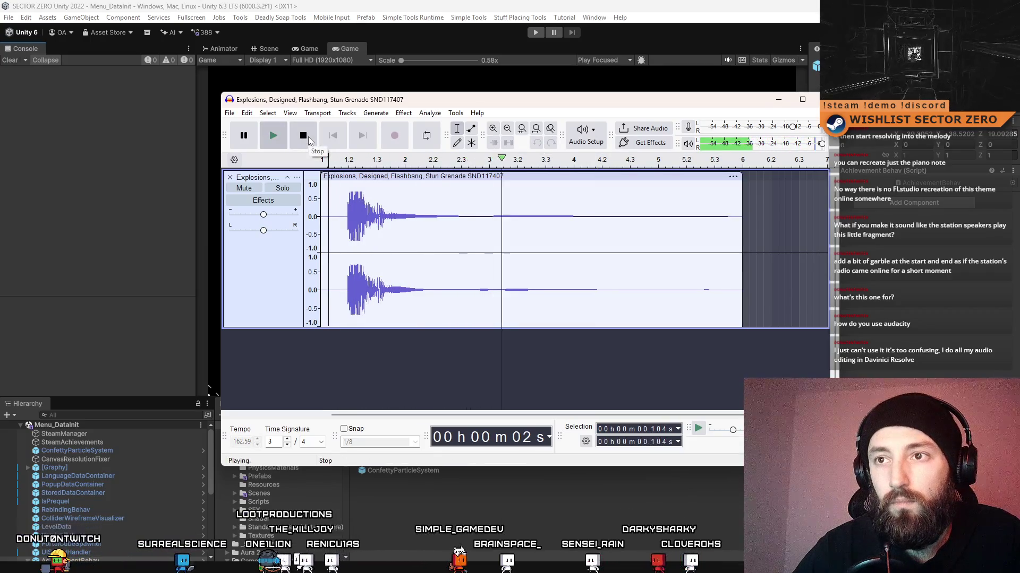
left_click(308, 136)
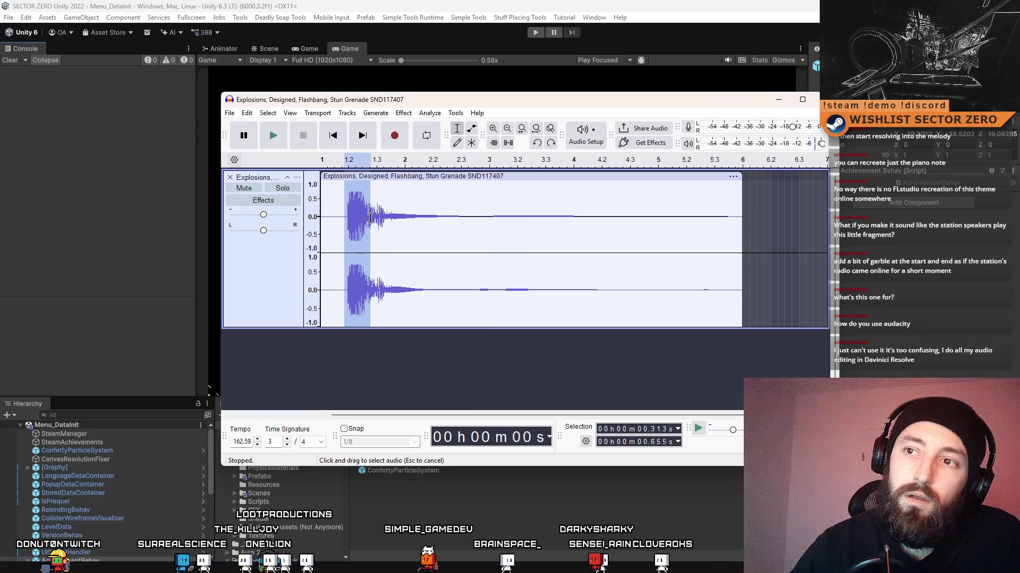
Zoom in and select the opening burst from 0.306 to 0.623 s, browsing effects without applying.
left_click(400, 212)
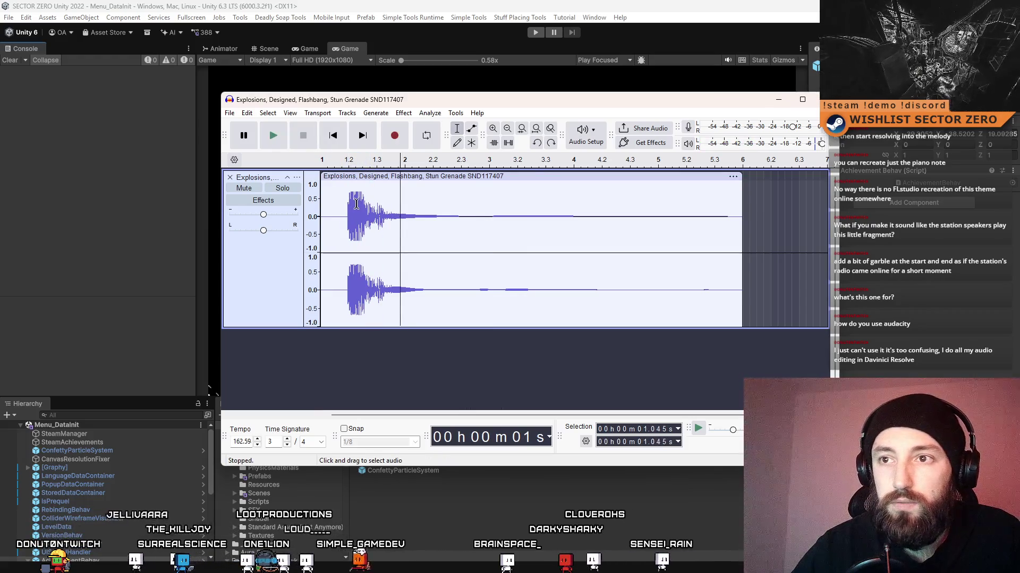
scroll(370, 200, "up", 1)
left_click_drag(357, 213, 316, 213)
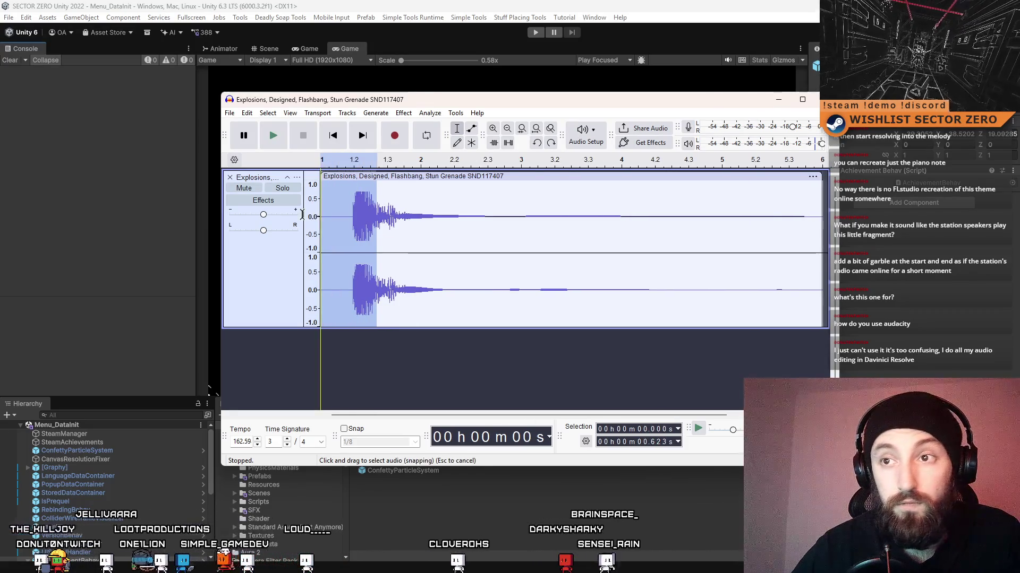
left_click(404, 114)
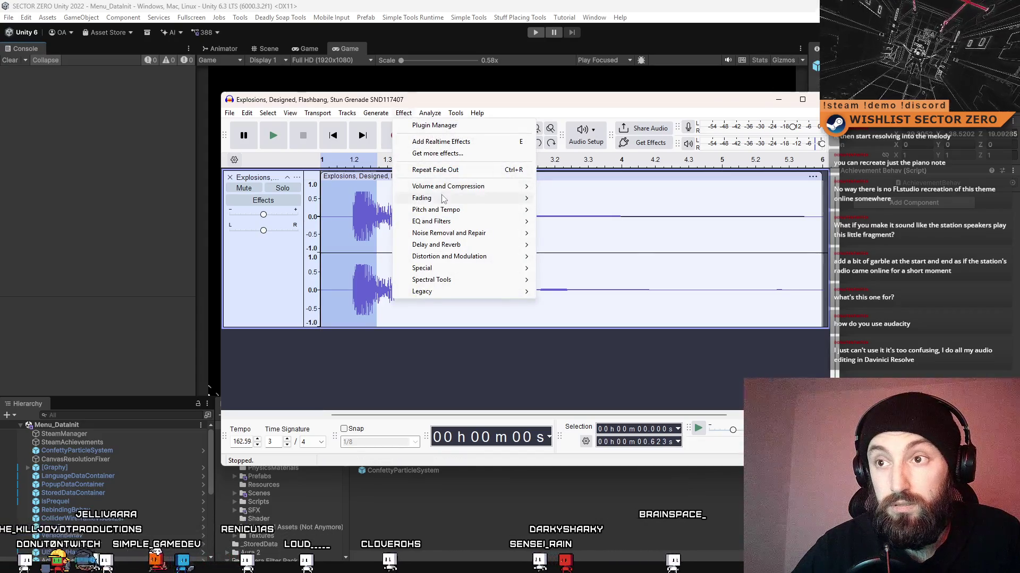
mouse_move(452, 198)
left_click(563, 234)
left_click(473, 228)
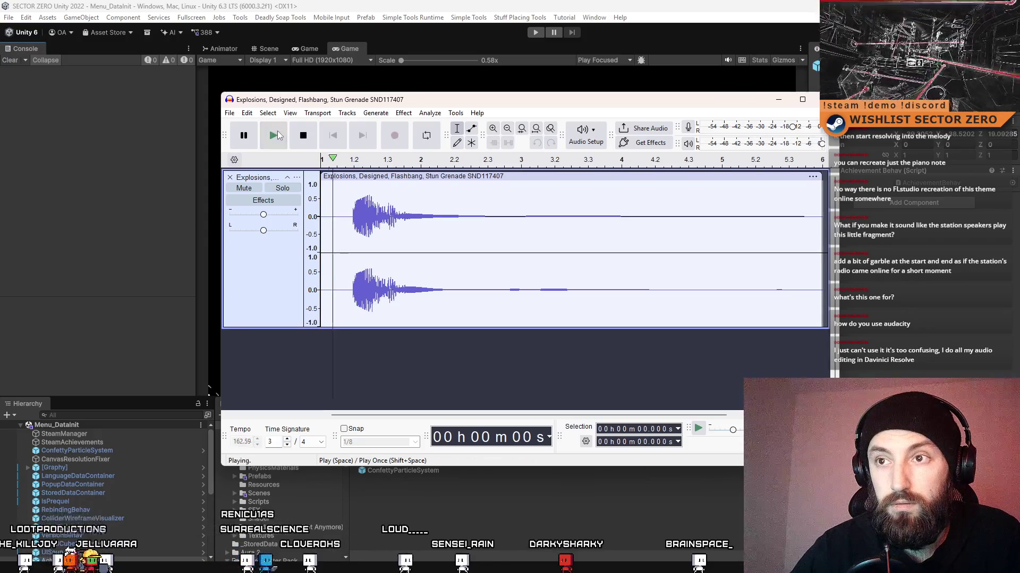
left_click(310, 136)
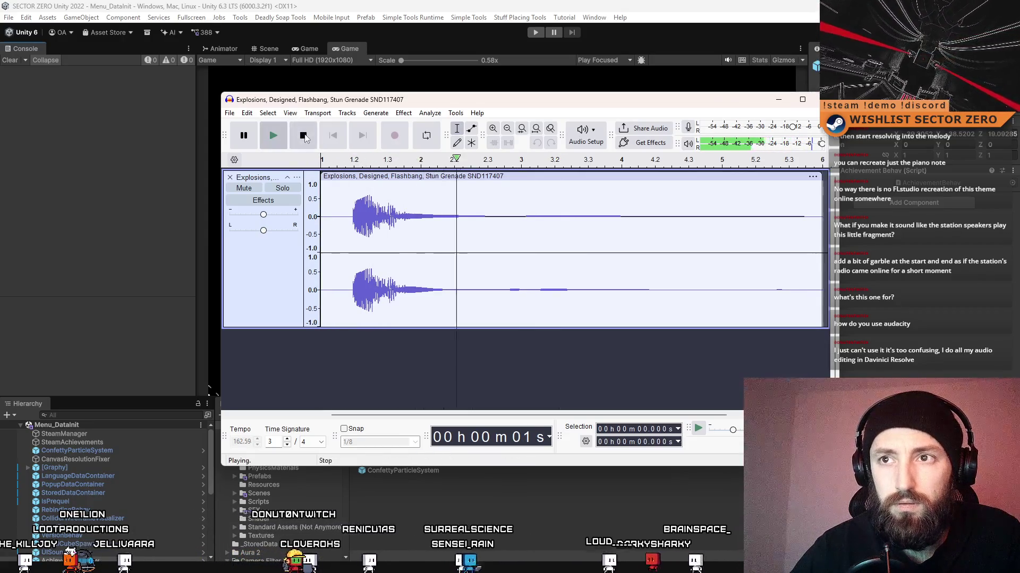
left_click(303, 136)
Apply Fade In to the selected opening burst and replay the clip.
left_click(402, 201)
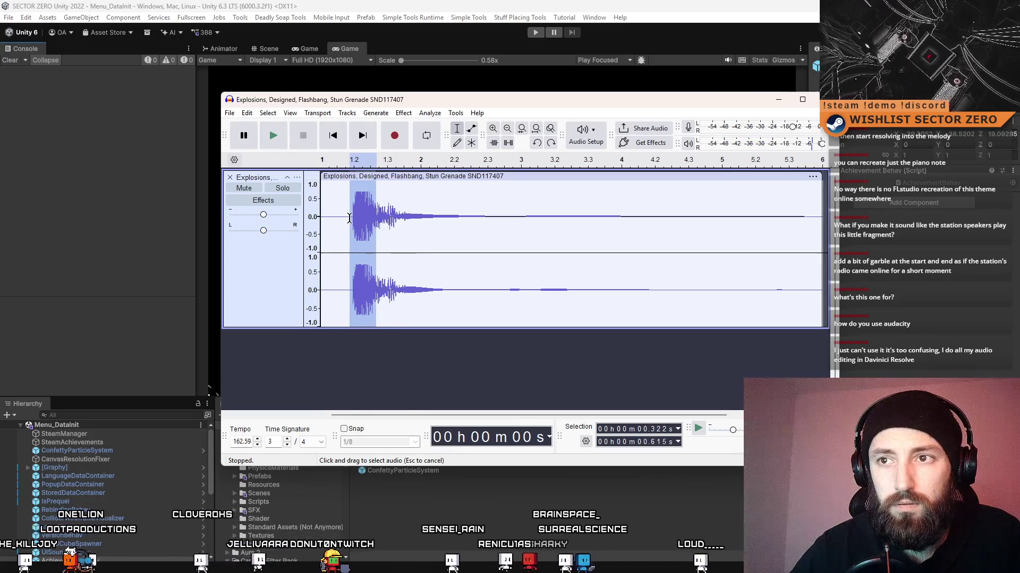
left_click(343, 118)
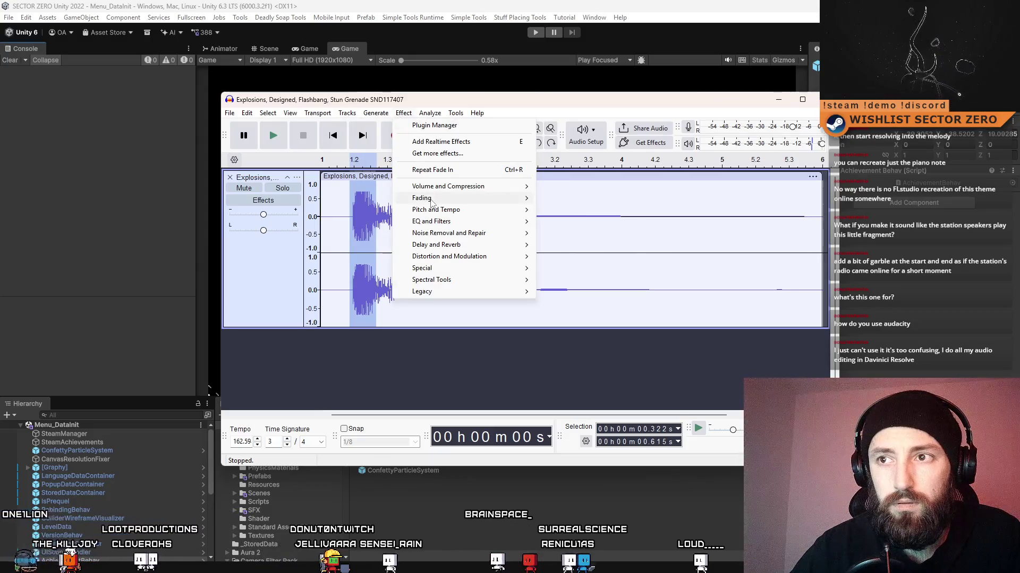
mouse_move(430, 199)
left_click(555, 238)
left_click(328, 229)
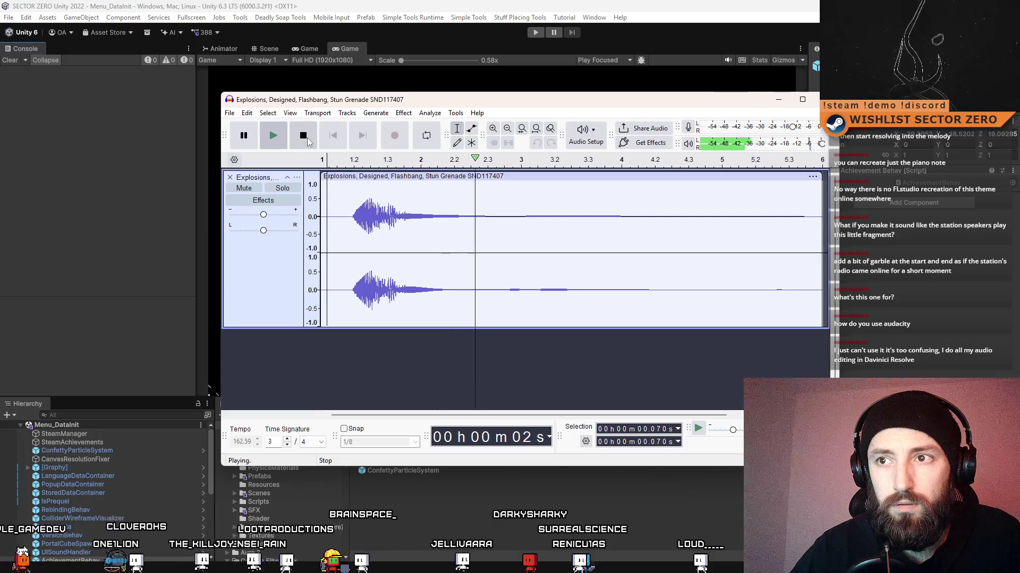
left_click(307, 139)
left_click(278, 133)
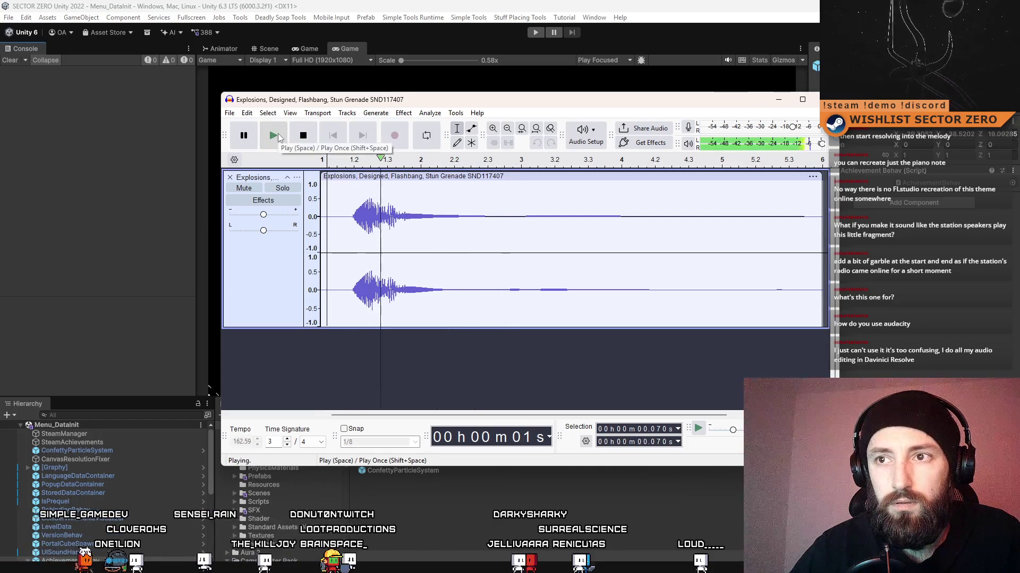
left_click(303, 136)
Undo the fade-in, reapply Fade In over a wider range starting before the burst, and listen.
left_click(416, 192)
key("ctrl+z")
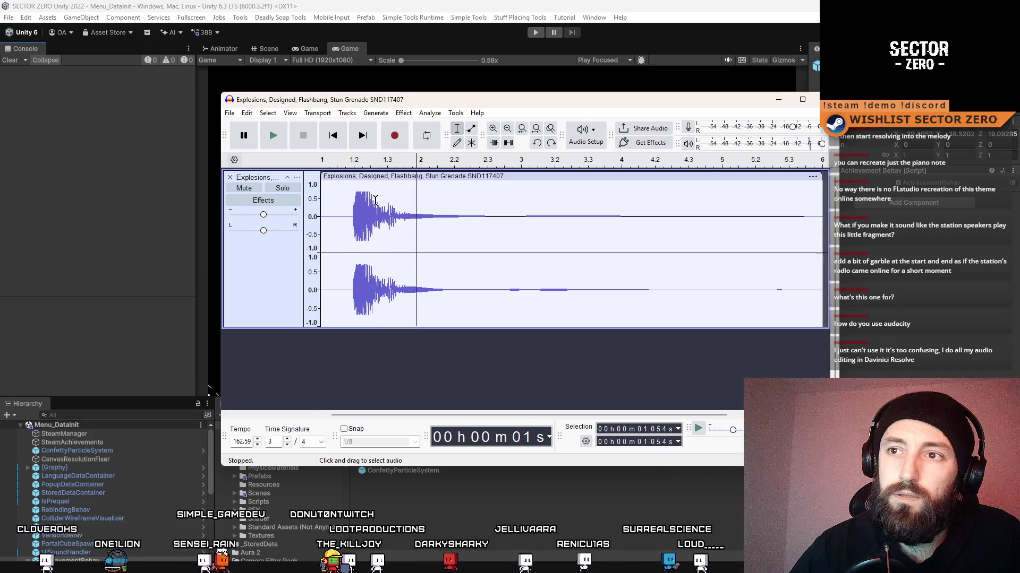
left_click_drag(363, 202, 337, 205)
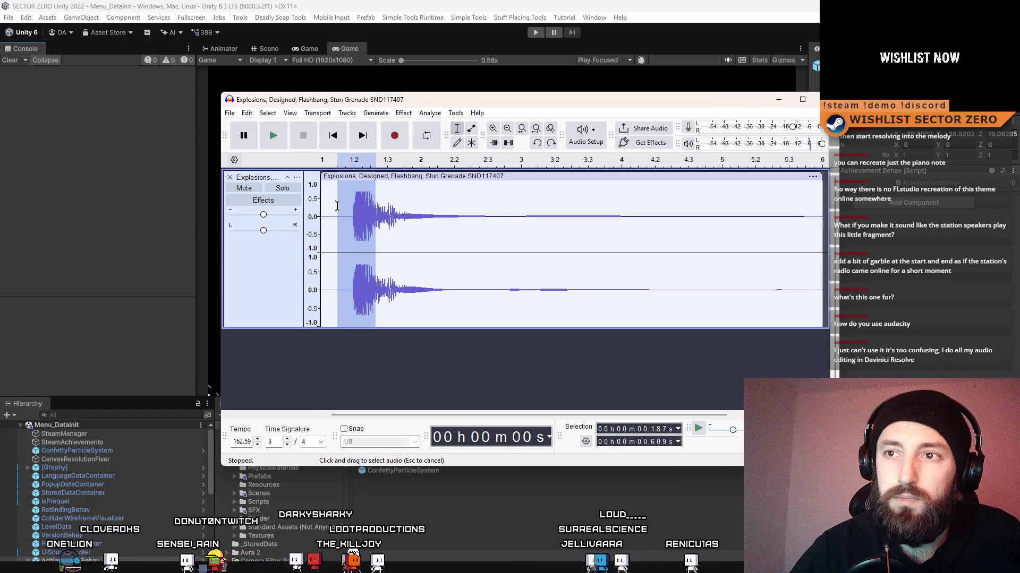
left_click(404, 112)
mouse_move(468, 198)
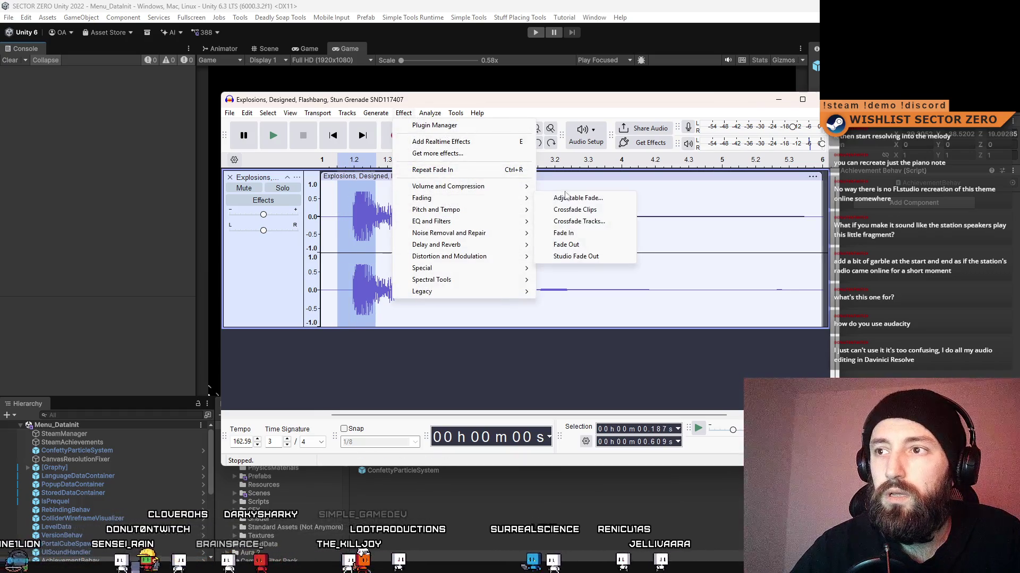
left_click(564, 233)
left_click(329, 232)
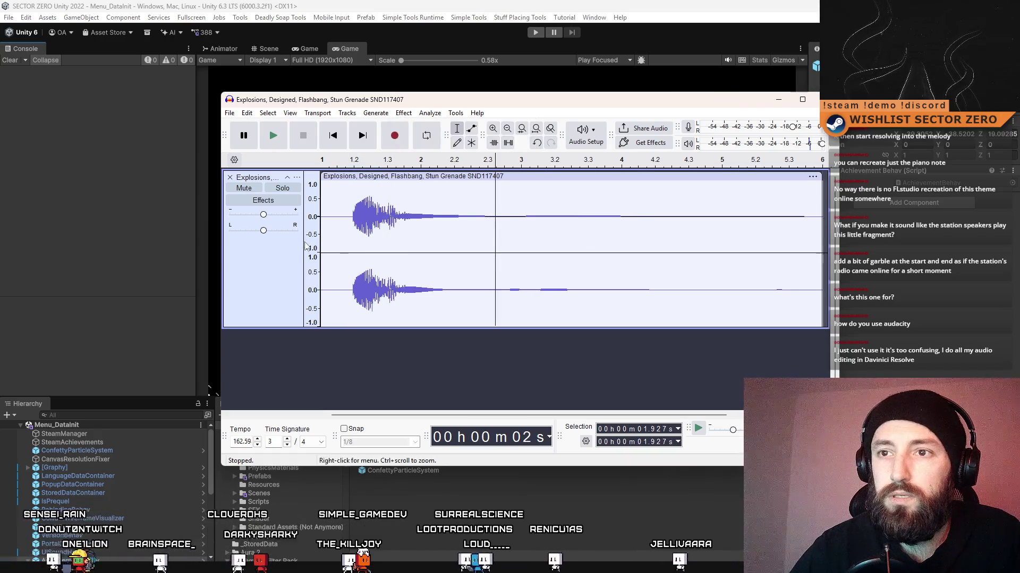
key("space")
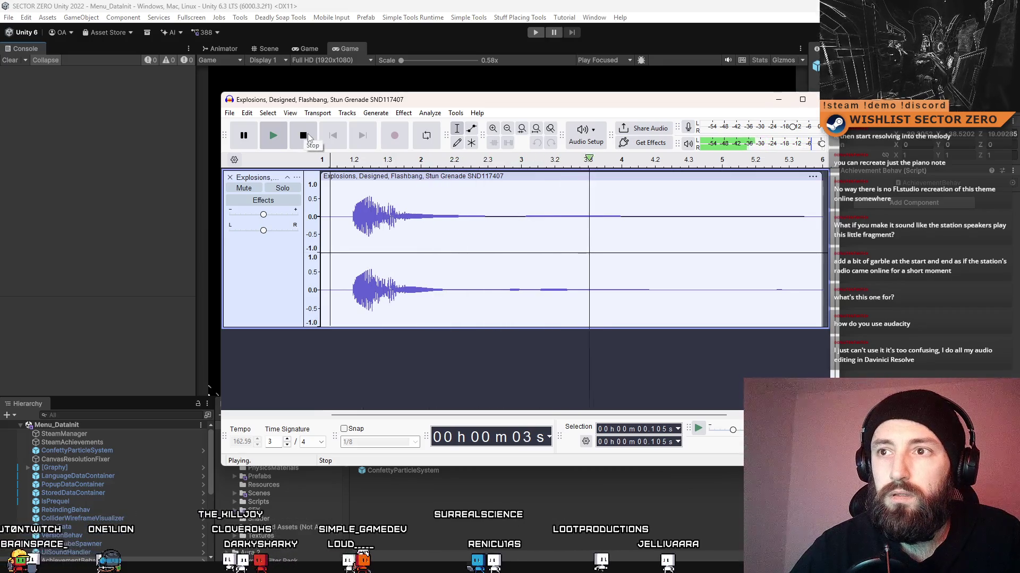
left_click(304, 136)
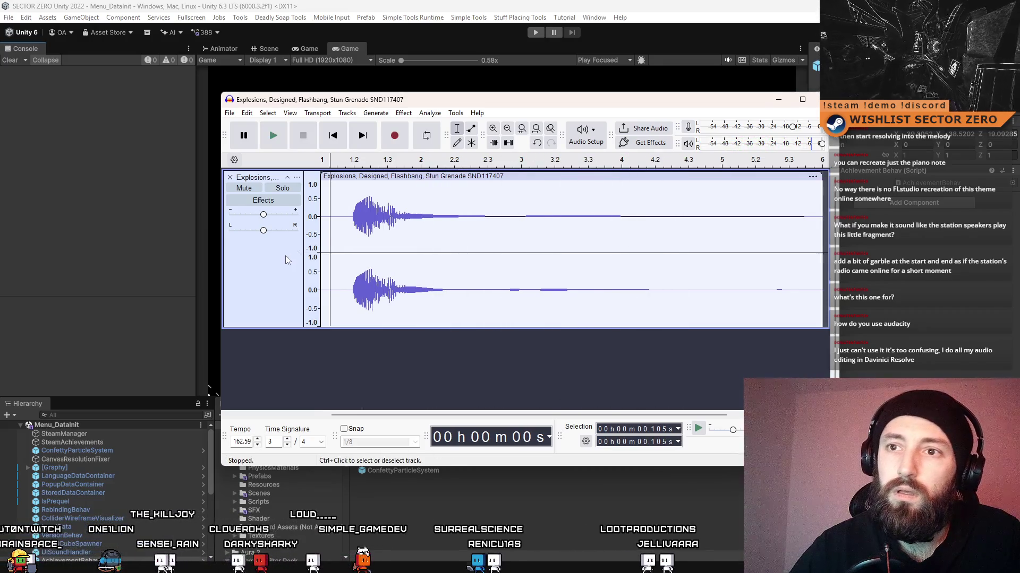
left_click(287, 254)
left_click(403, 113)
Amplify the whole flashbang clip, then delete the quiet lead-in before the explosion.
mouse_move(456, 190)
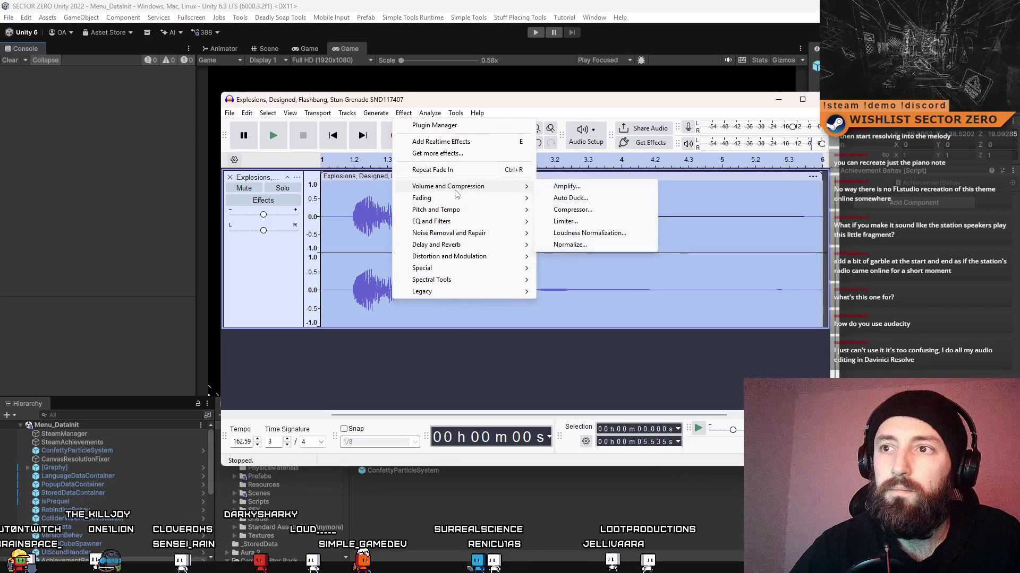
left_click(590, 188)
left_click(567, 331)
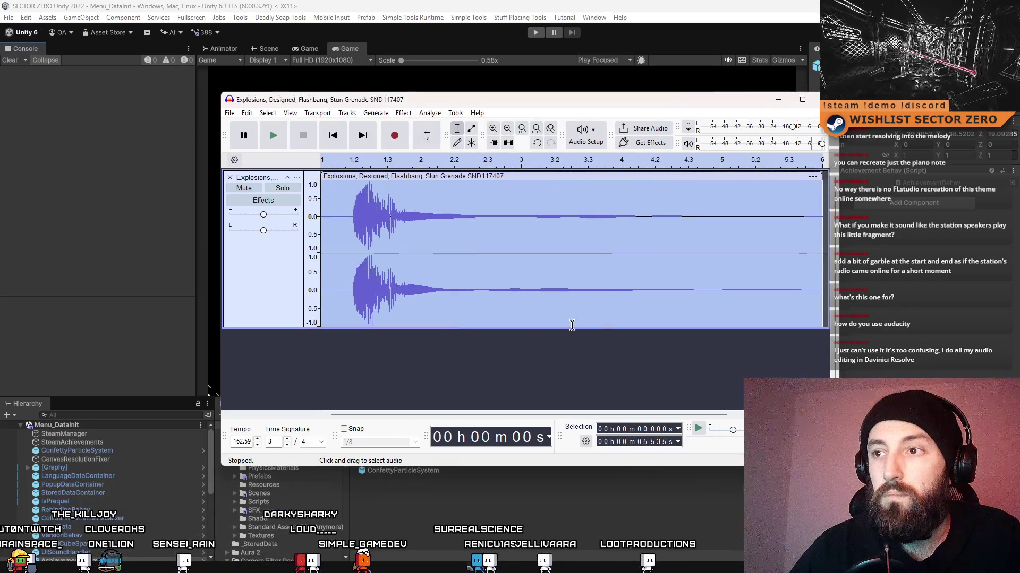
left_click(602, 232)
left_click_drag(349, 220, 321, 220)
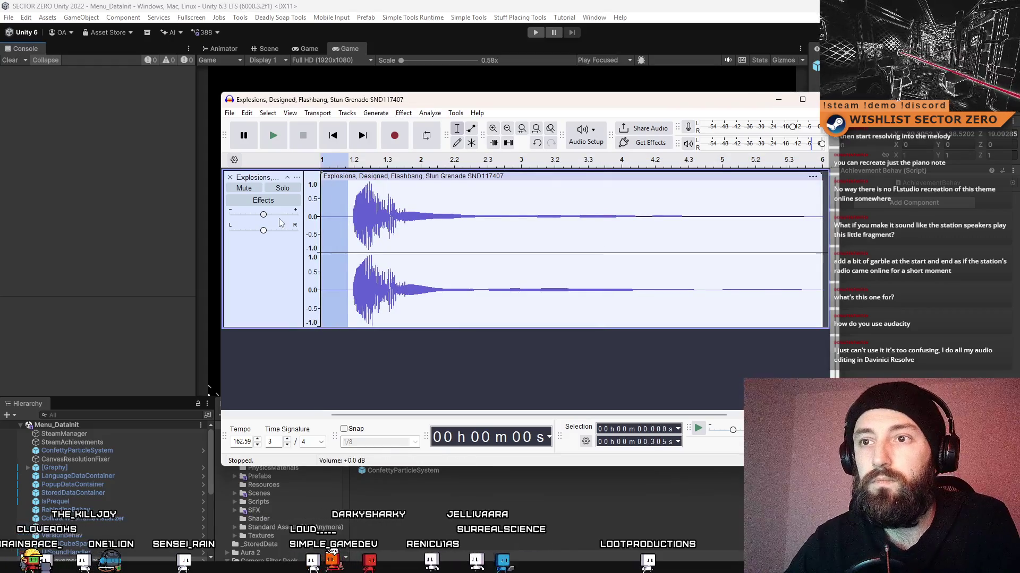
key("Delete")
left_click(282, 141)
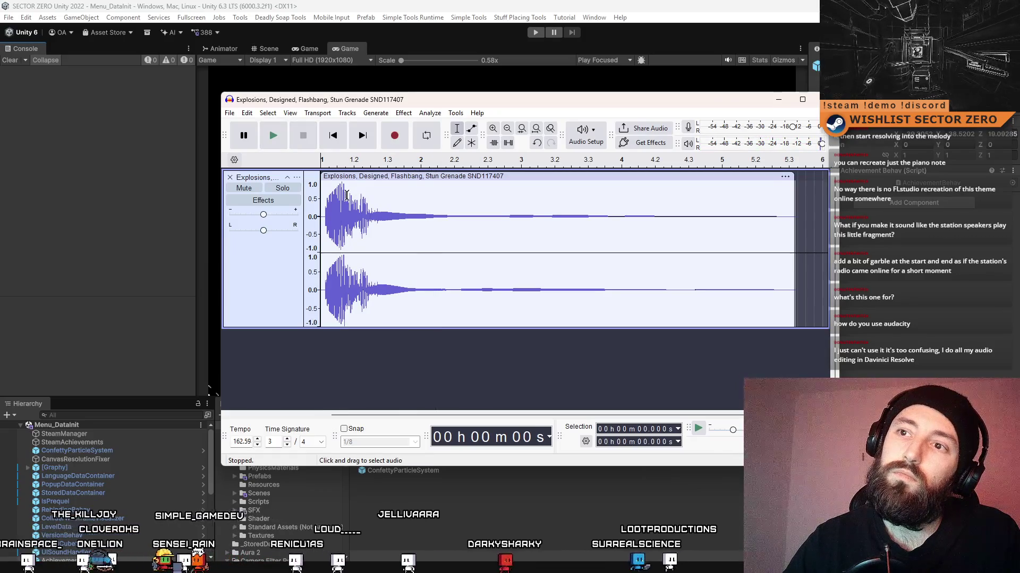
Fade in the first 0.29 s of the explosion and play the clip to check it.
left_click_drag(346, 197, 320, 202)
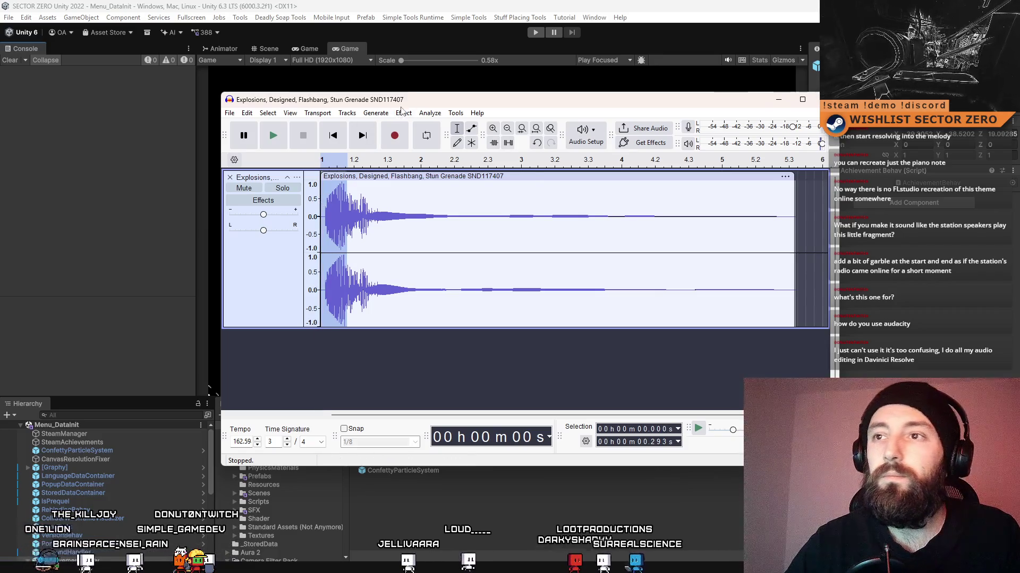
left_click(403, 113)
mouse_move(476, 200)
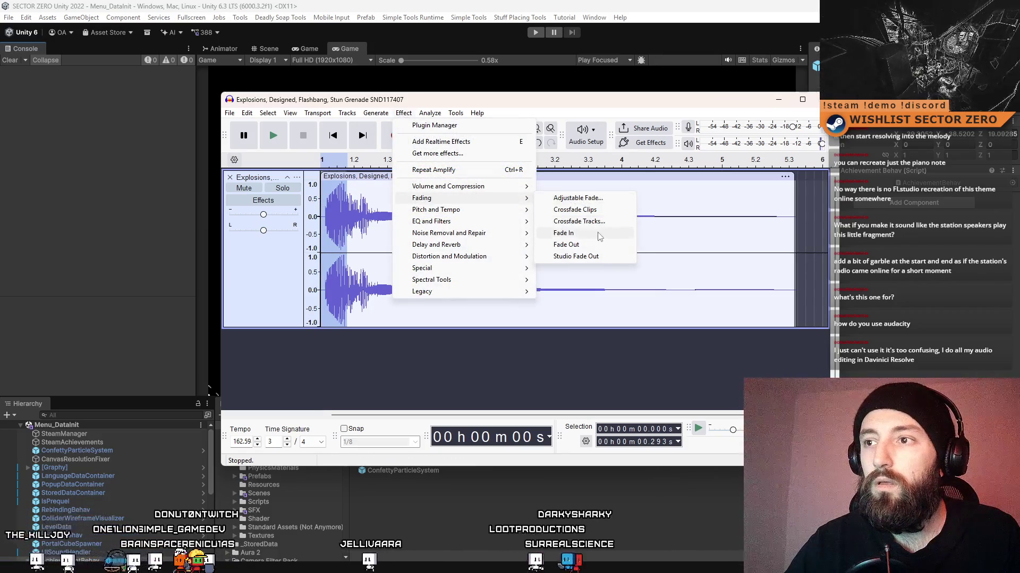
left_click(553, 234)
left_click_drag(500, 220, 489, 219)
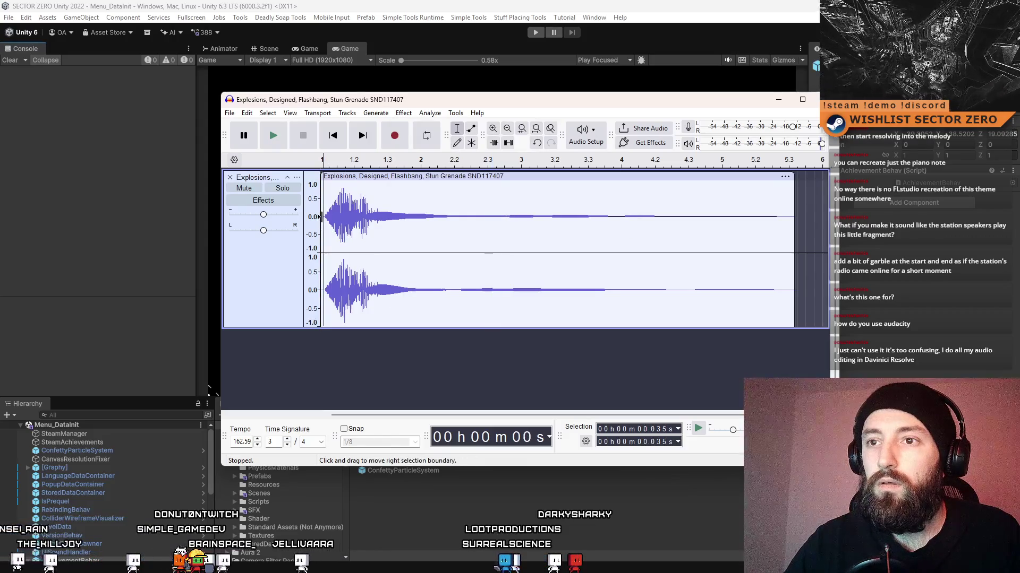
double_click(323, 218)
left_click(286, 129)
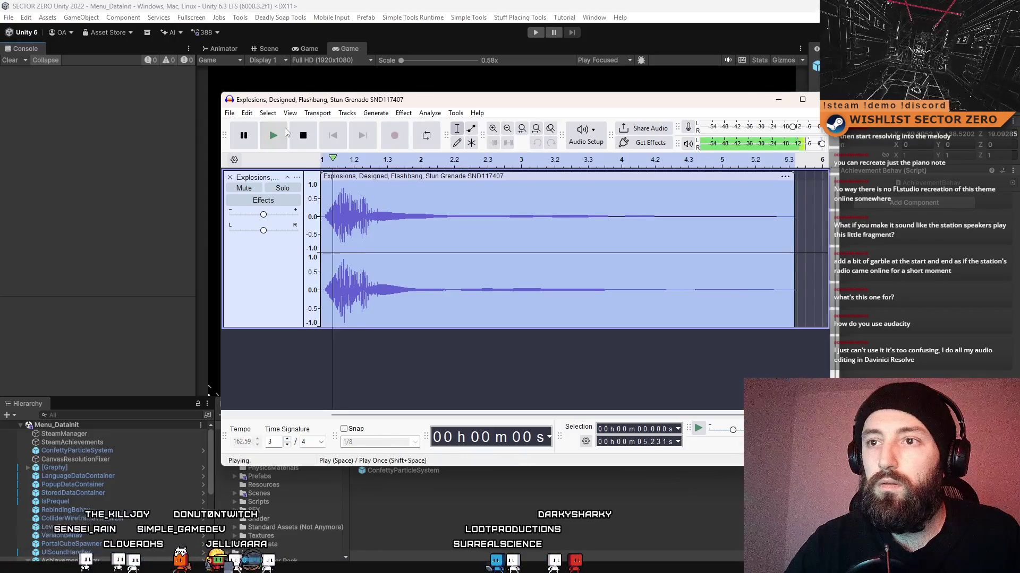
left_click(306, 139)
Select the whole flashbang clip for the next effect.
left_click(431, 210)
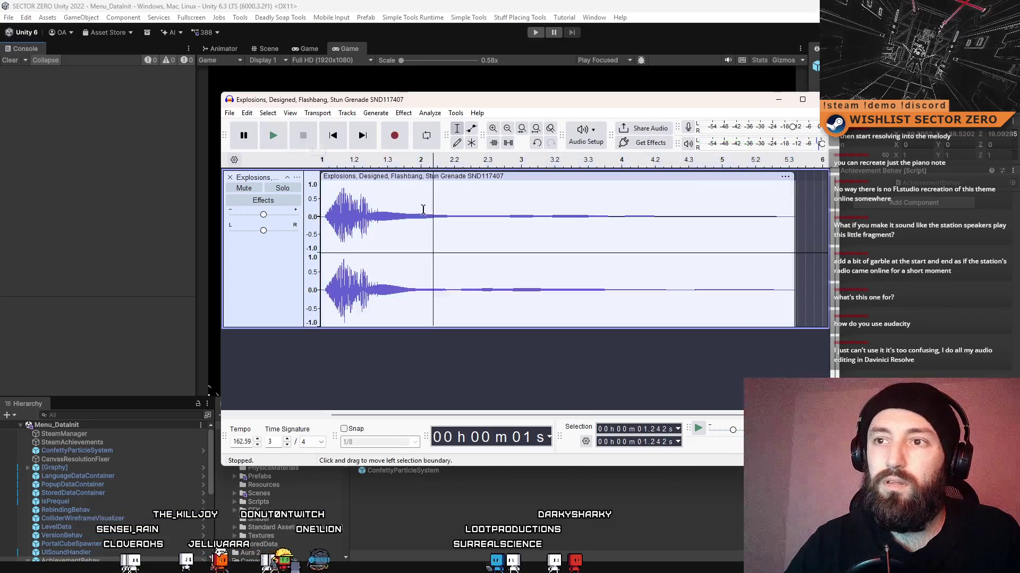
left_click(328, 216)
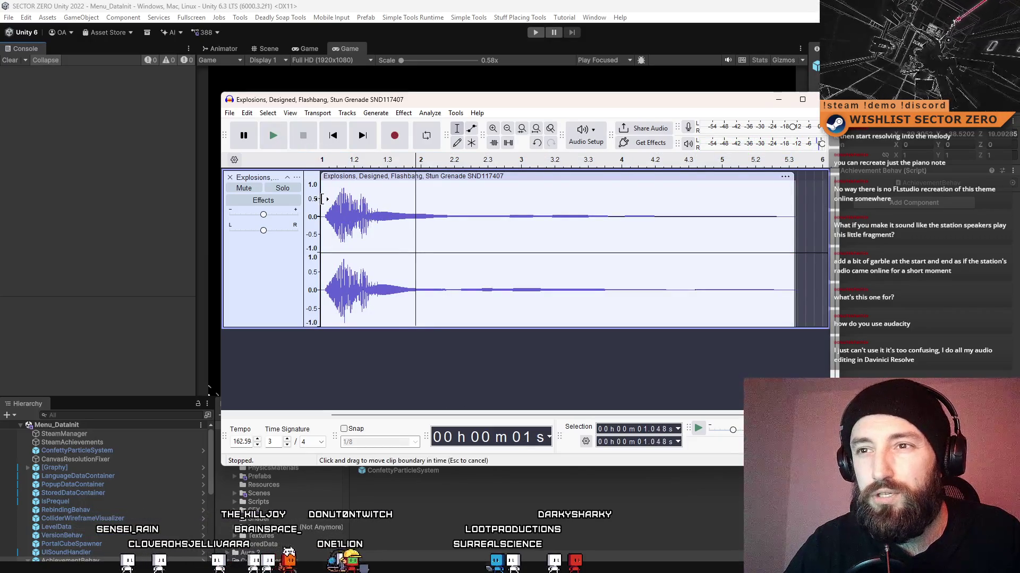
key("ctrl+a")
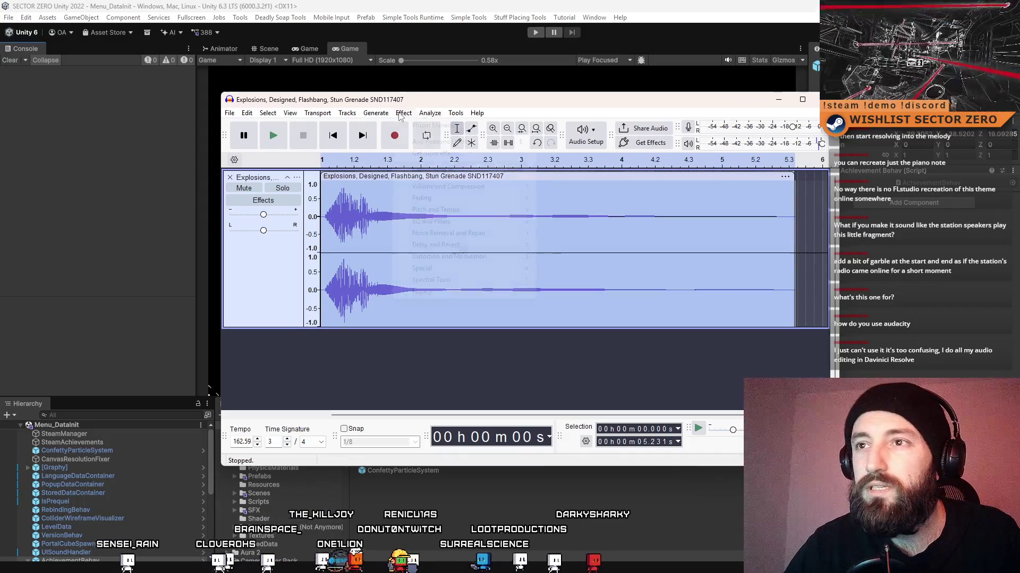
left_click(404, 112)
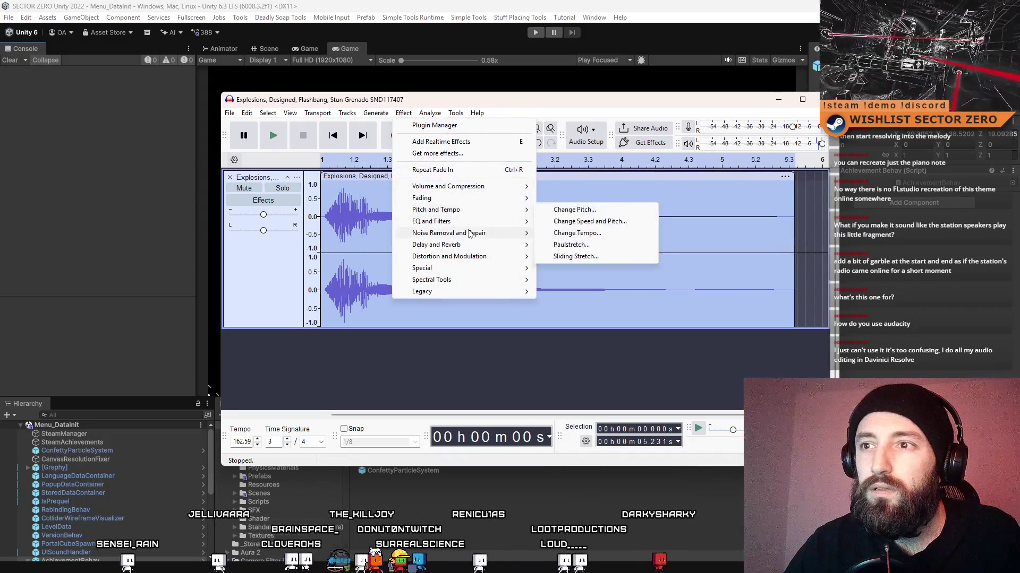
mouse_move(477, 237)
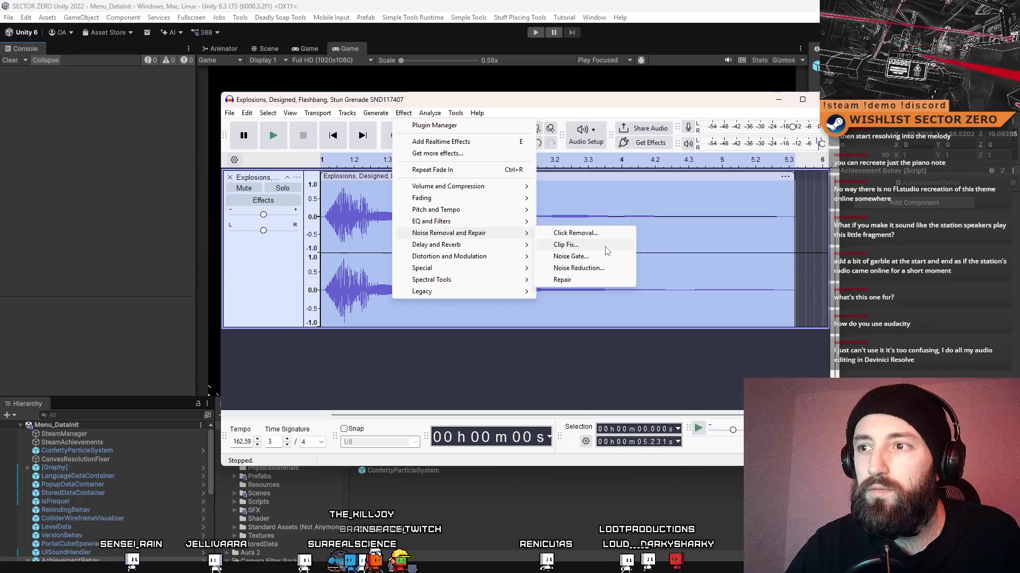
left_click(607, 285)
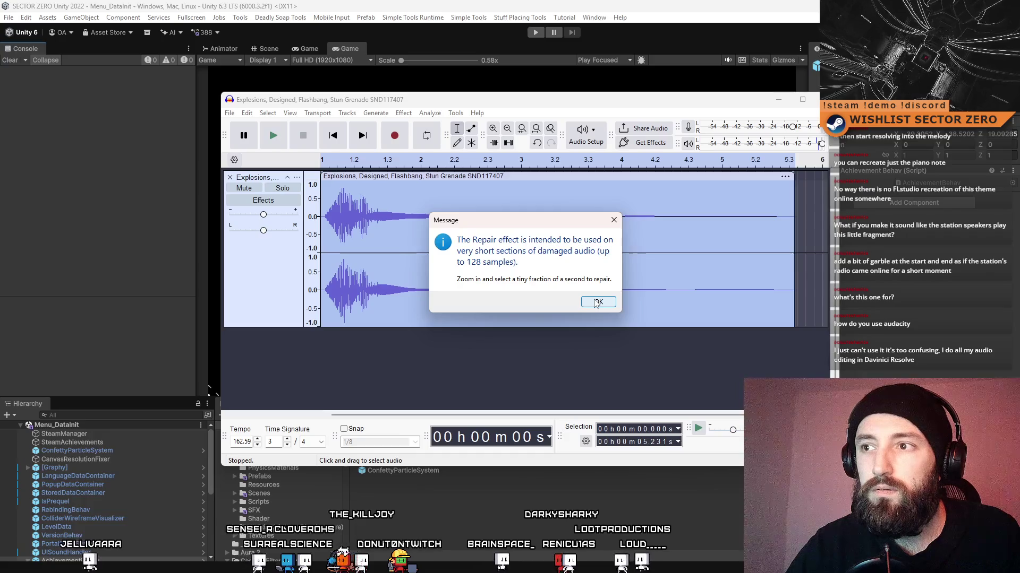
left_click(596, 303)
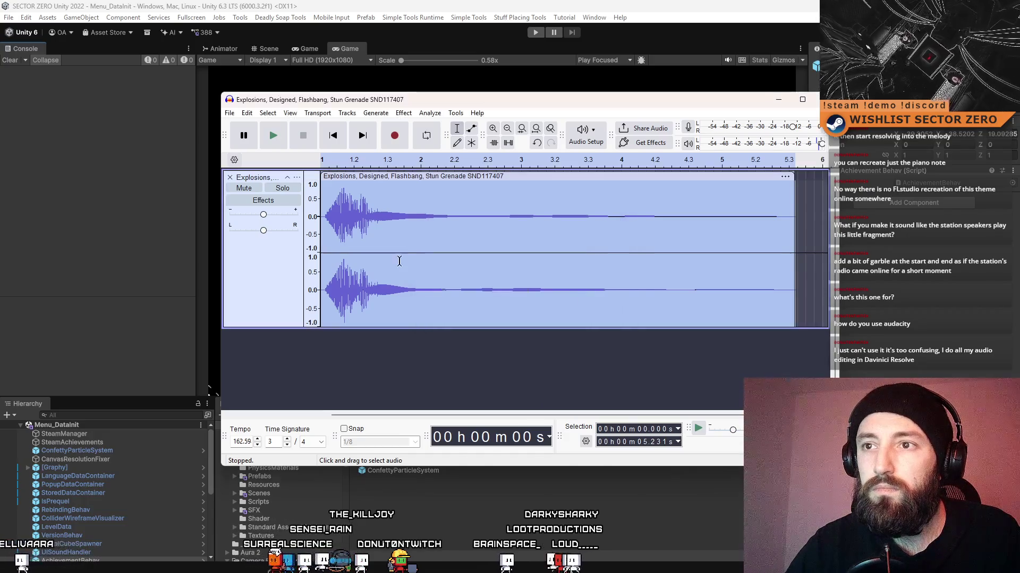
left_click(455, 202)
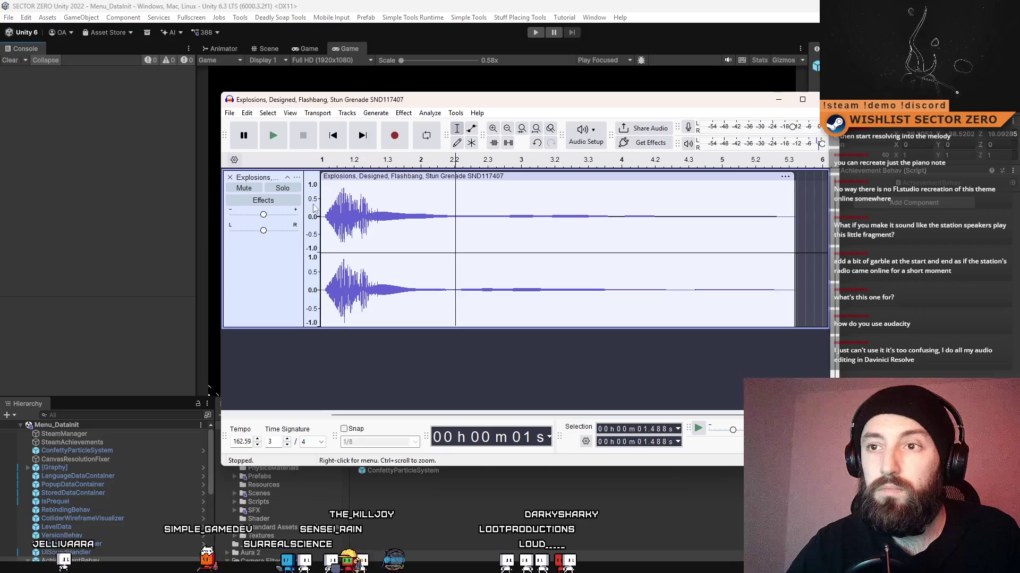
left_click(274, 254)
left_click(394, 135)
left_click(404, 113)
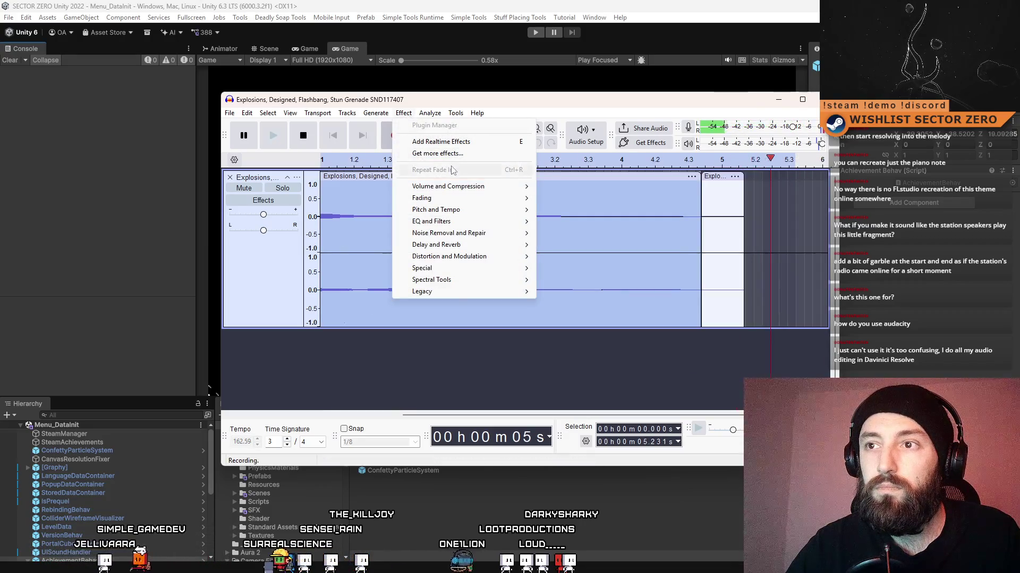
left_click(390, 138)
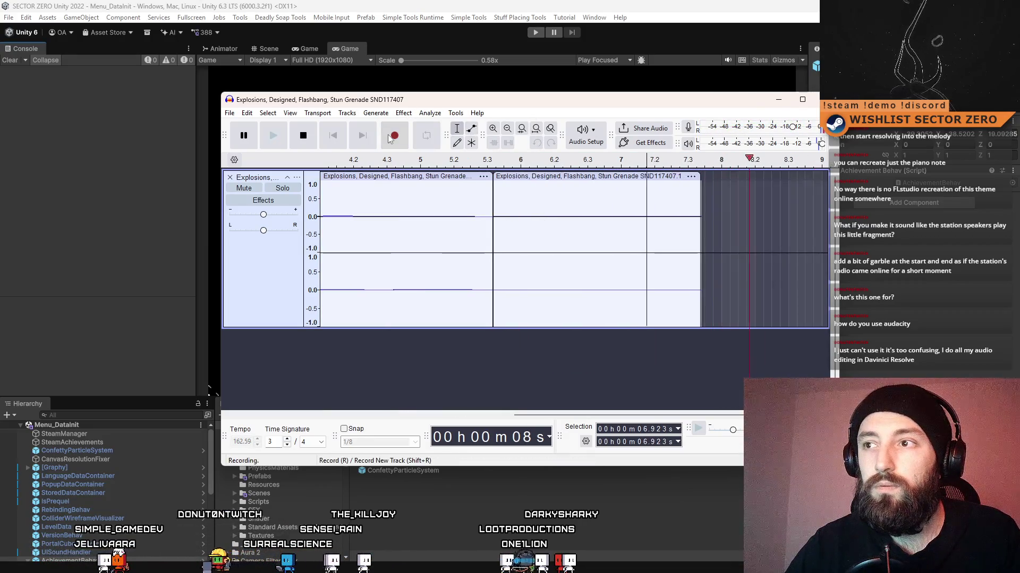
key("space")
left_click_drag(805, 202, 484, 212)
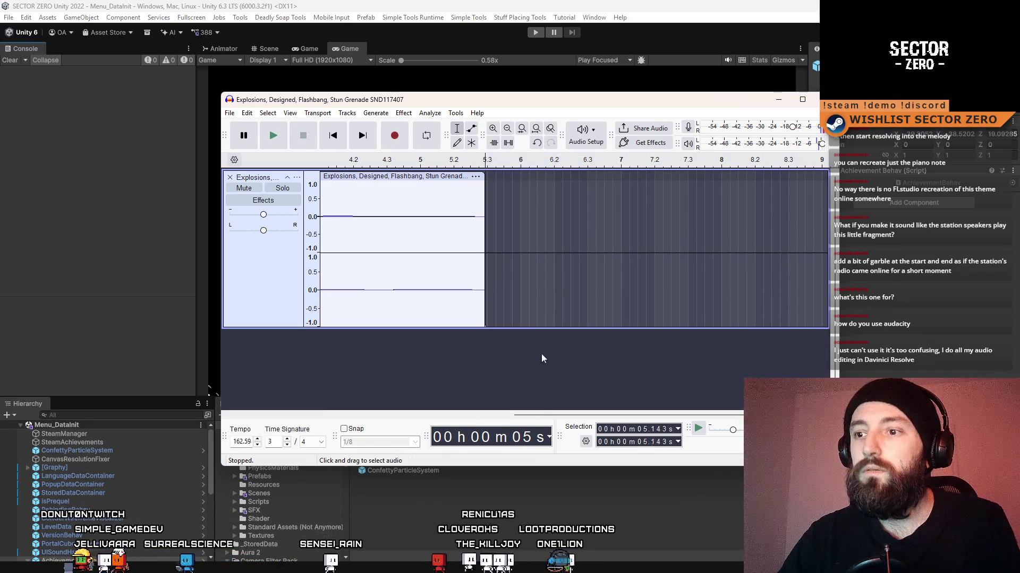
left_click(270, 301)
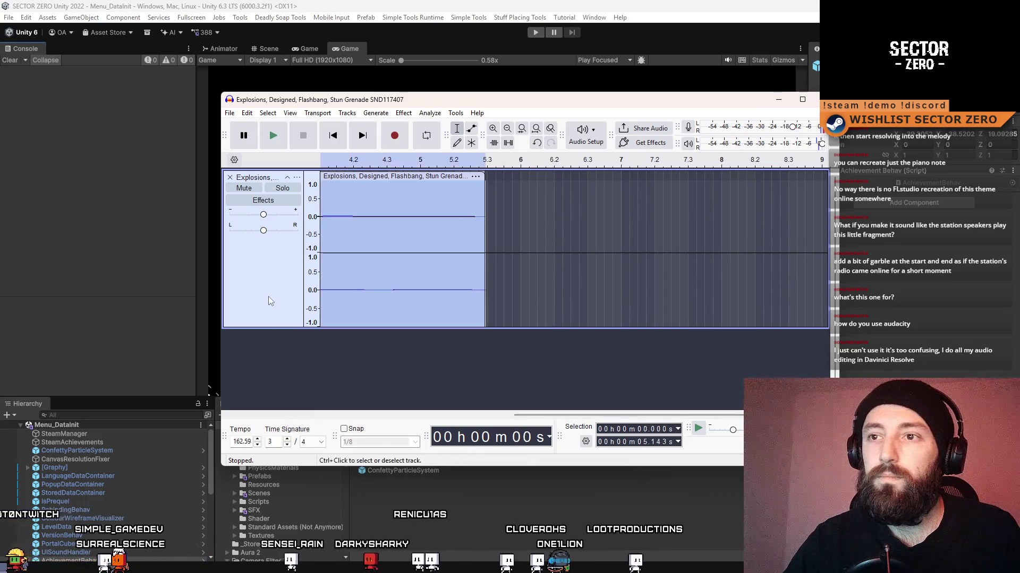
left_click_drag(538, 418, 401, 415)
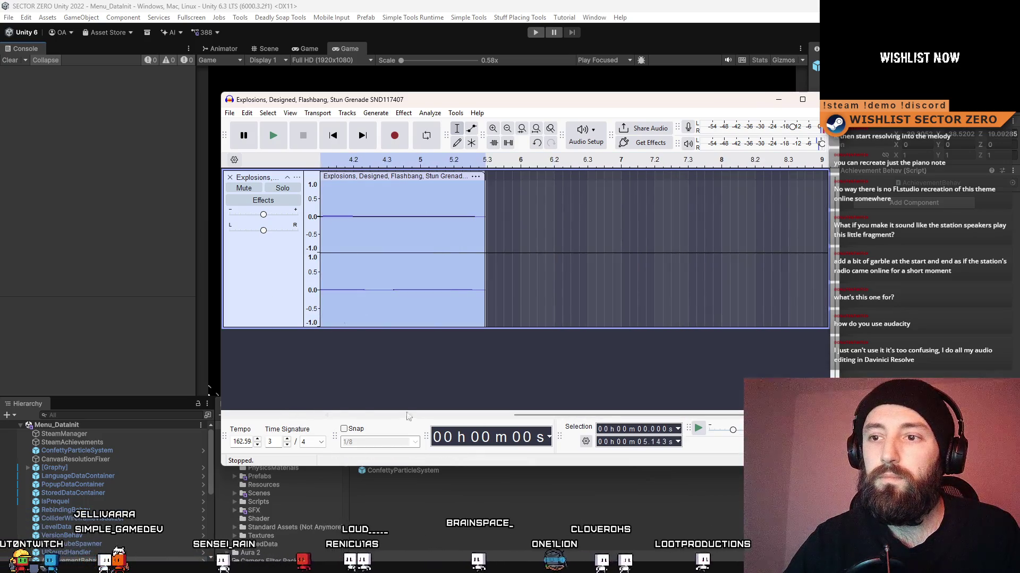
left_click_drag(554, 418, 371, 416)
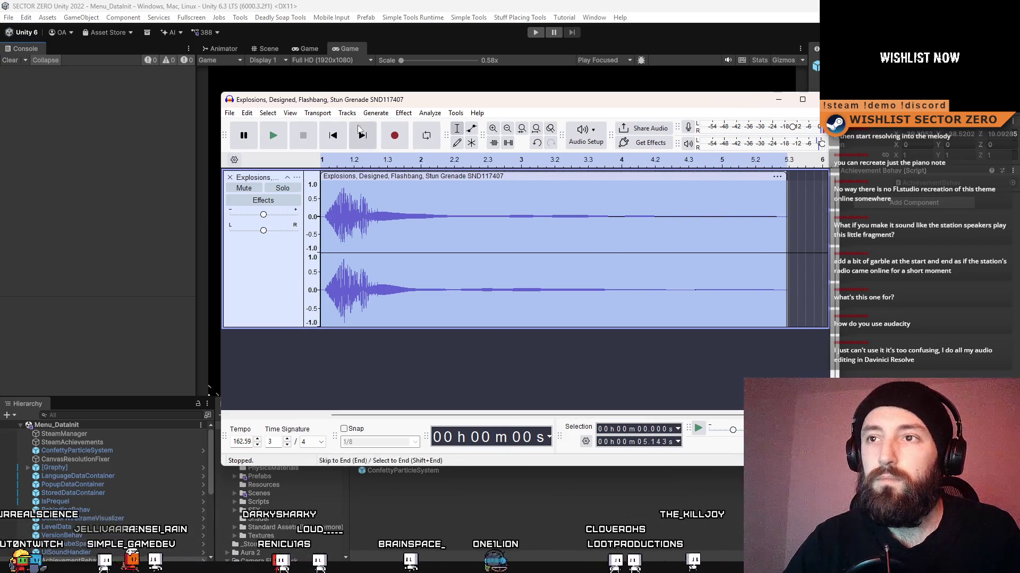
Apply Click Removal with threshold 200 and spike width 20, then play the cleaned clip.
left_click(404, 113)
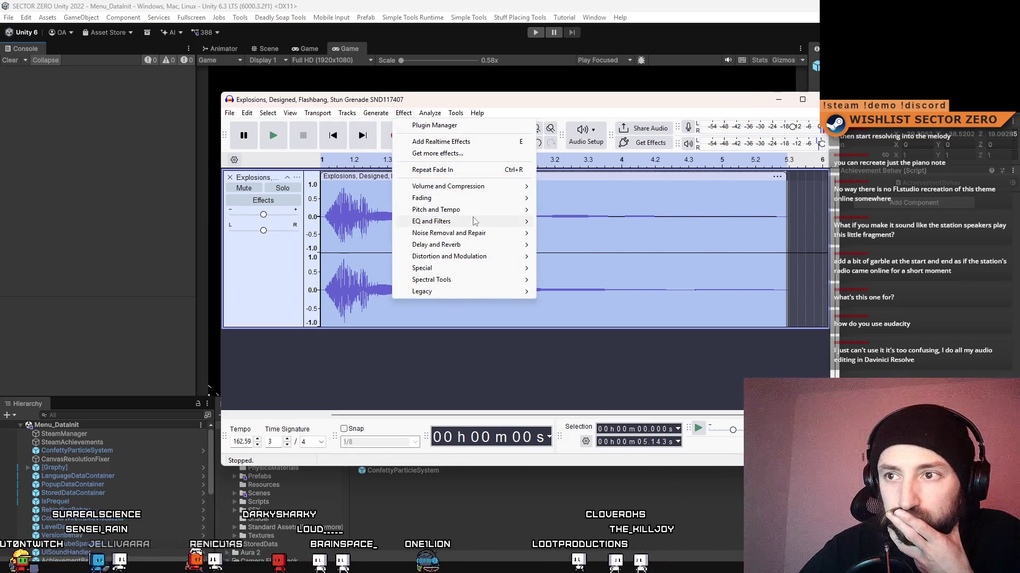
mouse_move(482, 234)
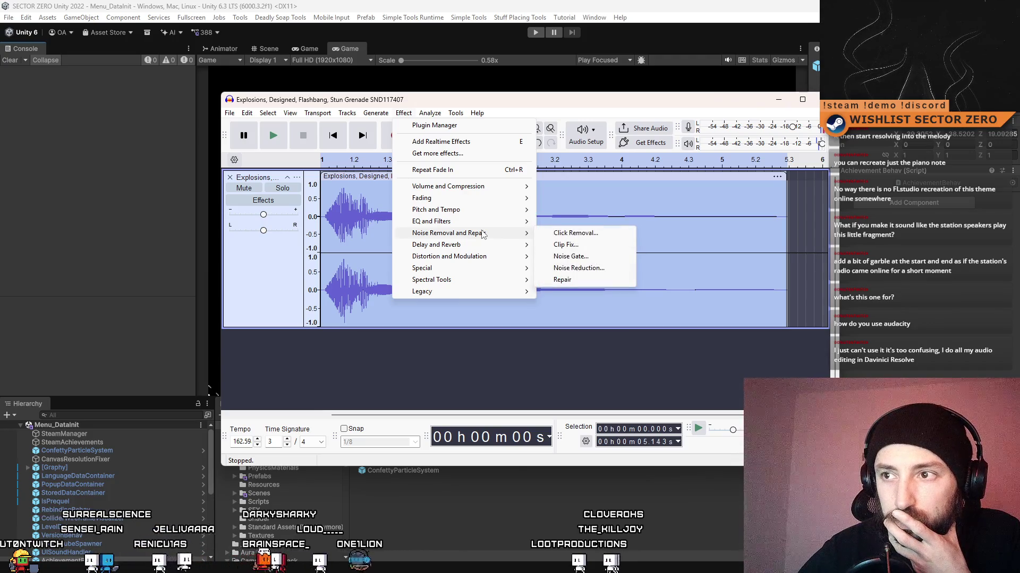
left_click(613, 234)
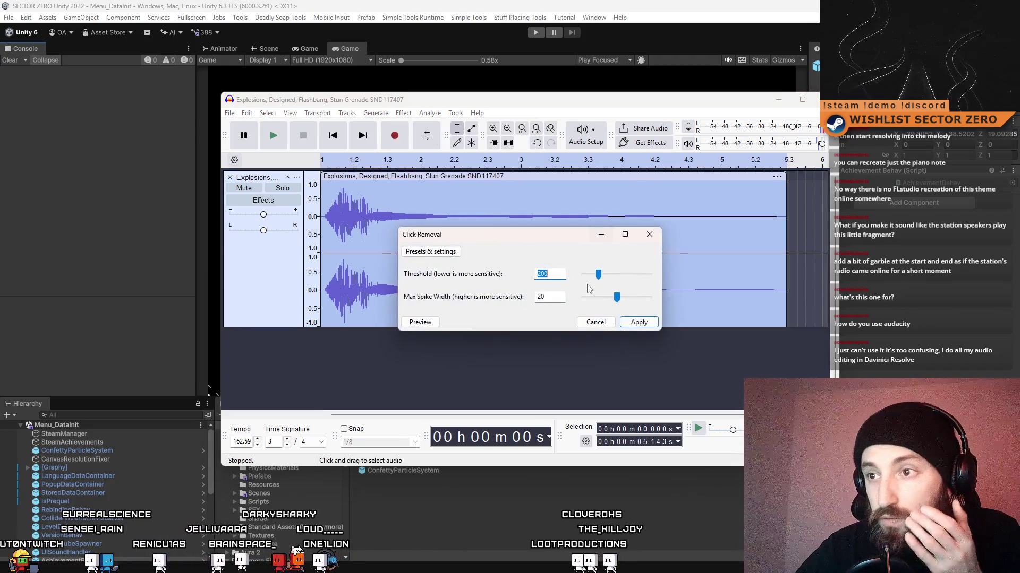
left_click(639, 322)
left_click(275, 138)
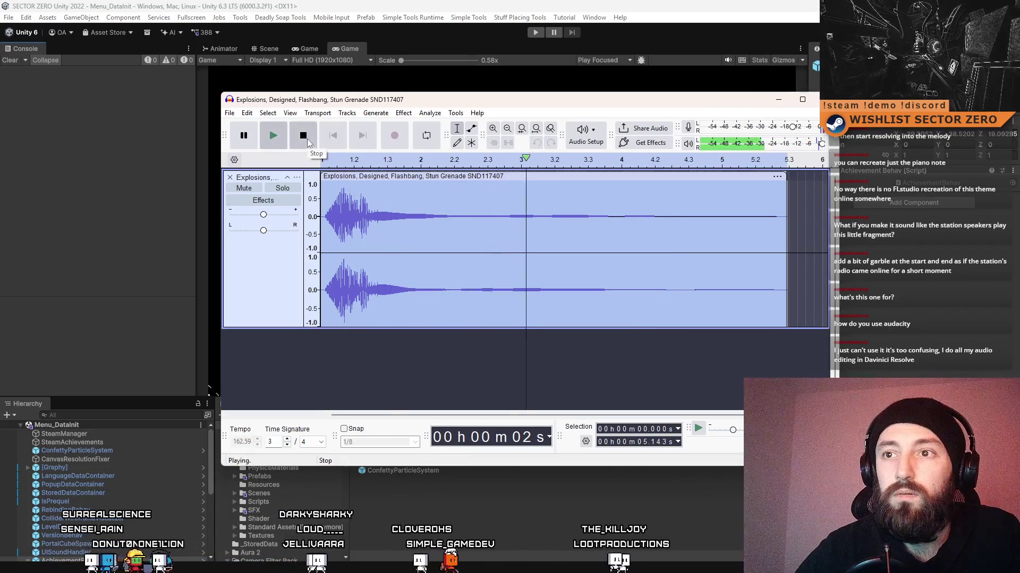
left_click(303, 136)
Browse the effects list without choosing one and replay the clip from 0.779 s.
left_click(404, 113)
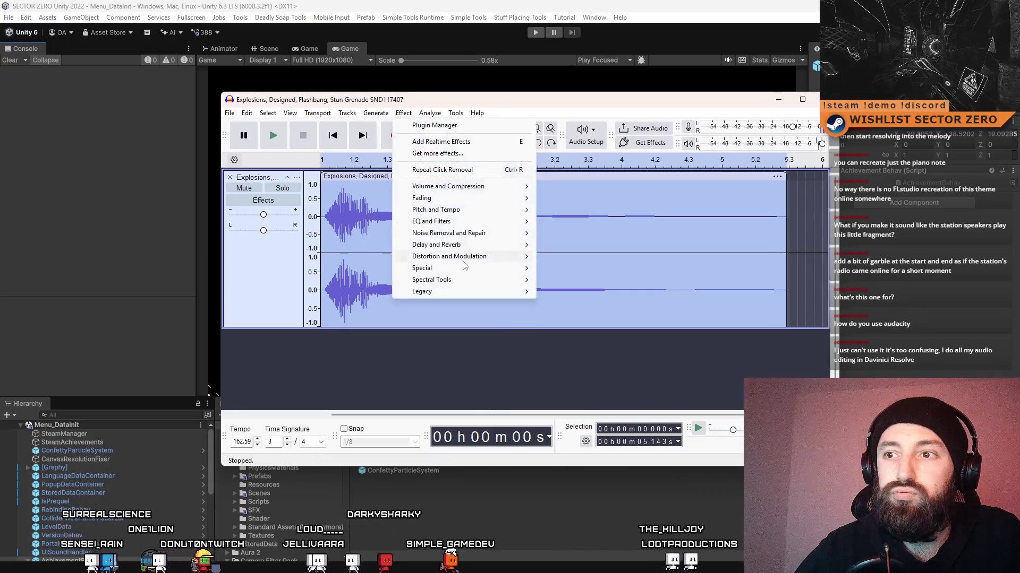
mouse_move(460, 280)
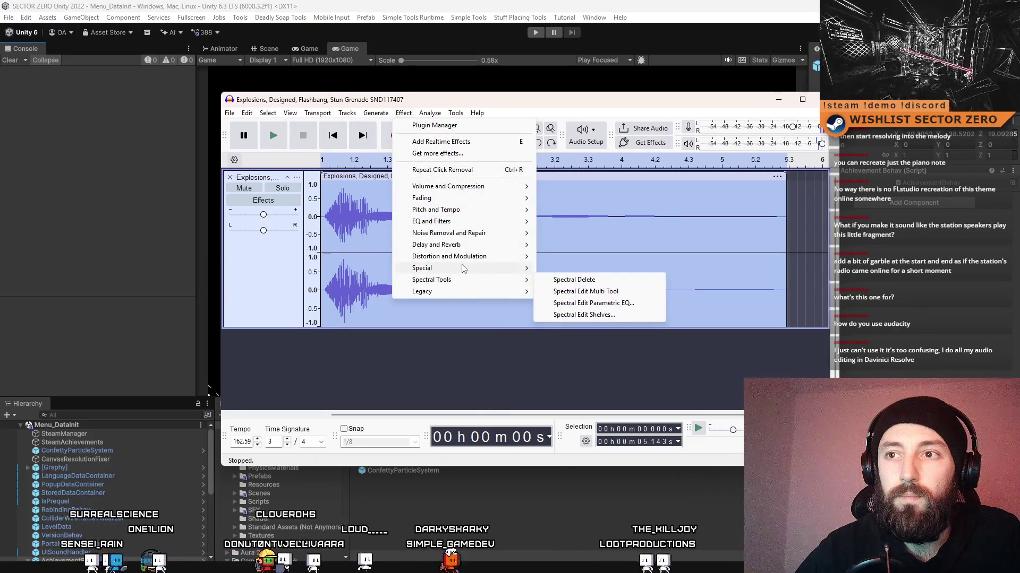
left_click(391, 229)
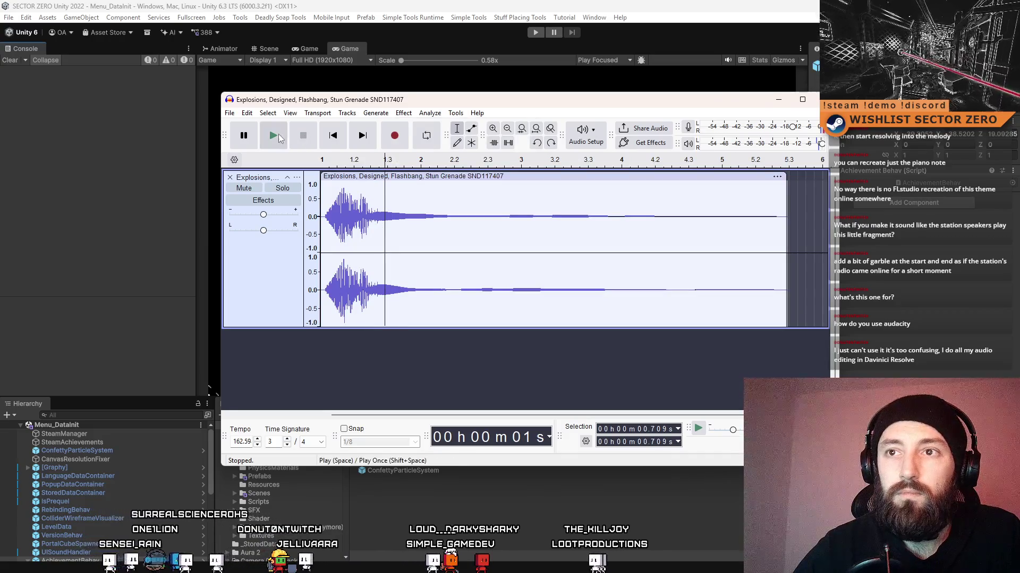
left_click(279, 138)
left_click(307, 138)
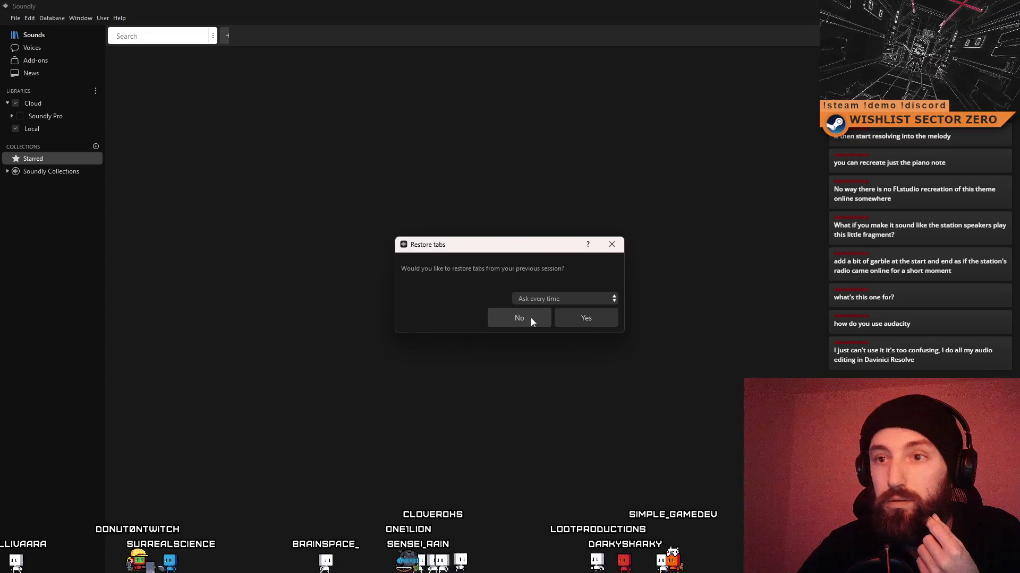
Skip restoring previous Soundly tabs and open the Soundly Collections library.
left_click(530, 318)
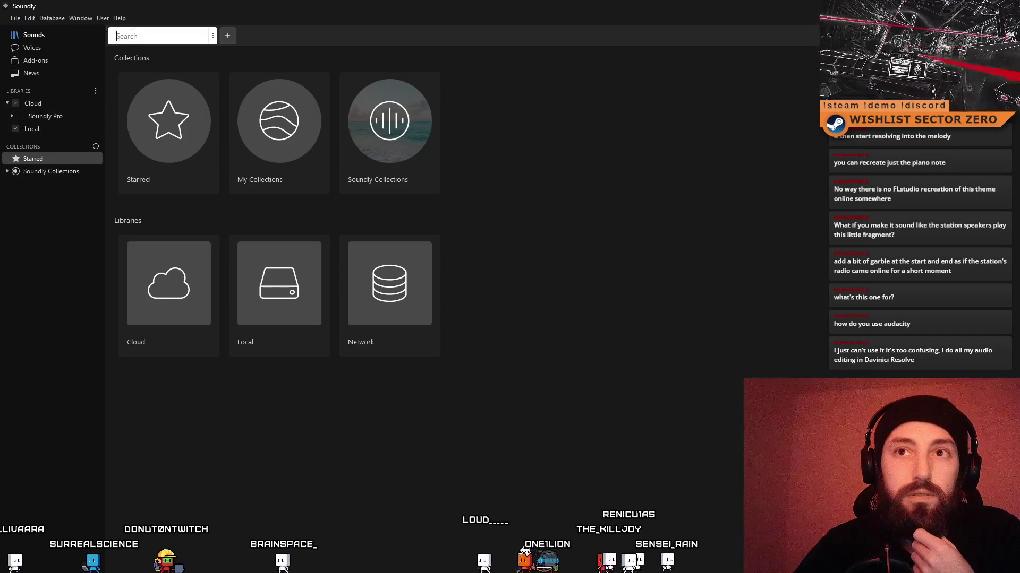
left_click(423, 139)
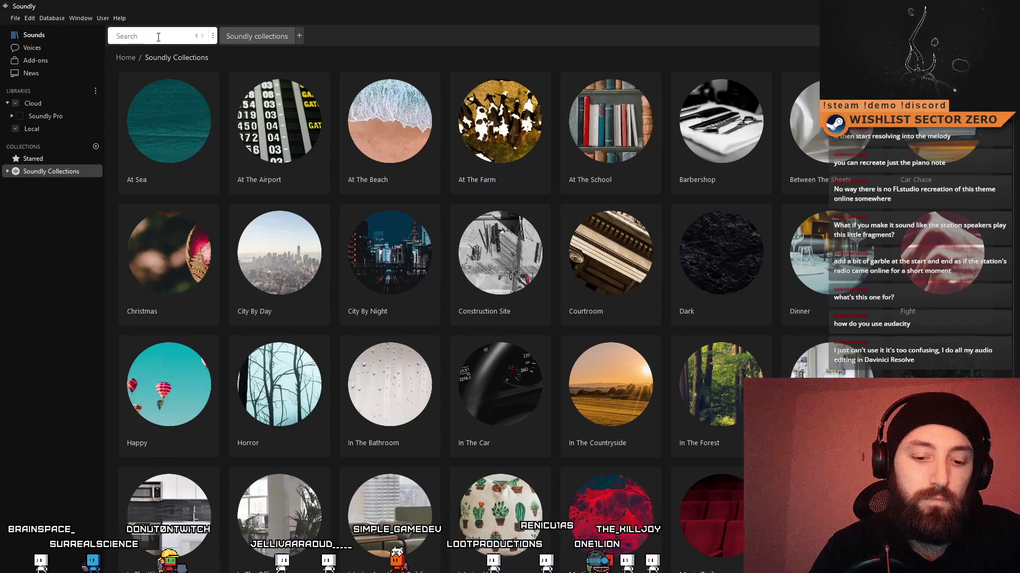
Search Soundly for 'explosion small' and preview the Real, Small No Tail and Short 01 explosions.
type("explosion sm")
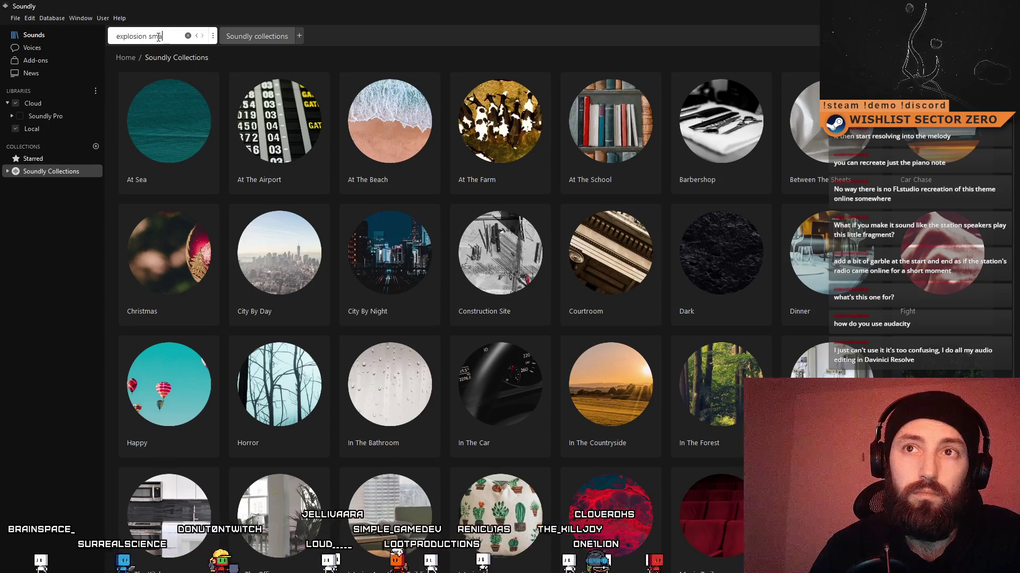
type("all")
key("Return")
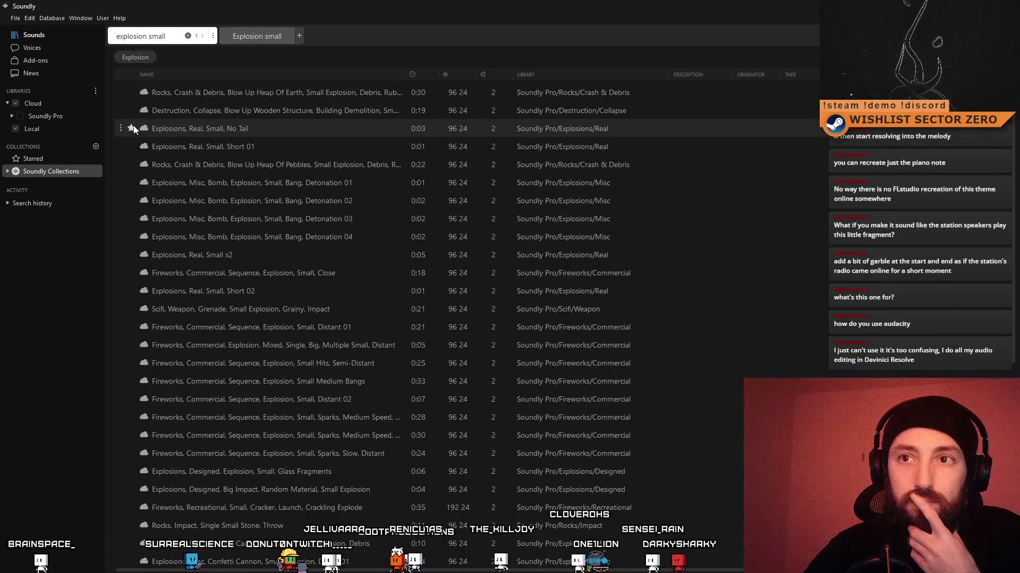
left_click(183, 129)
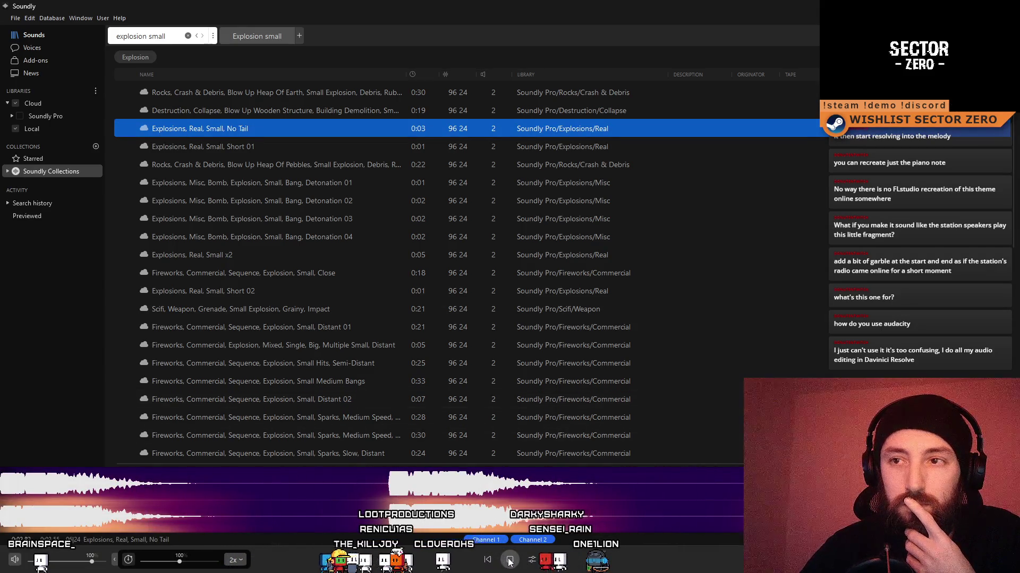
left_click(275, 146)
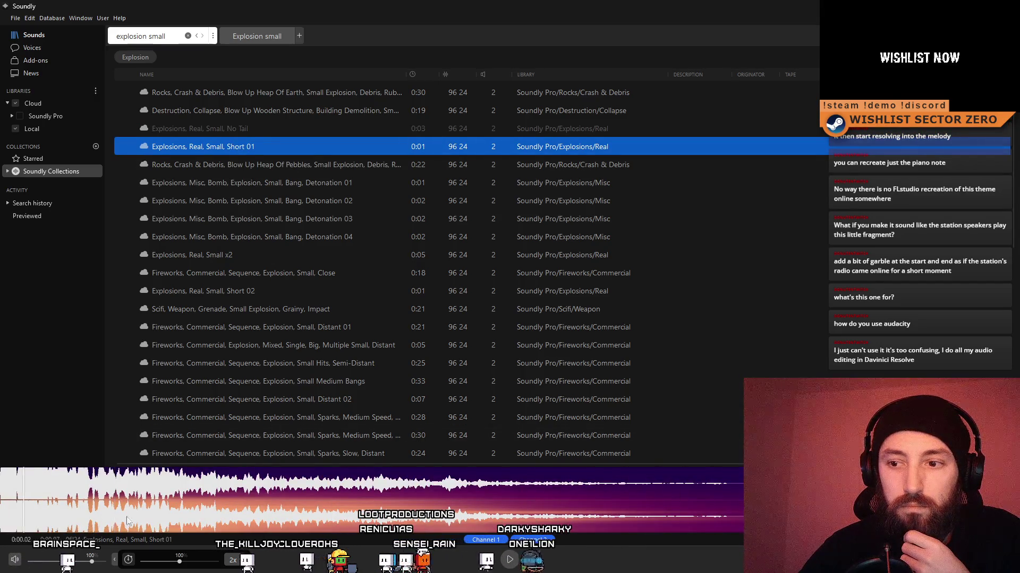
left_click(508, 560)
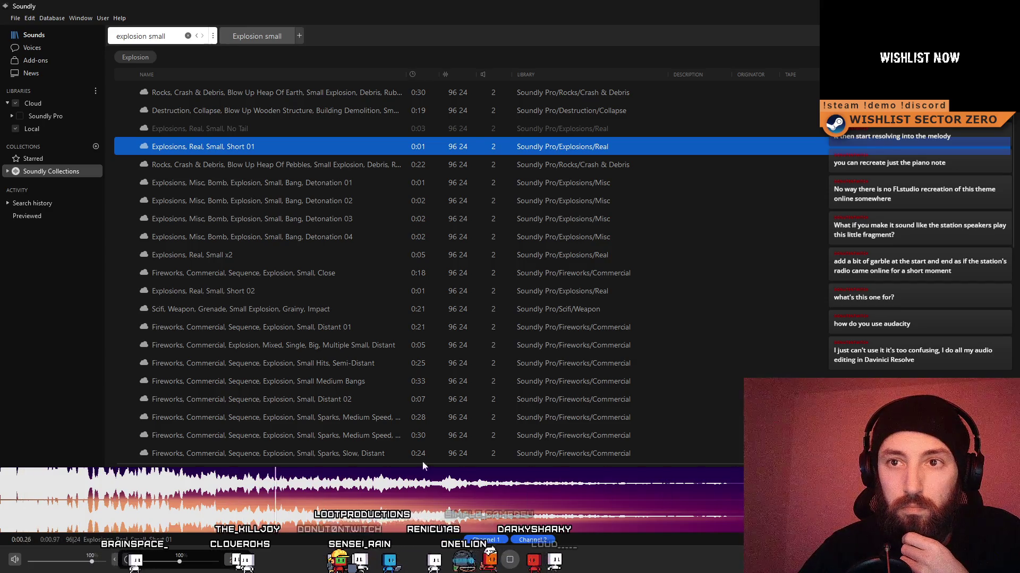
Preview Bomb Detonation 01–04, Real Small x2 and the close small fireworks explosion.
left_click(232, 196)
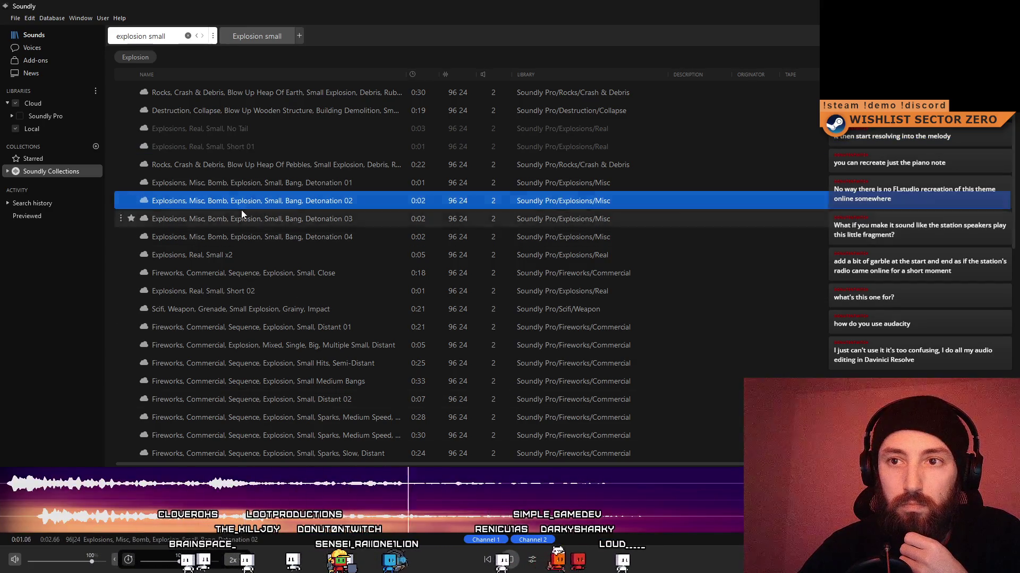
left_click(241, 210)
left_click(266, 240)
left_click(263, 185)
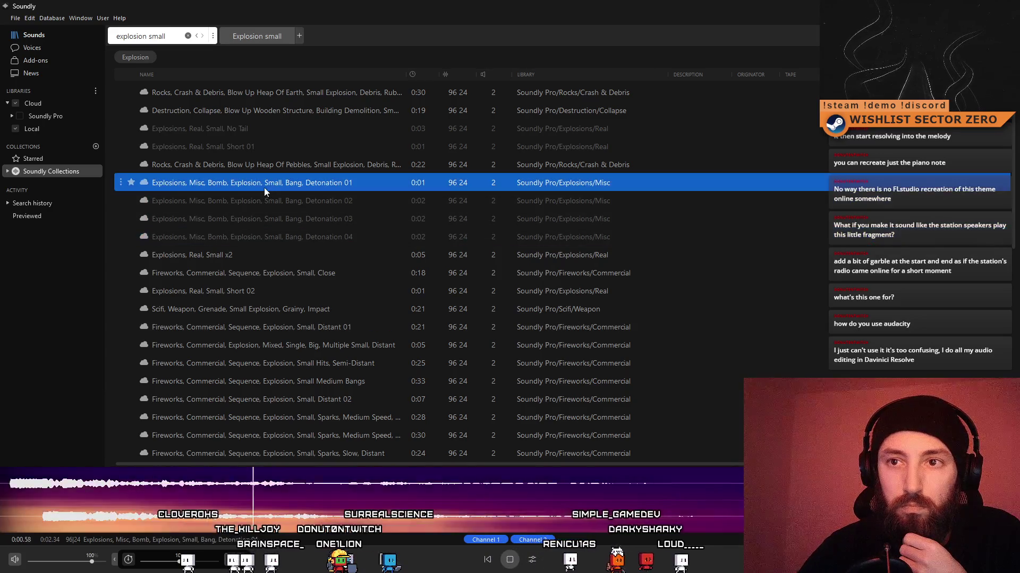
left_click(234, 255)
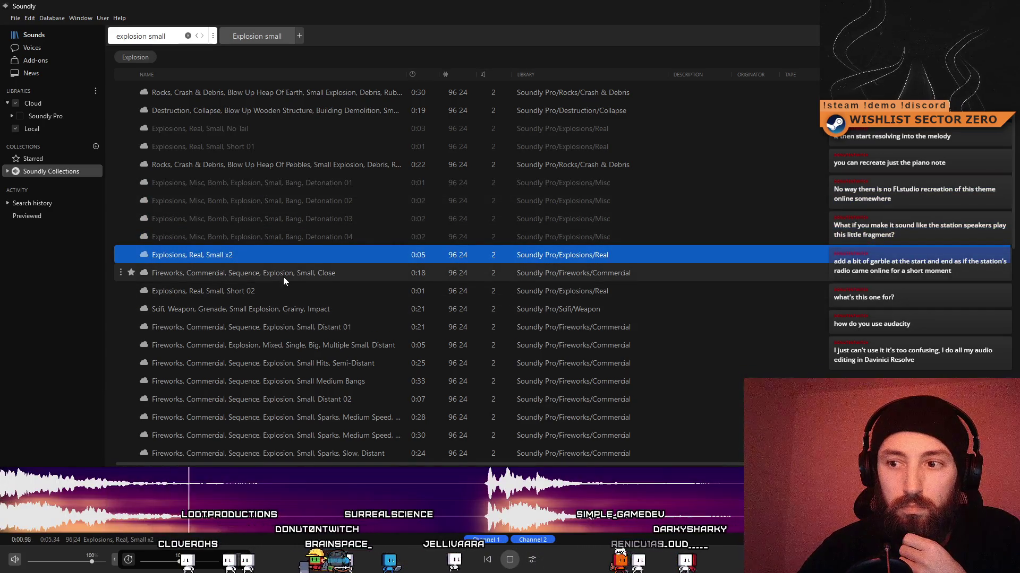
left_click(253, 280)
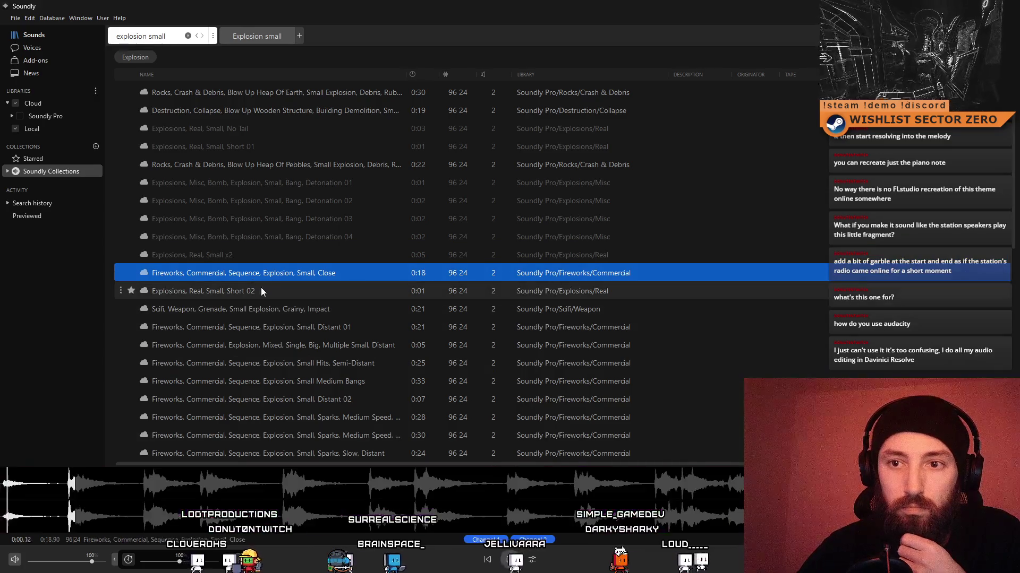
left_click(165, 33)
Search the library for 'granade', then correct the search to 'granate'.
type("granade")
key("Return")
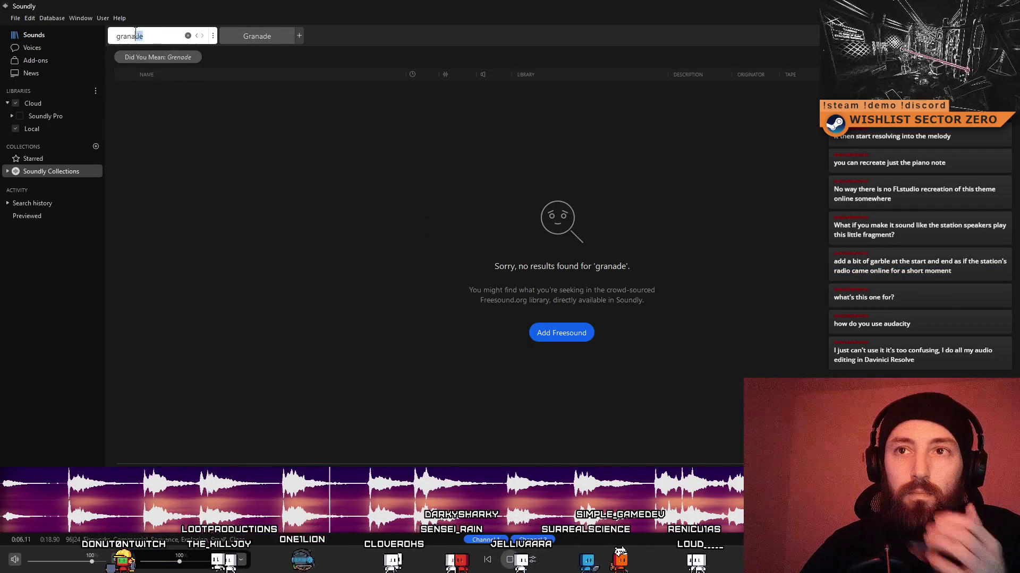
type("t")
key("Return")
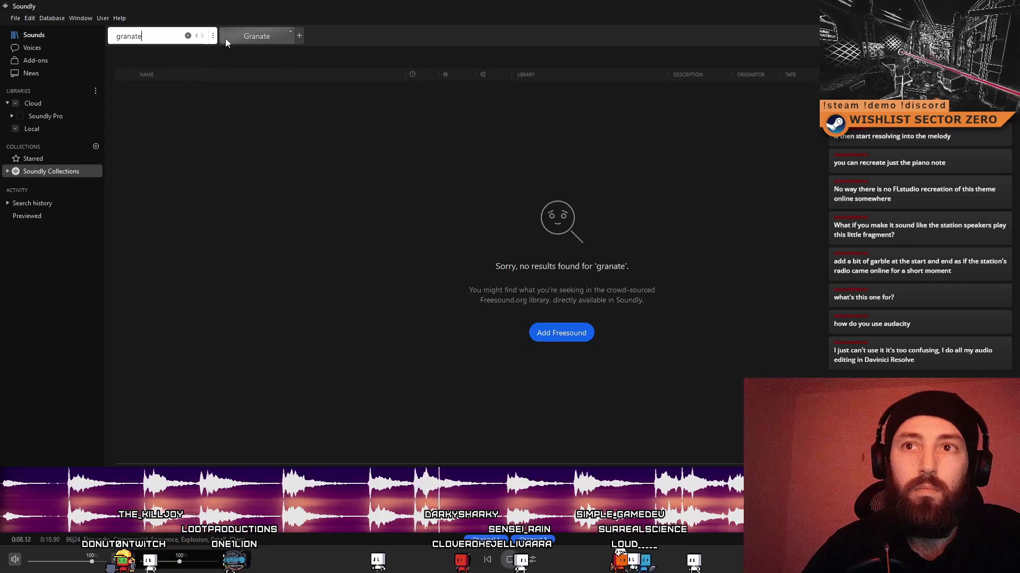
key("BackSpace")
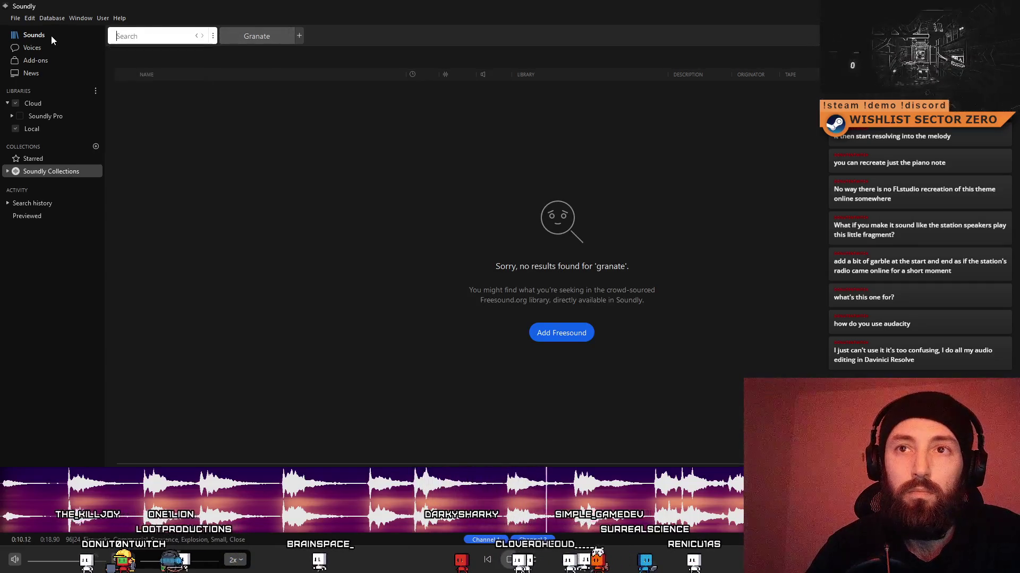
Search for 'bang' and preview the Bang On Wood Door sound.
type("bang")
key("Return")
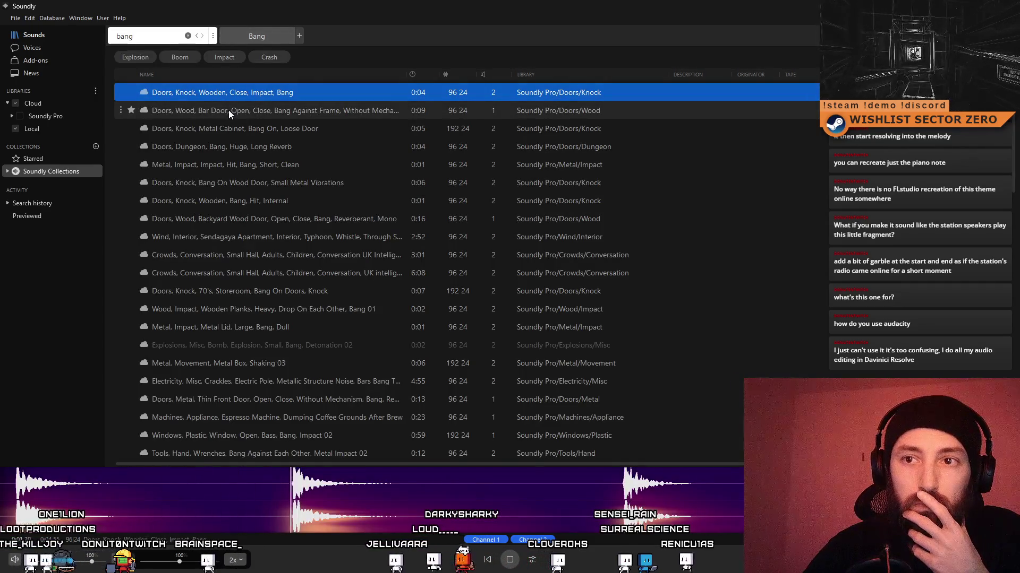
left_click(227, 182)
Search for 'explosion' and preview the Stoney Structure collapse and Crunchy Blasts, Echo sounds.
left_click(154, 36)
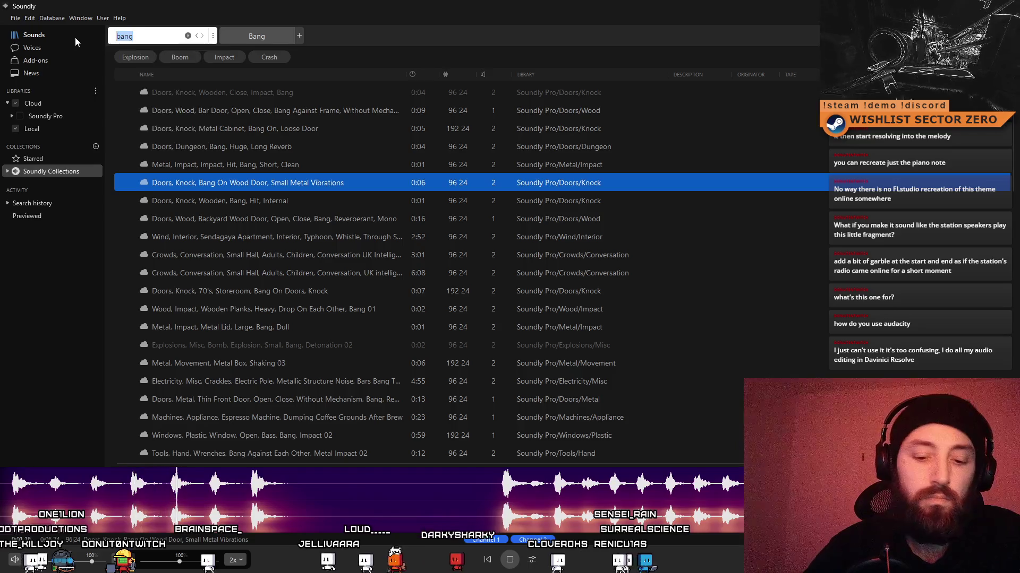
type("explosion")
key("Return")
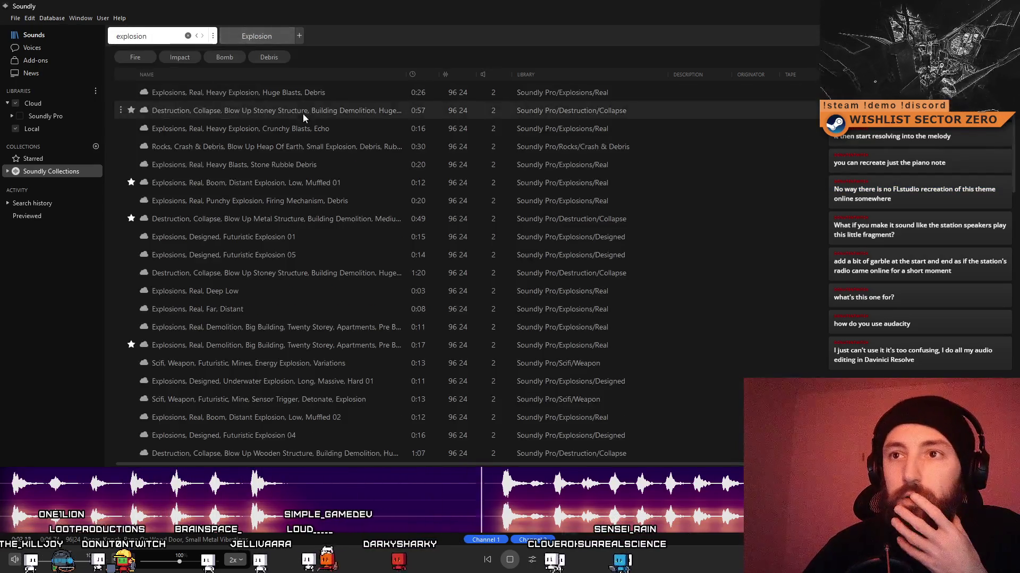
left_click(290, 111)
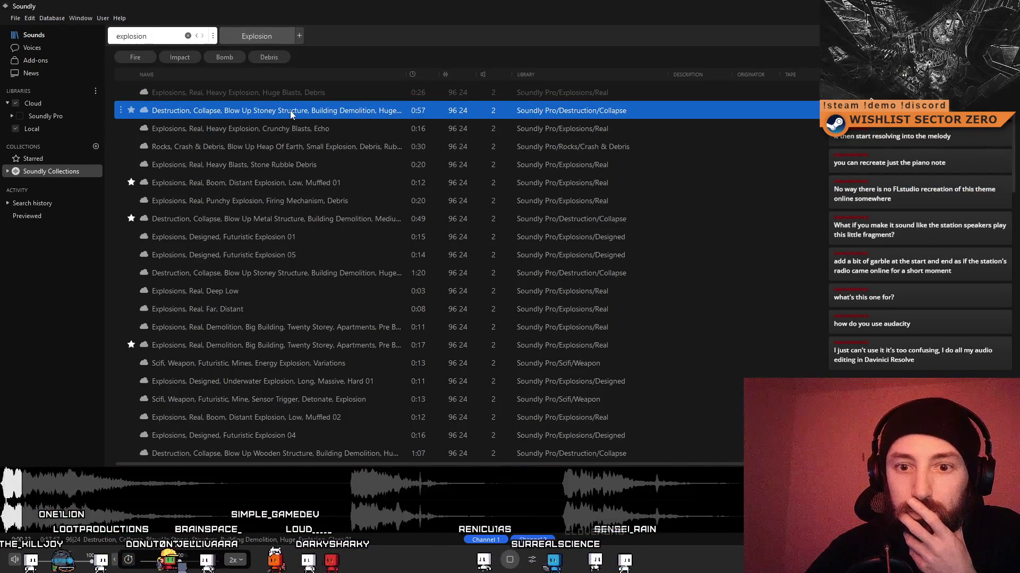
left_click(275, 136)
Preview Futuristic Explosion 01, Deep Low, the 1:20 Stoney Structure collapse and Futuristic Explosion 05, ending on Futuristic Explosion 01.
left_click(255, 237)
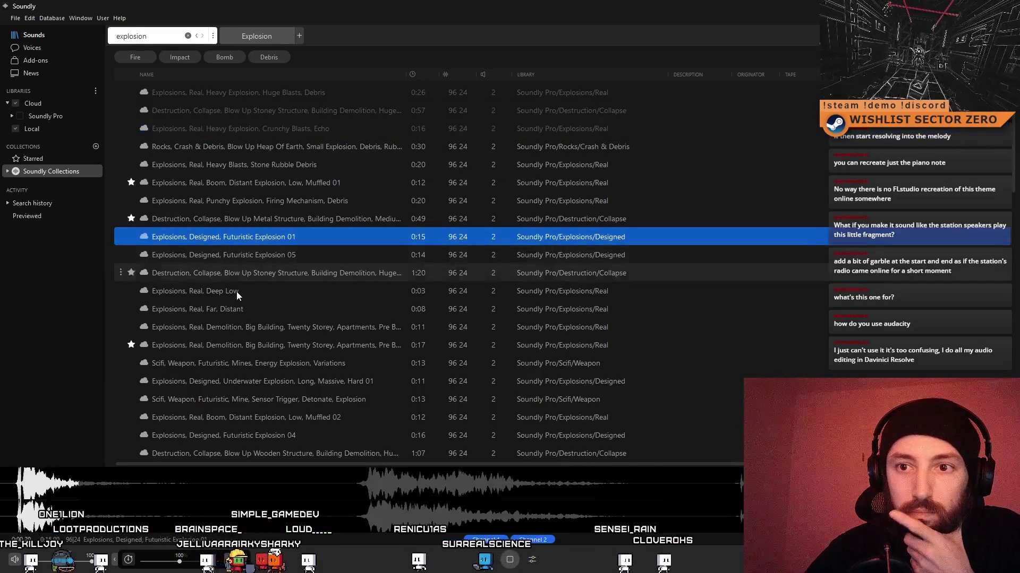
left_click(240, 290)
left_click(242, 273)
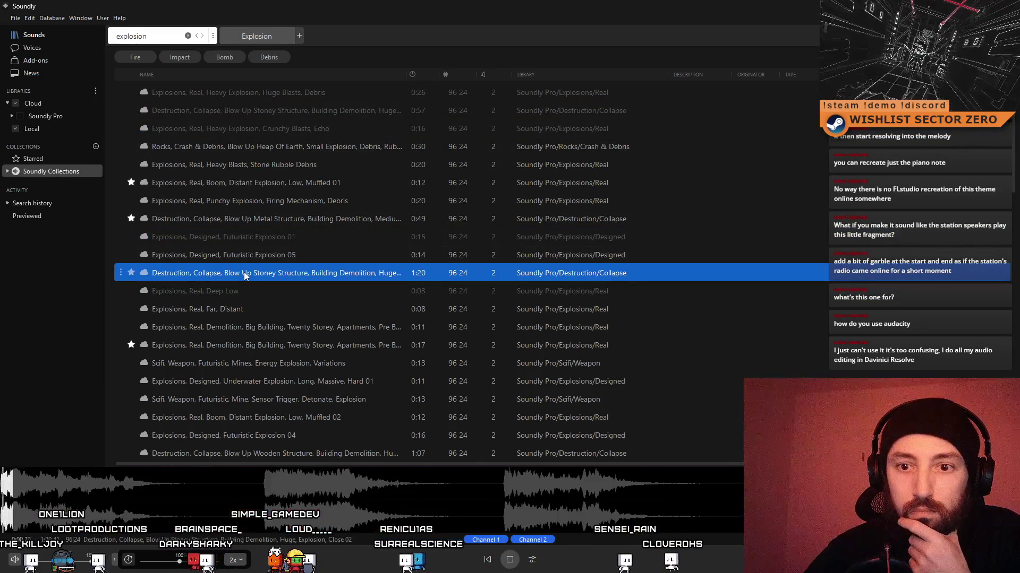
left_click(237, 253)
left_click(240, 240)
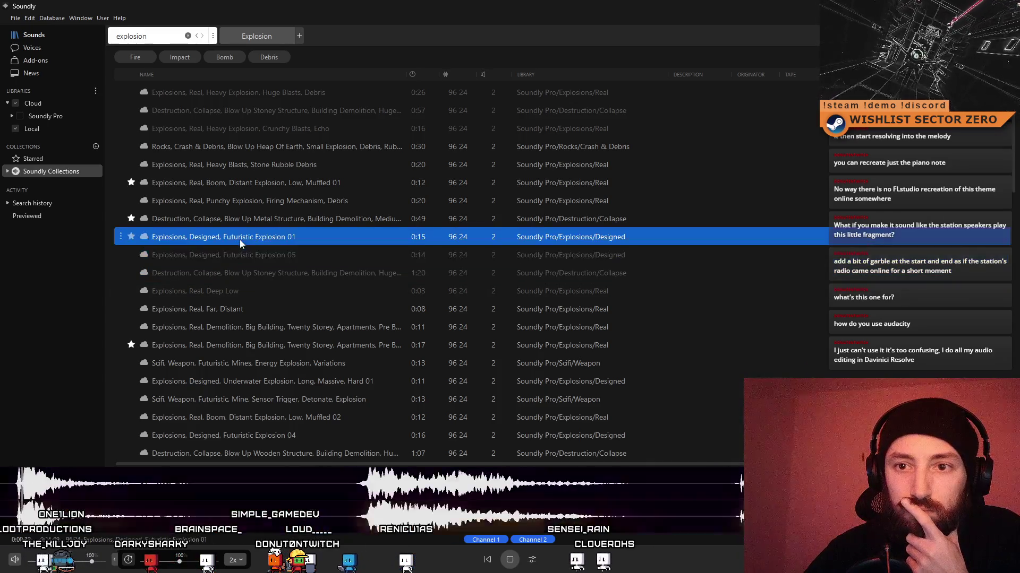
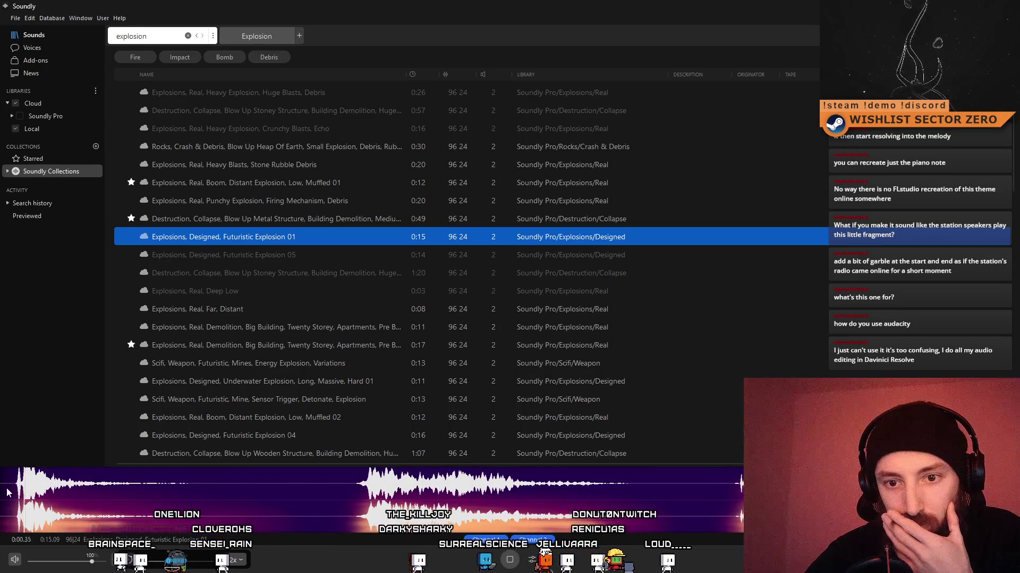
Preview Futuristic Explosion 01 in Soundly and select its first 3.11 seconds.
key("space")
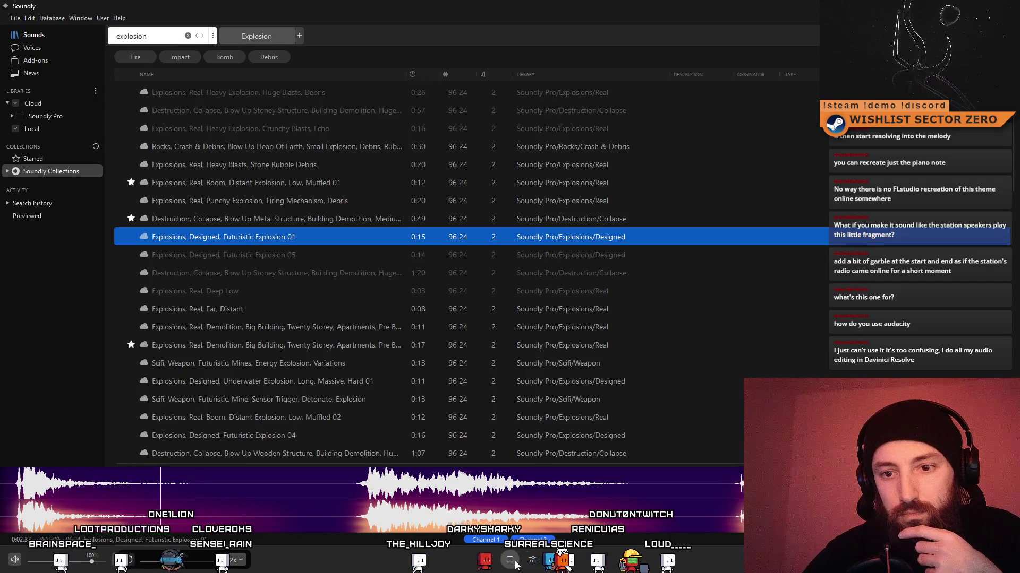
left_click(206, 485)
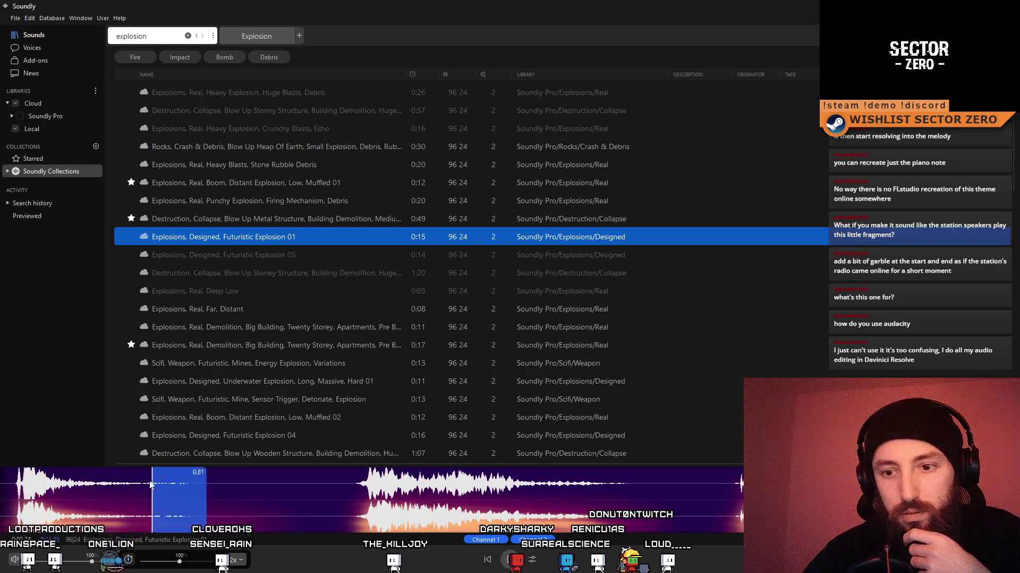
left_click_drag(204, 485, 4, 485)
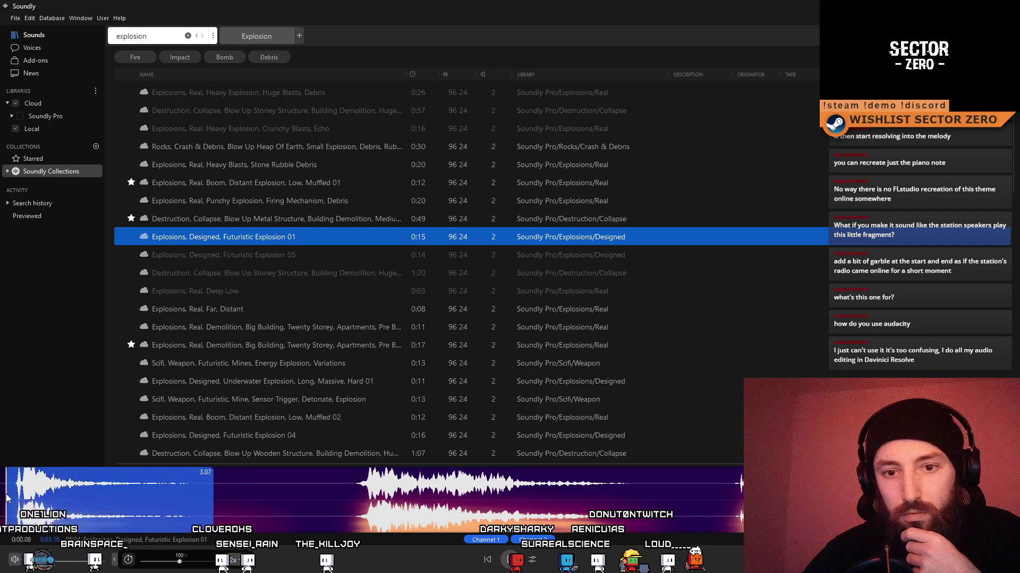
Send the selected region to a folder and bring up Audacity with the Flashbang track.
right_click(60, 492)
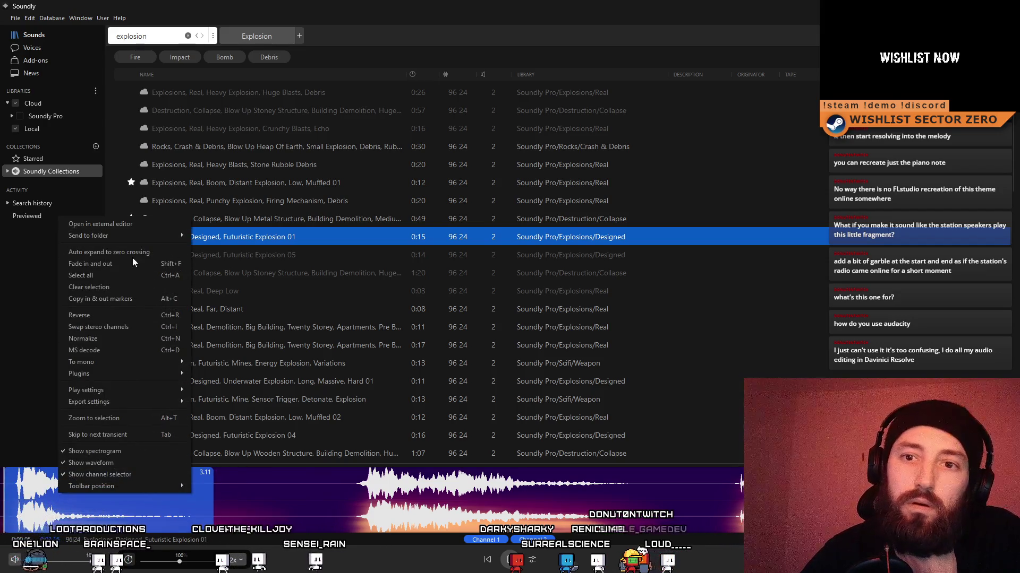
mouse_move(146, 388)
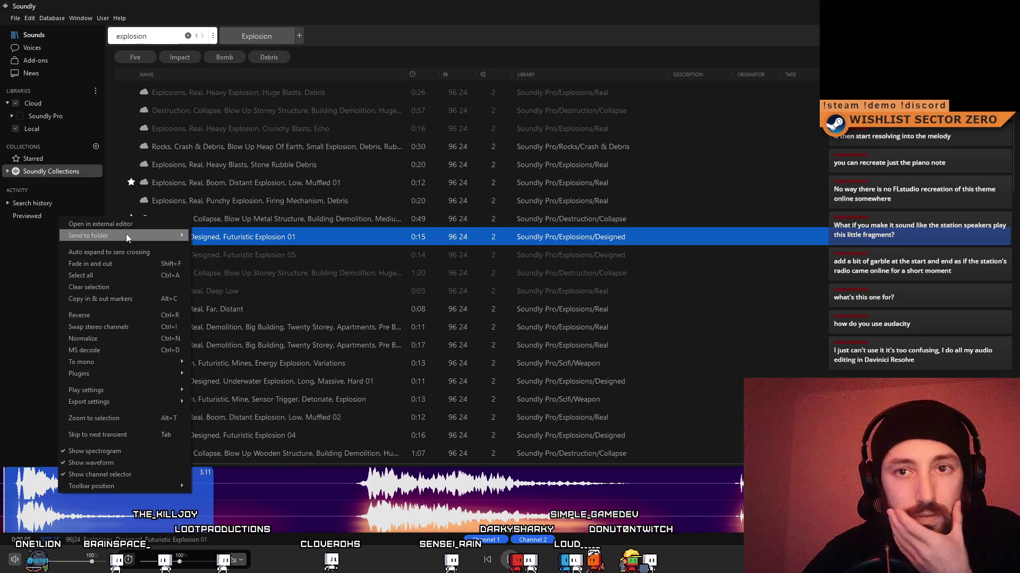
mouse_move(126, 233)
left_click(316, 352)
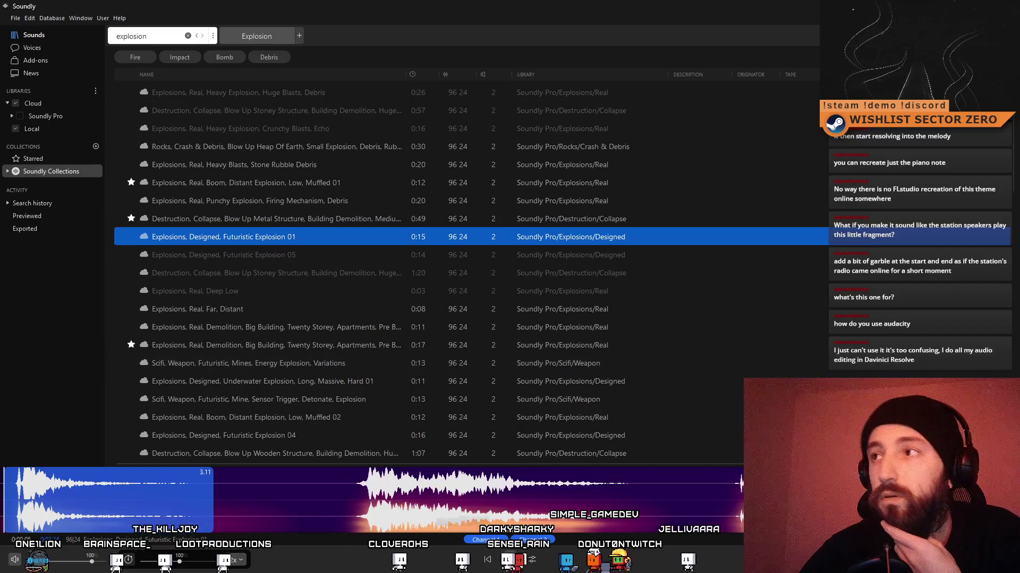
key("alt+Tab")
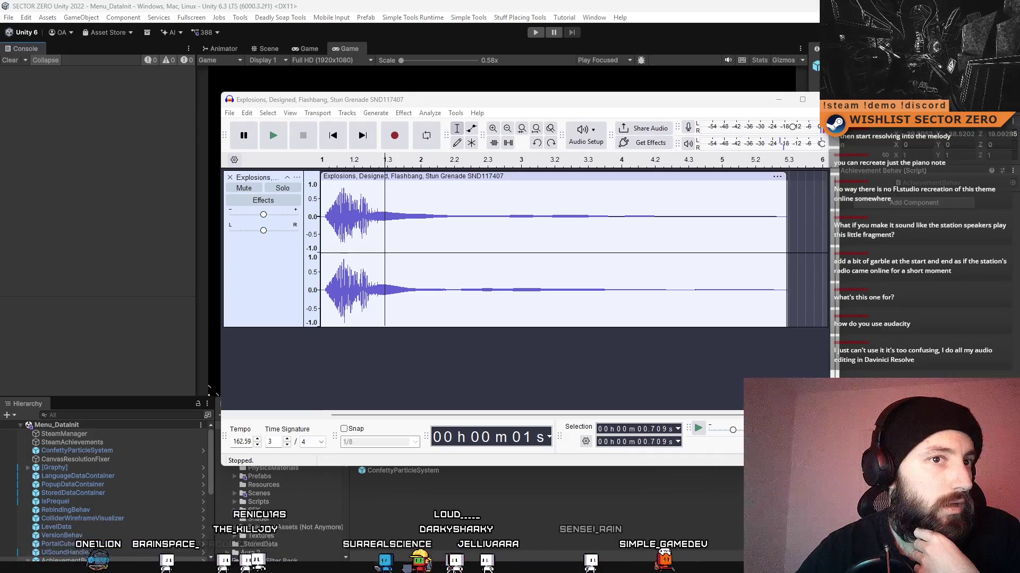
Import the exported explosion as a second track, cut the Flashbang's opening burst, and move it later.
left_click_drag(0, 372, 340, 371)
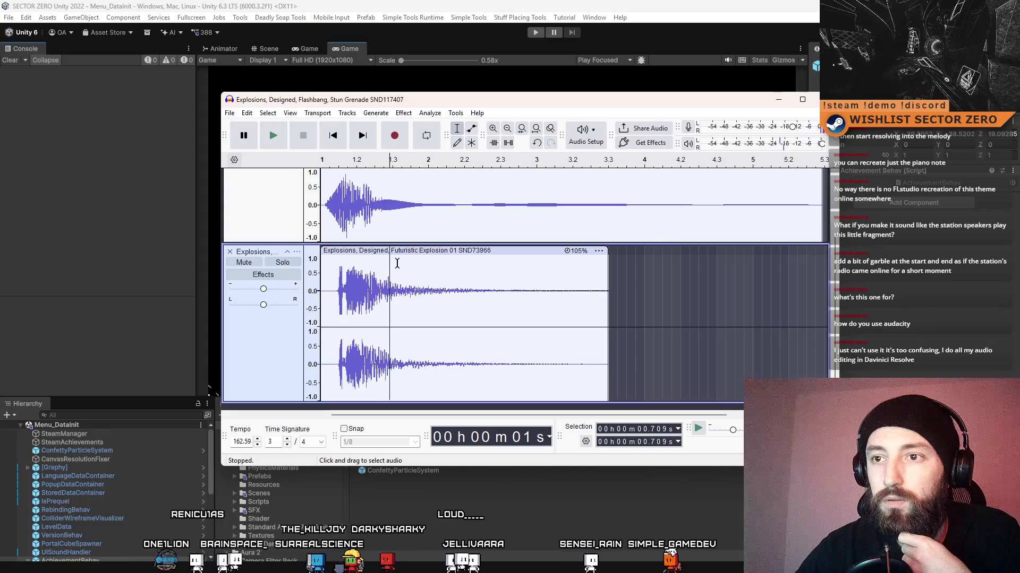
scroll(407, 210, "up", 2)
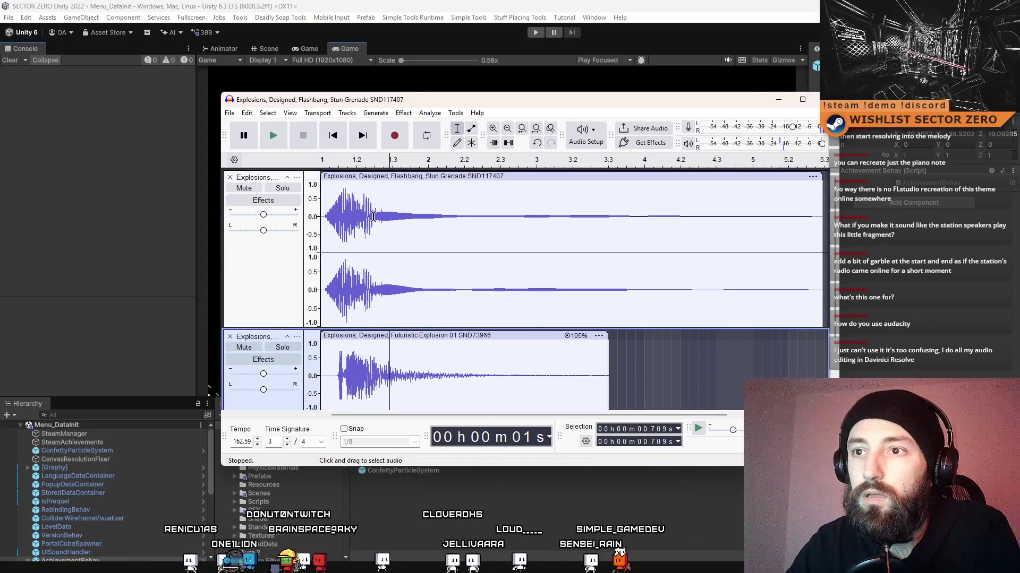
left_click_drag(379, 215, 322, 215)
key("Delete")
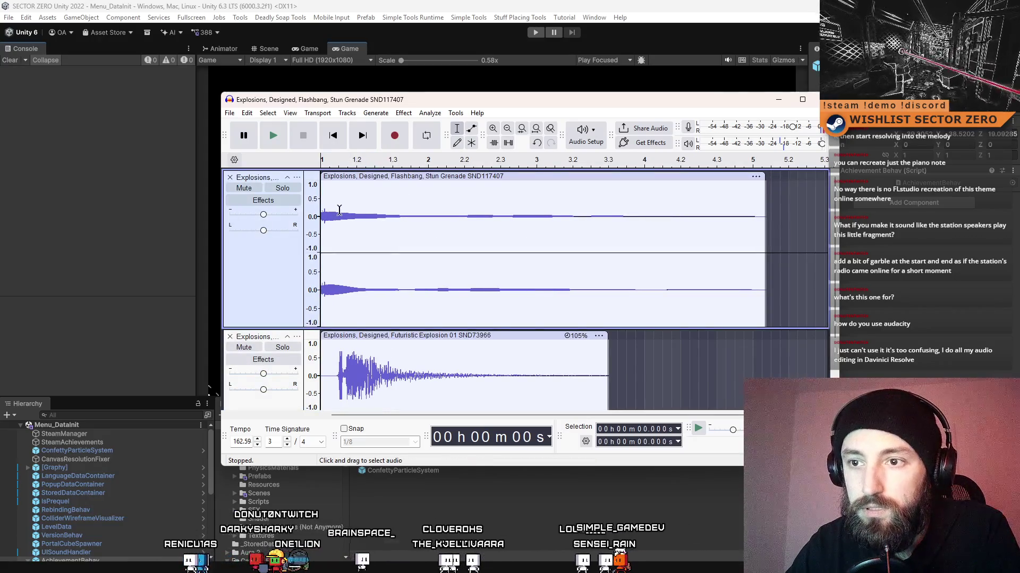
left_click_drag(342, 176, 392, 190)
Delete the Futuristic Explosion's first 0.158 seconds and shift the Flashbang clip slightly earlier.
left_click(335, 201)
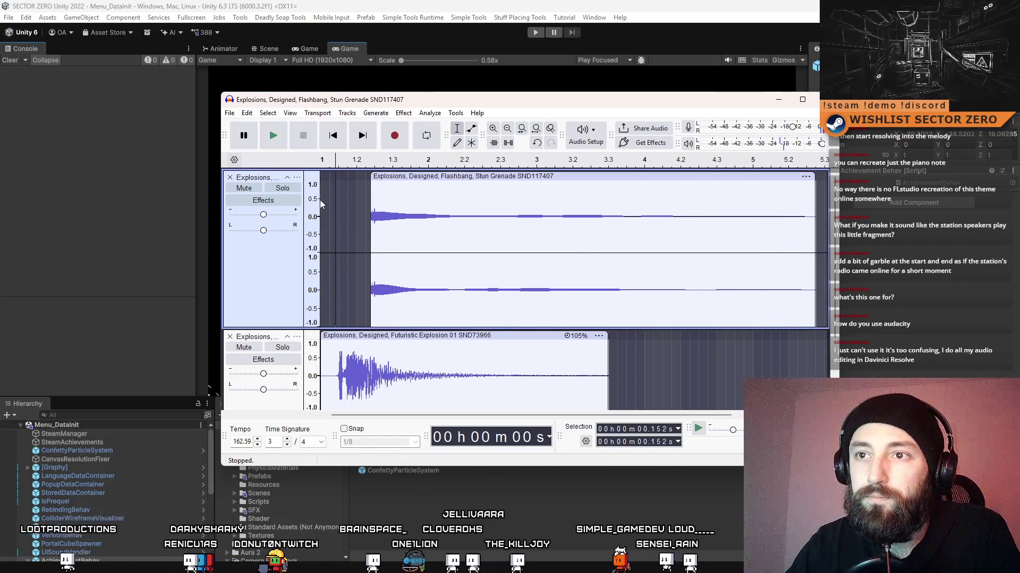
left_click_drag(336, 367, 308, 367)
key("Delete")
scroll(377, 282, "down", 3)
scroll(405, 229, "up", 3)
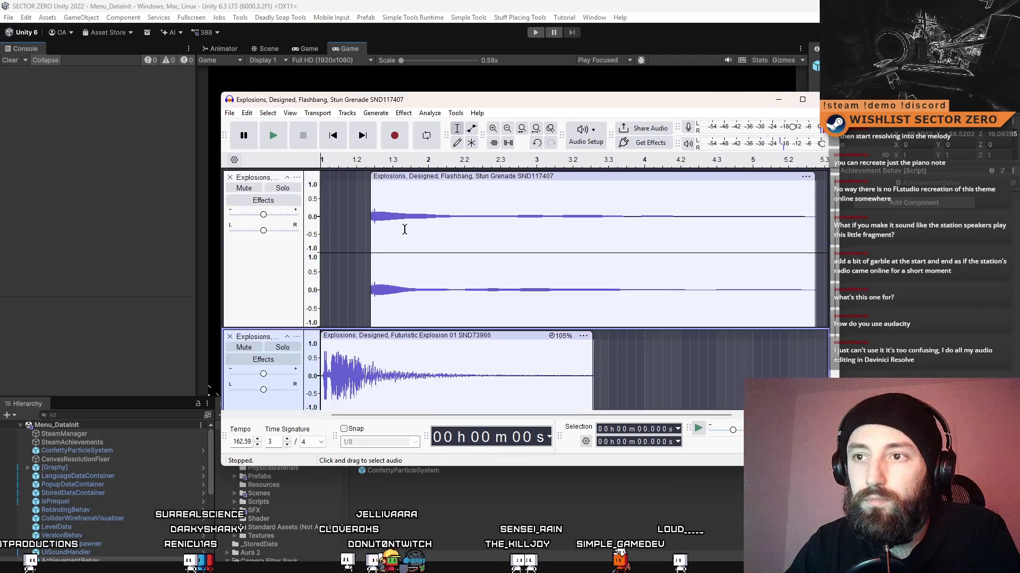
mouse_move(397, 183)
left_mouse_down()
mouse_move(362, 181)
mouse_move(373, 180)
left_mouse_up()
Preview the layers, nudge the Flashbang clip later, and select its very start.
left_click(276, 141)
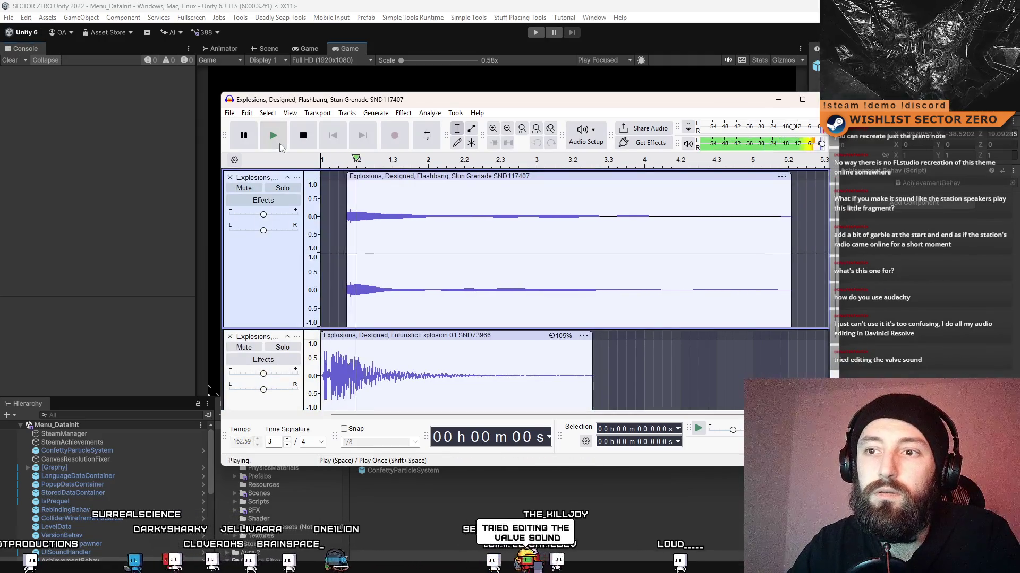
left_click(303, 140)
left_click_drag(354, 176, 367, 177)
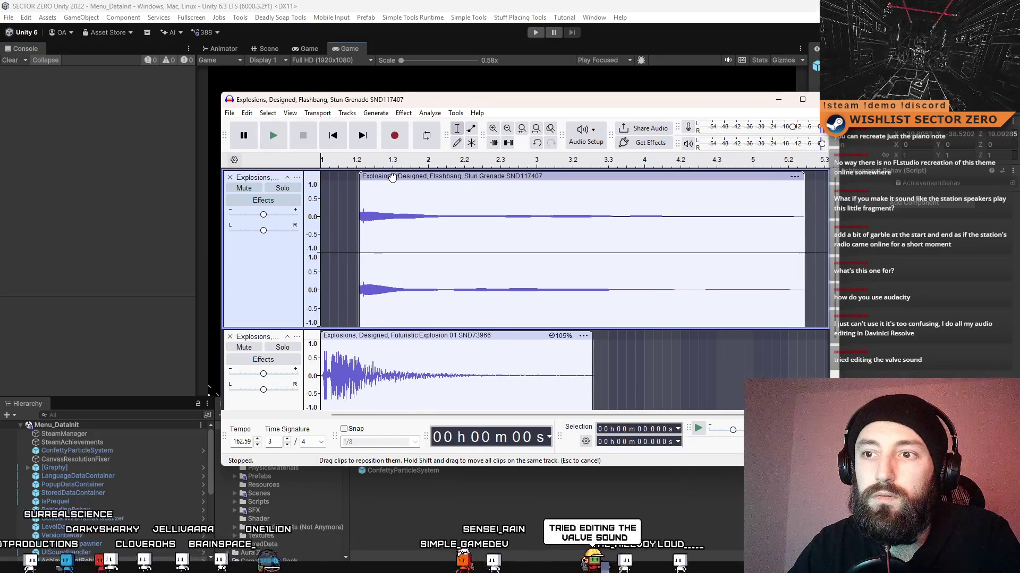
left_click_drag(363, 218, 358, 219)
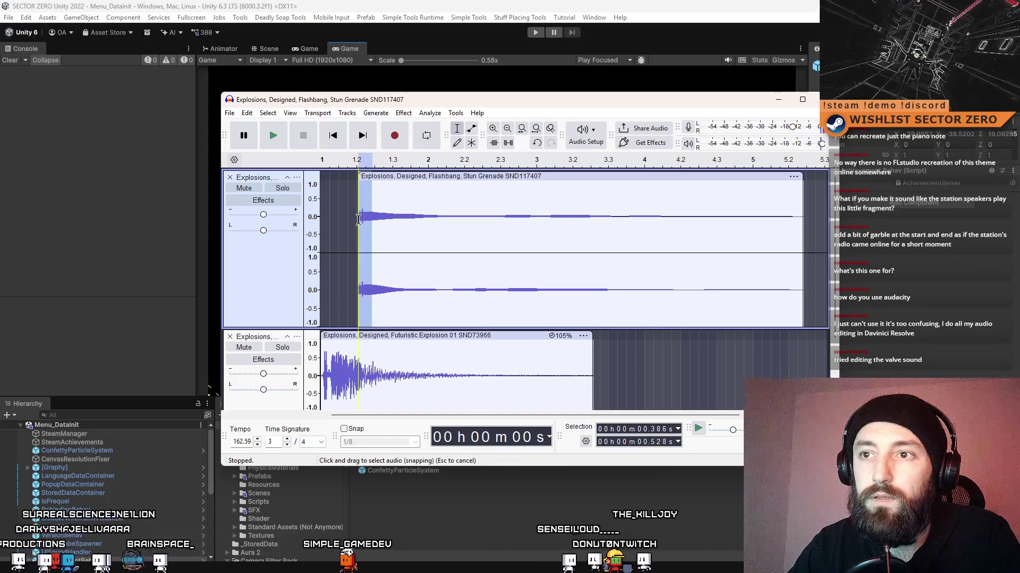
Apply a Fade In to the Flashbang clip's selected start and preview the mix.
left_click(403, 113)
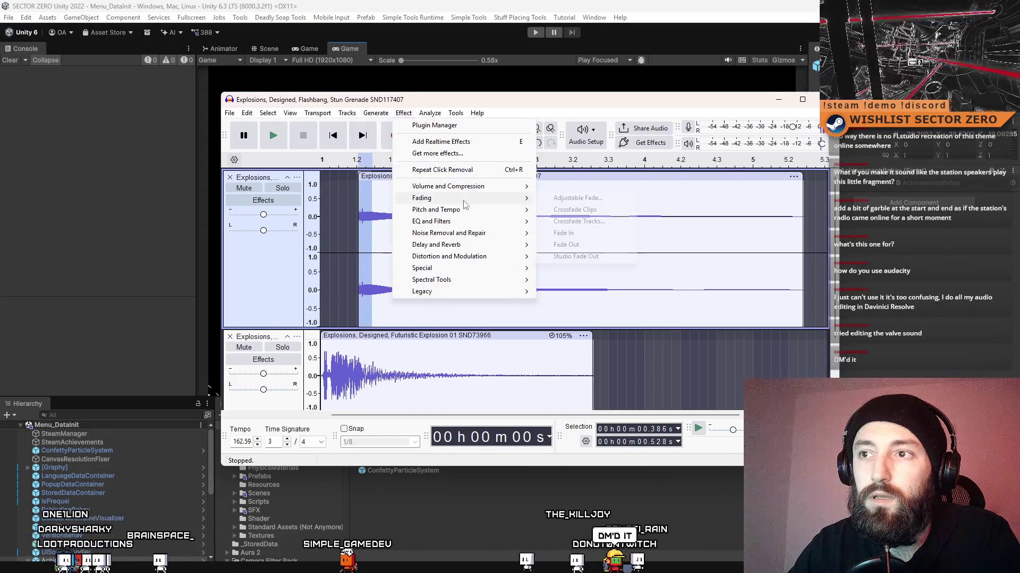
left_click(584, 234)
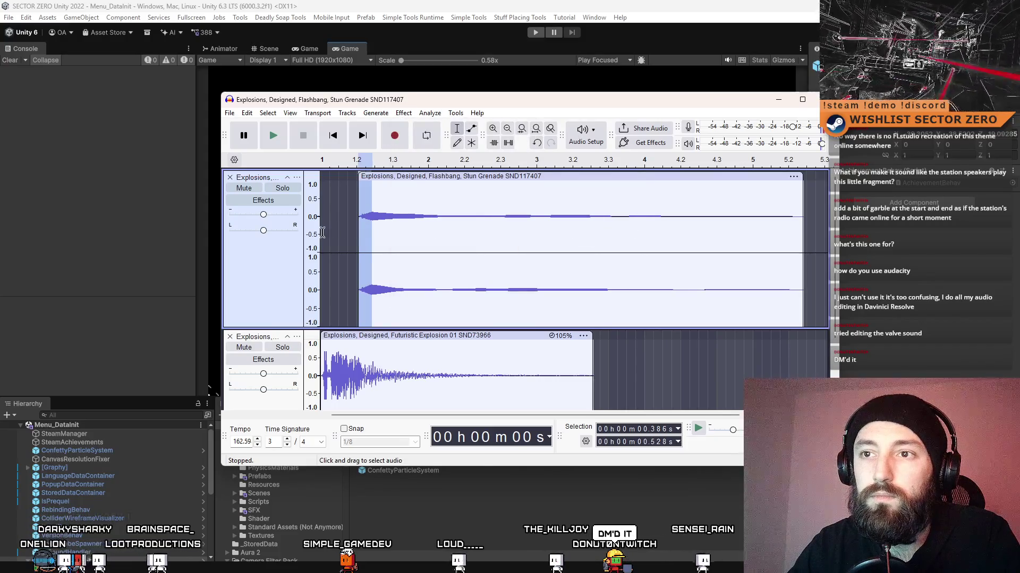
left_click(321, 233)
left_click(277, 137)
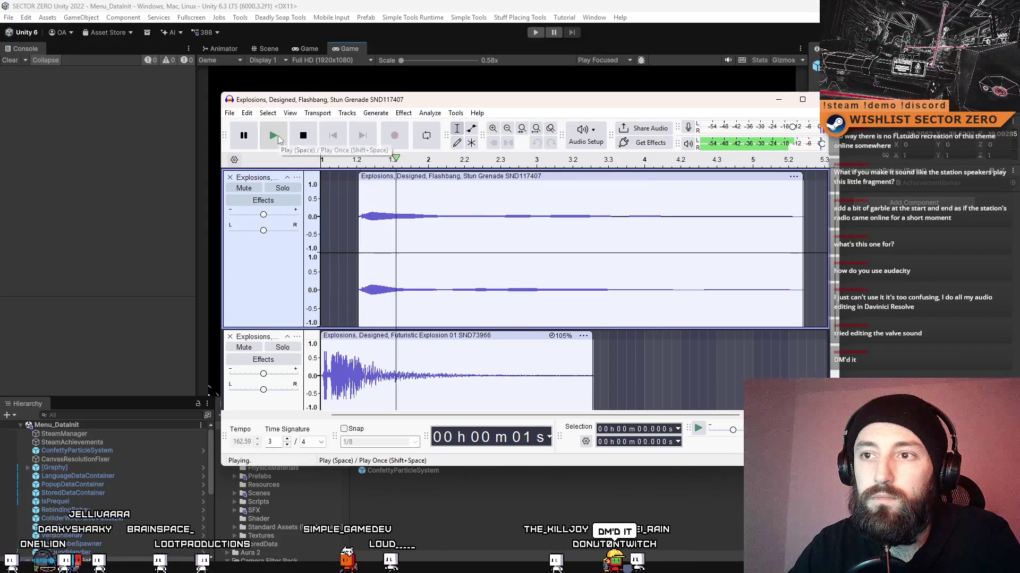
key("space")
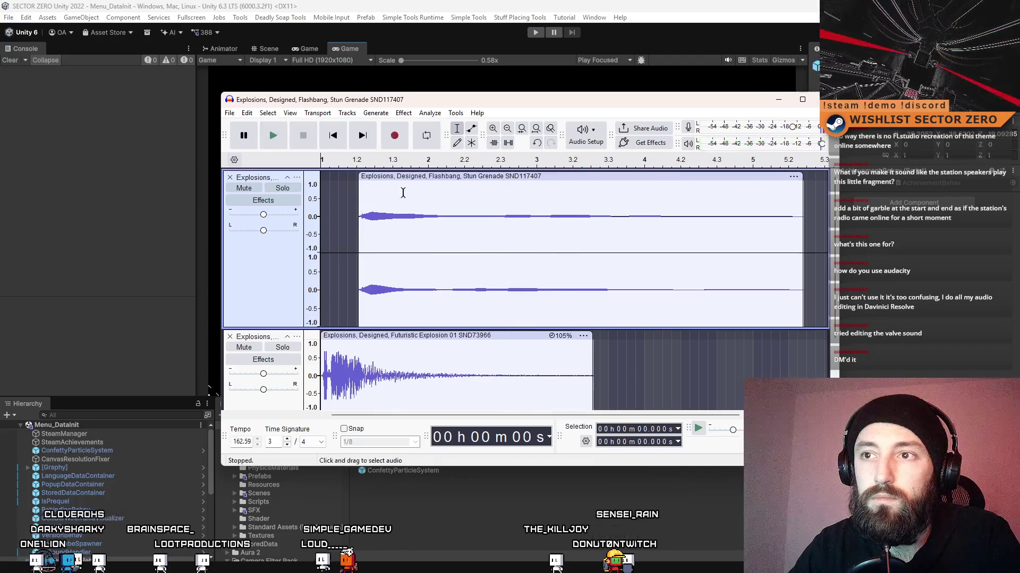
Move the Flashbang clip earlier, then back toward the track start, previewing each change.
left_click_drag(399, 181, 376, 181)
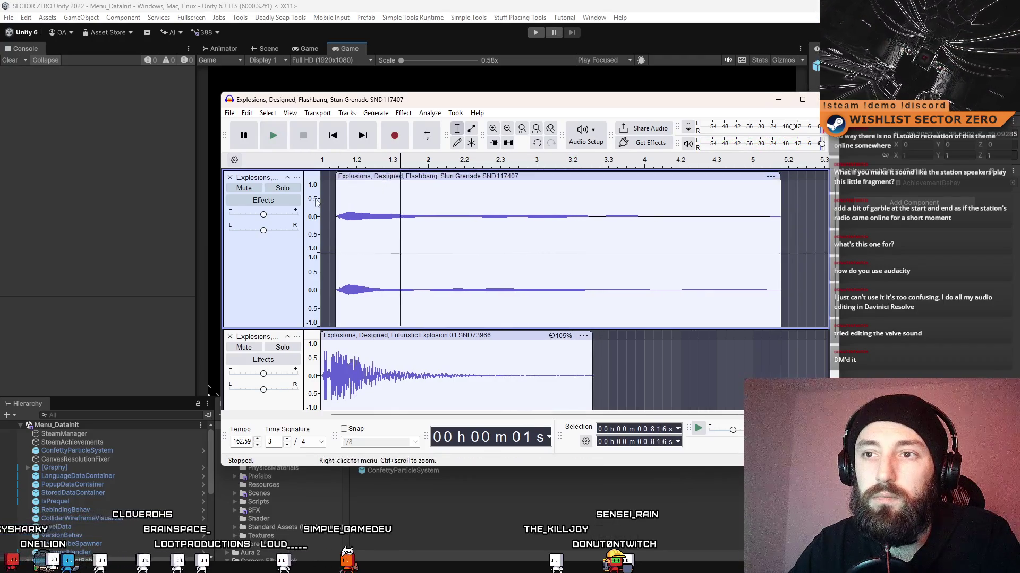
left_click(320, 198)
left_click(272, 143)
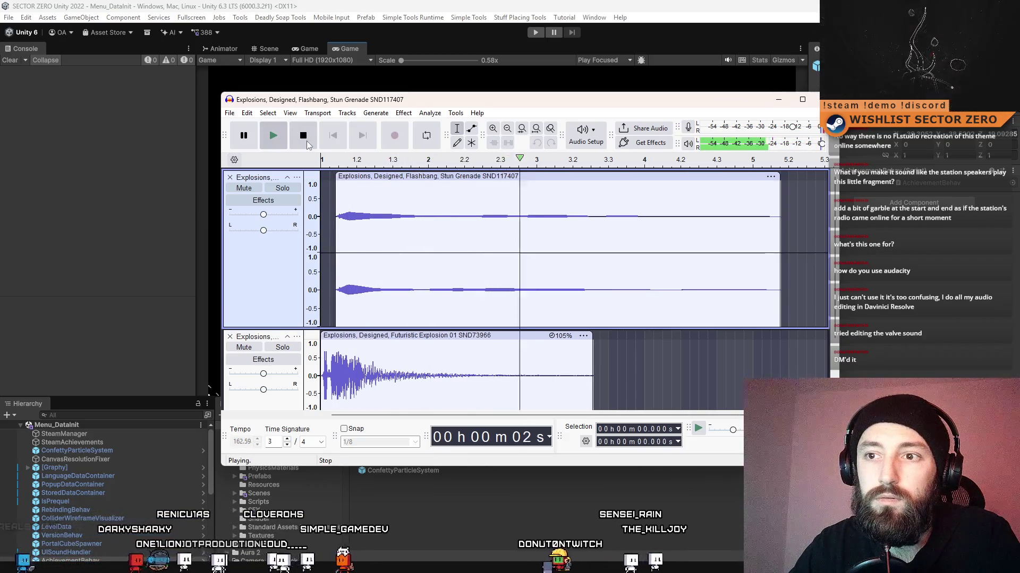
left_click(303, 137)
mouse_move(369, 179)
left_mouse_down()
mouse_move(355, 179)
mouse_move(394, 180)
left_mouse_up()
left_click(378, 179)
left_click(273, 136)
left_click(302, 137)
Nudge the Flashbang clip slightly later in small steps, playing the mix to check timing.
left_click_drag(324, 180, 334, 179)
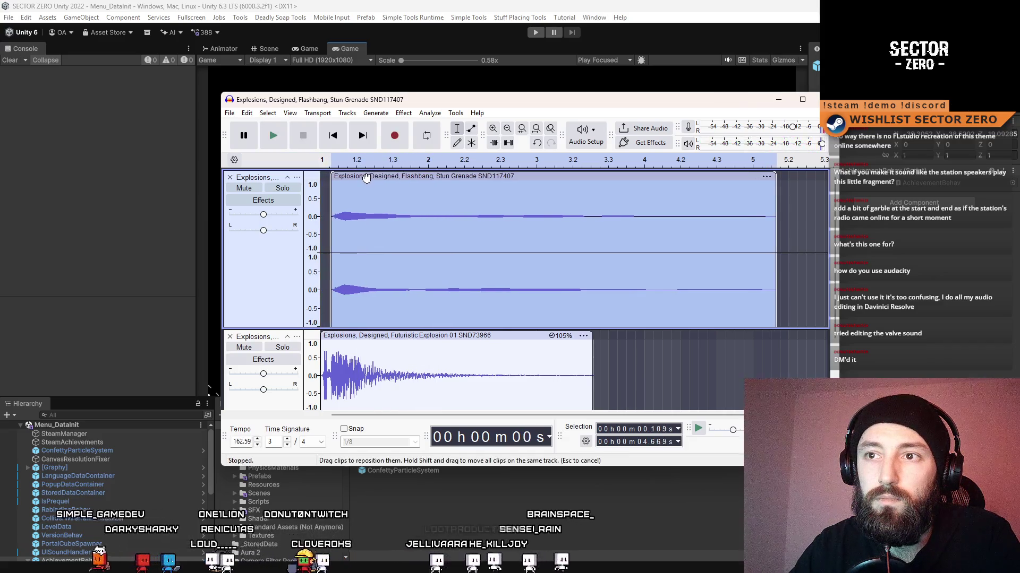
left_click(319, 191)
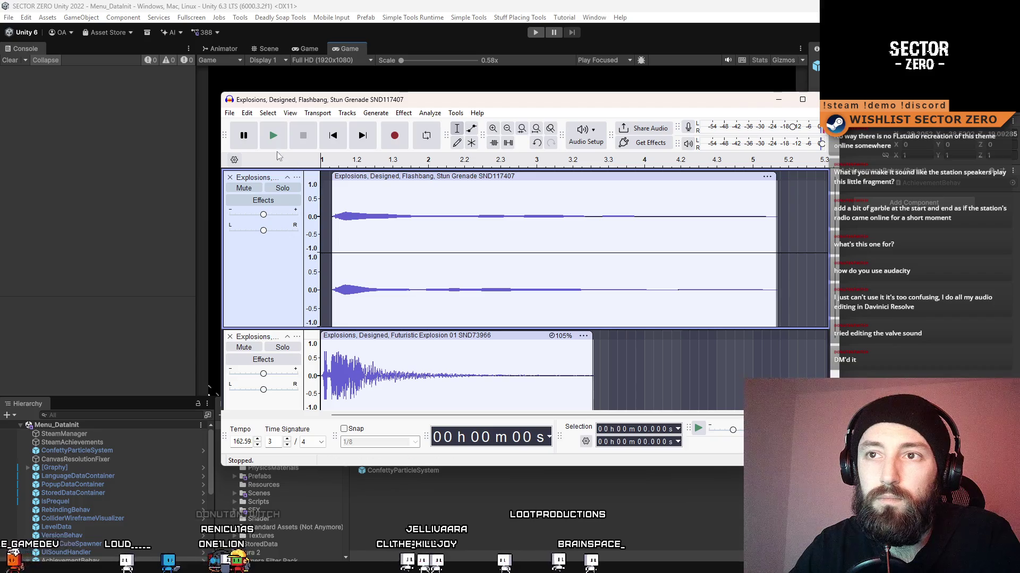
left_click(276, 144)
key("space")
left_click_drag(355, 176, 362, 176)
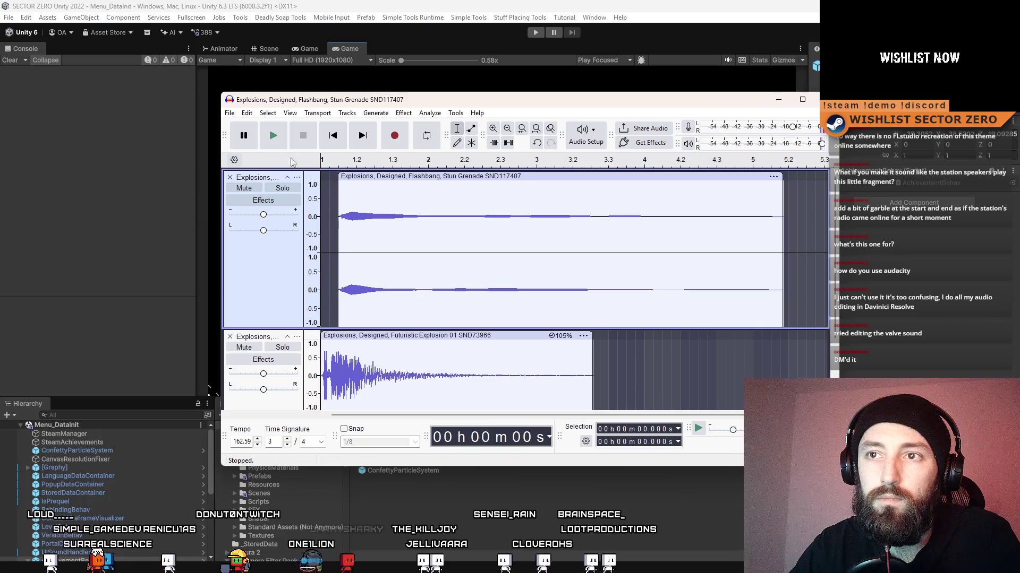
left_click_drag(357, 177, 362, 177)
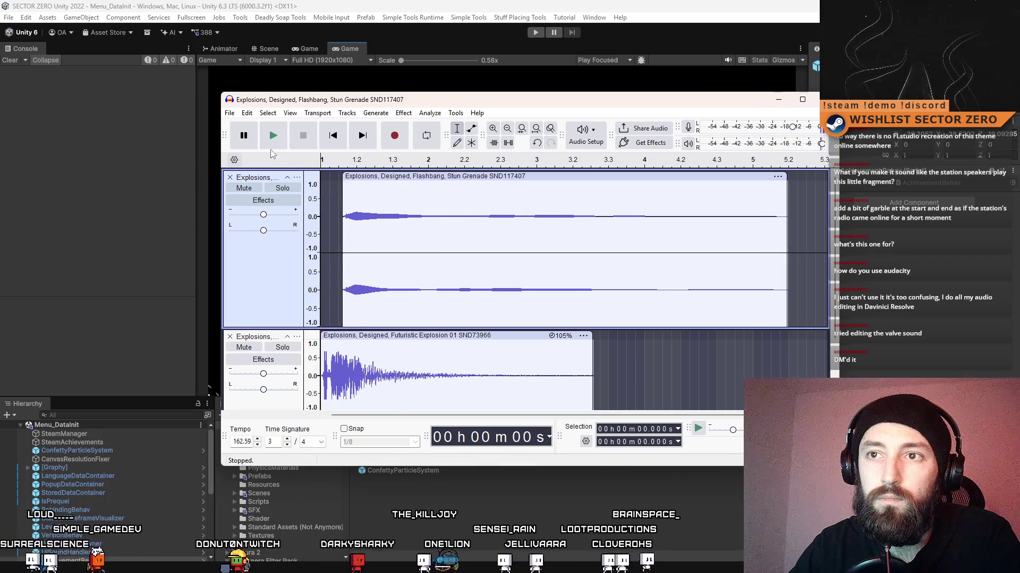
left_click(275, 145)
left_click(294, 142)
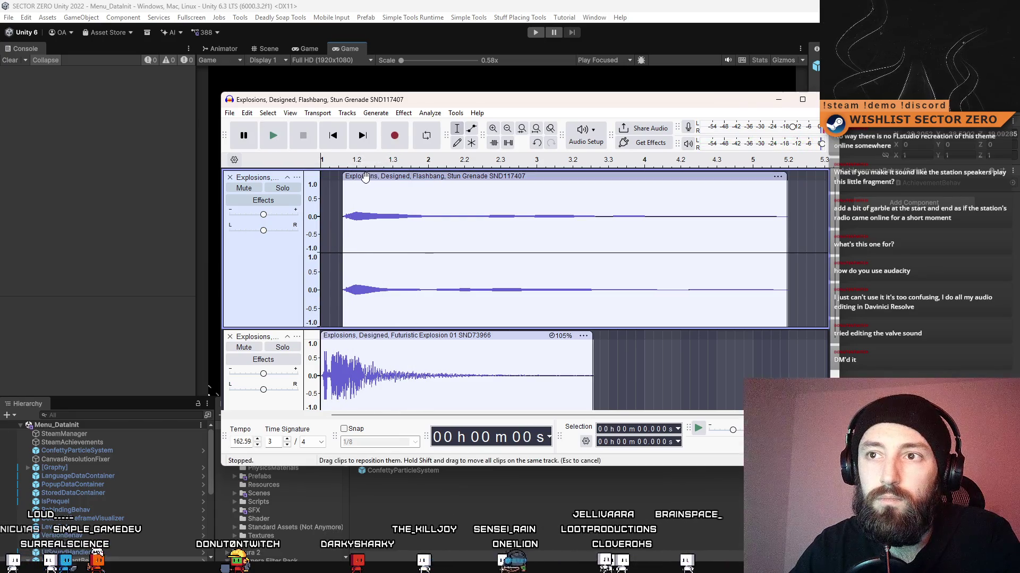
Shift the Flashbang clip a bit later and preview from 0.190 s and from the beginning.
left_click_drag(375, 175, 379, 176)
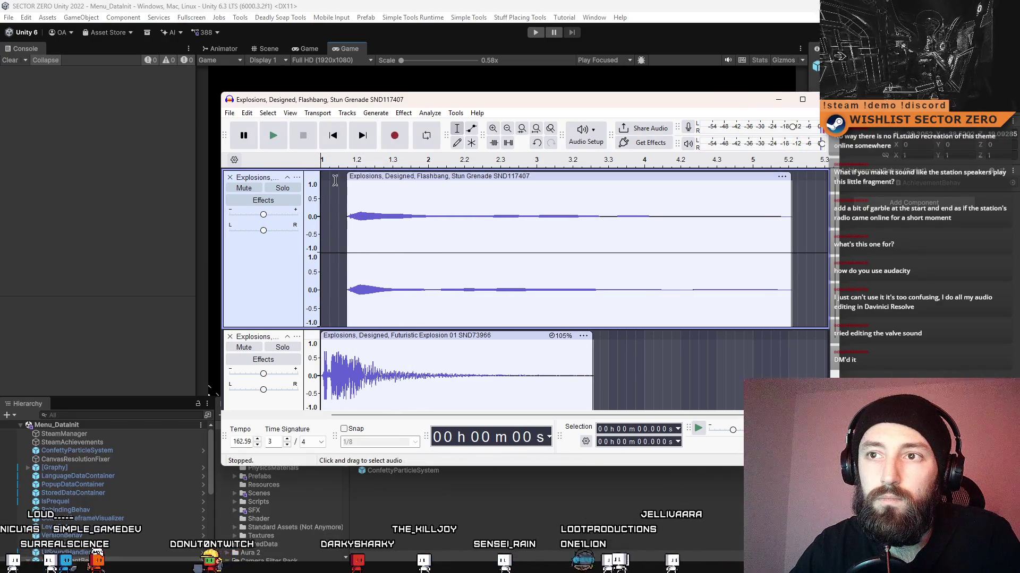
left_click(338, 191)
key("space")
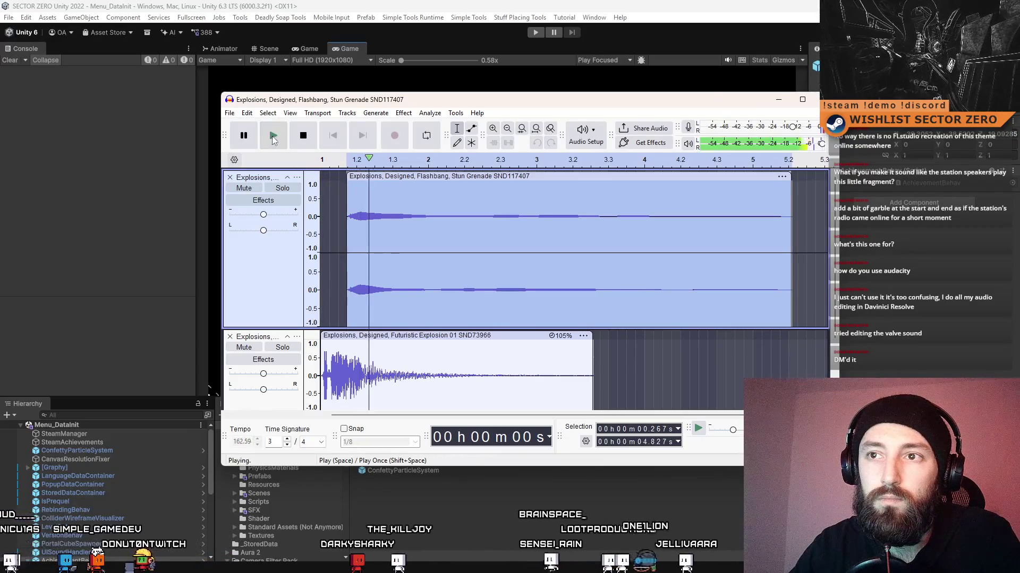
key("space")
left_click(321, 201)
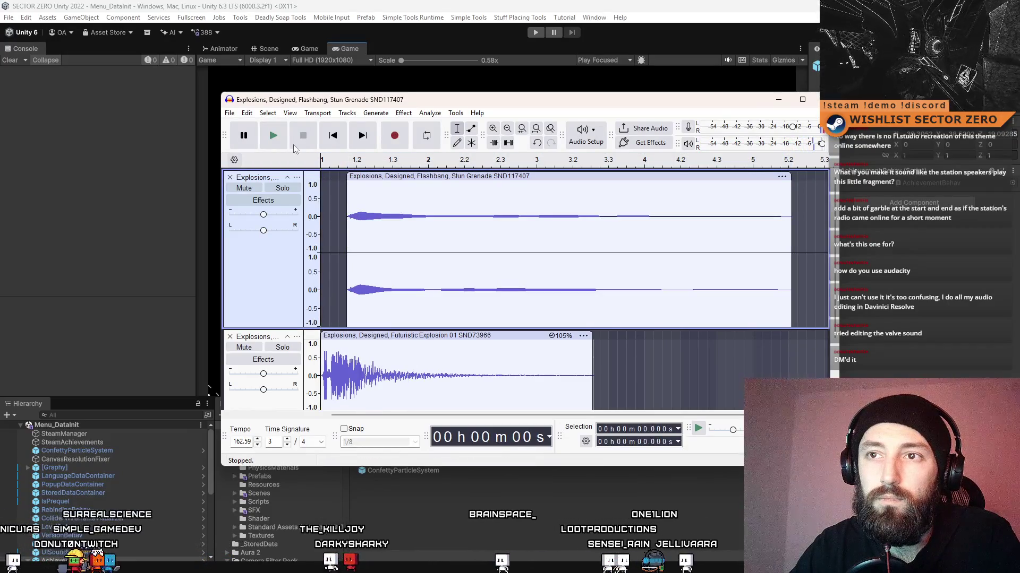
key("space")
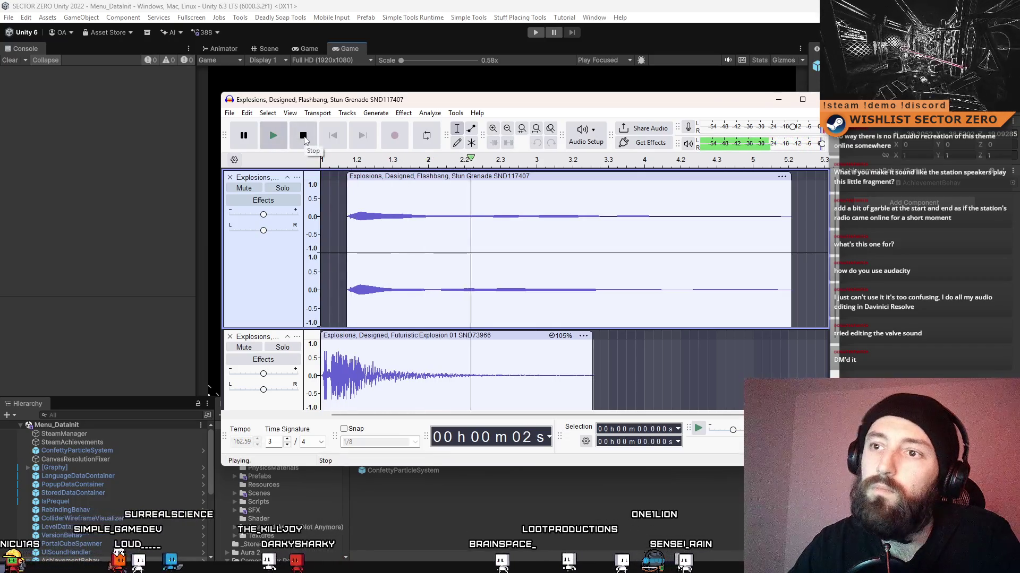
left_click(271, 139)
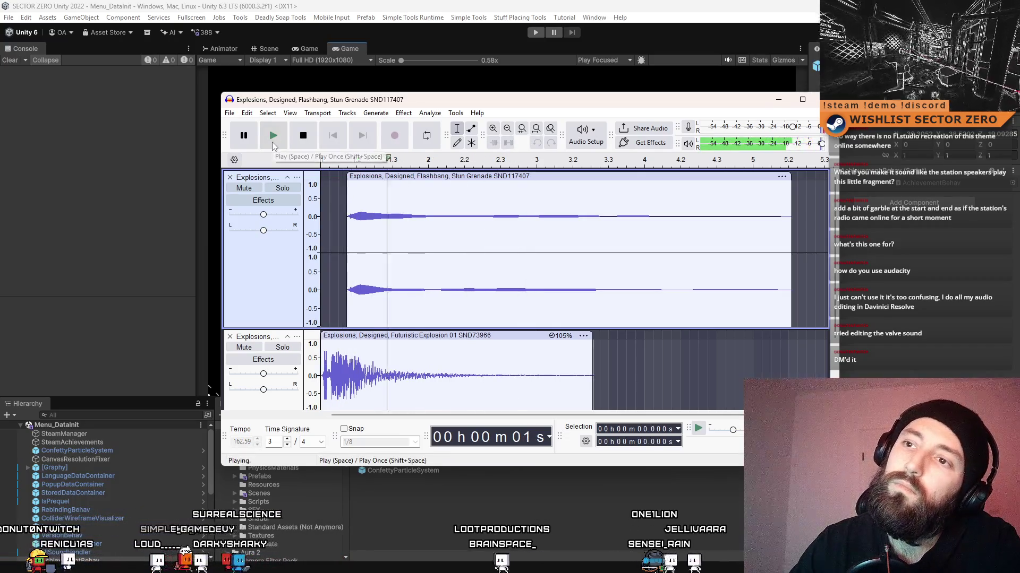
key("space")
Nudge the Flashbang clip slightly earlier and replay the layered explosions.
left_click_drag(360, 176, 322, 184)
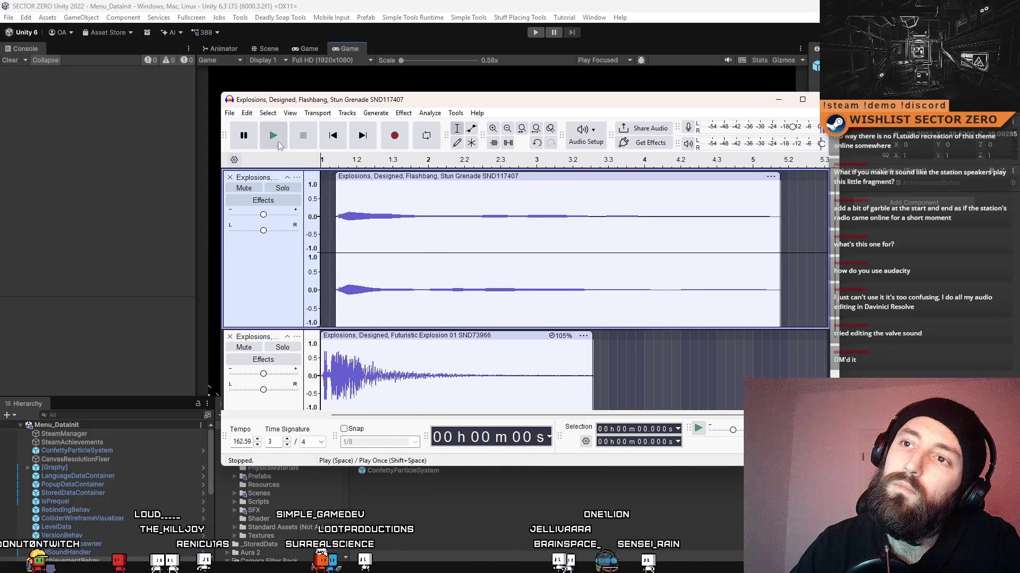
left_click(279, 142)
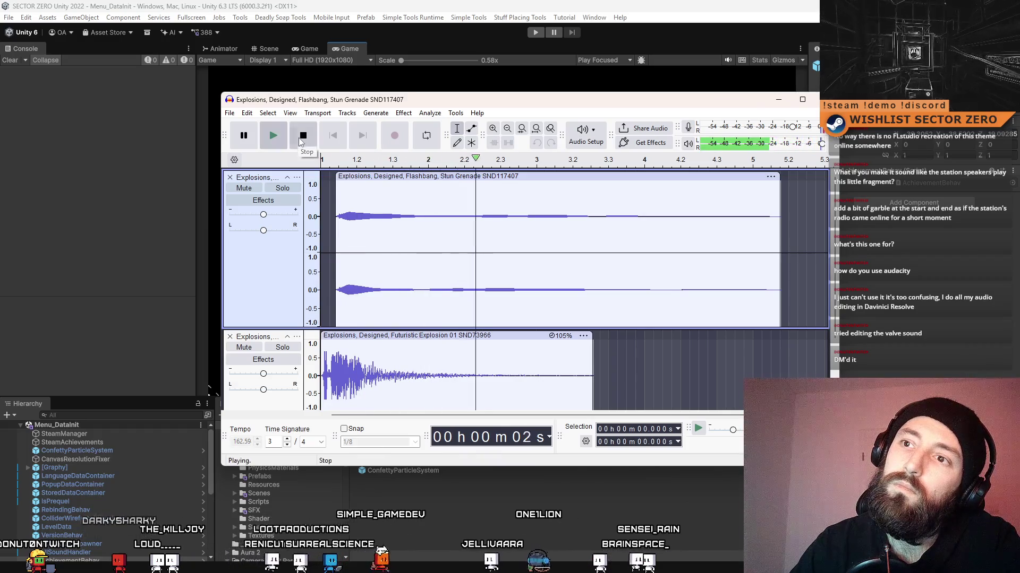
left_click(302, 139)
key("space")
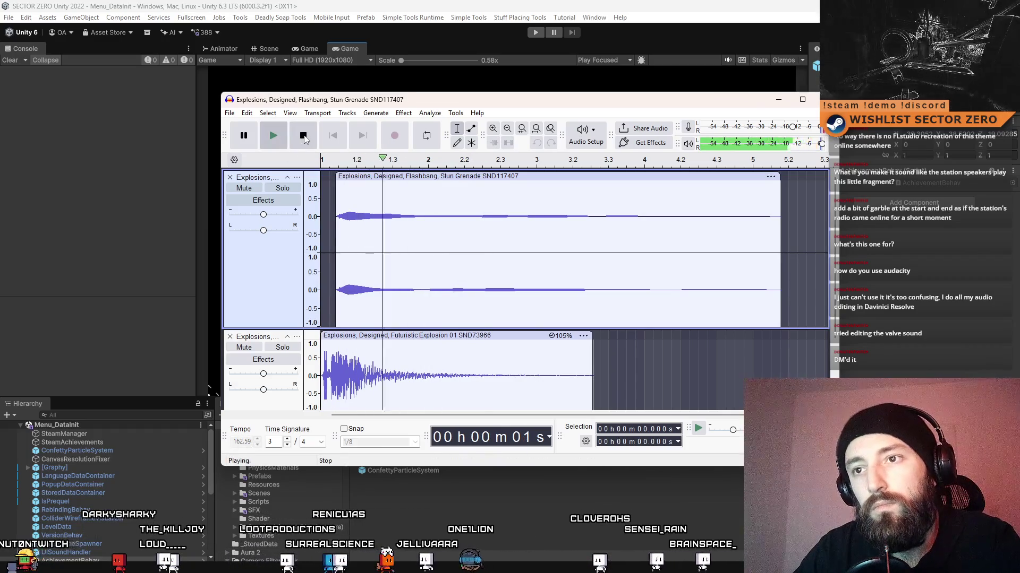
left_click(303, 137)
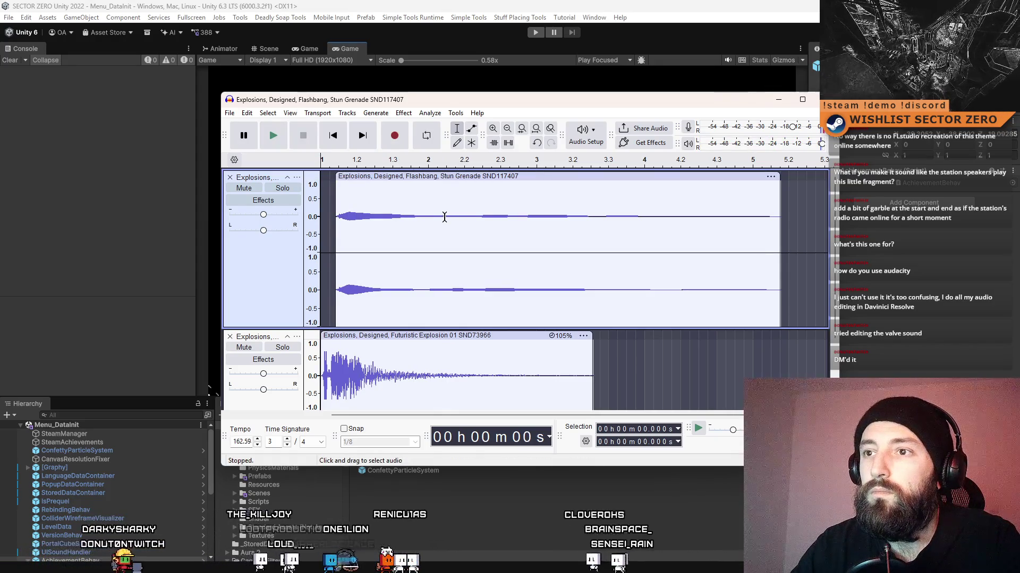
Delete the Flashbang's tail after about 2.8 s and apply a Fade In to the selection.
left_click_drag(780, 211, 418, 222)
key("Delete")
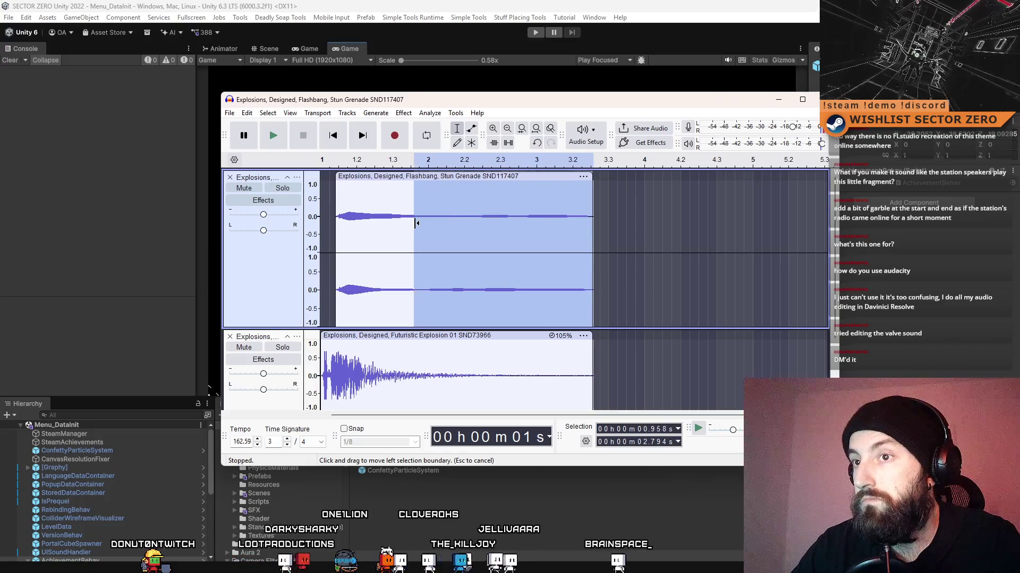
left_click(403, 113)
mouse_move(478, 198)
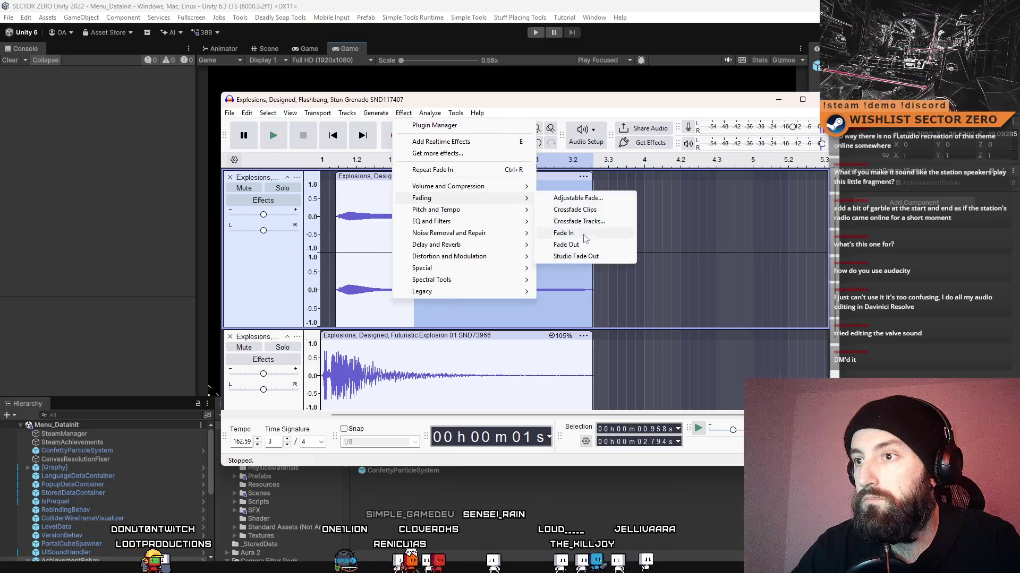
left_click(585, 238)
Play back the edited layered sound from near the clip start.
left_click(337, 212)
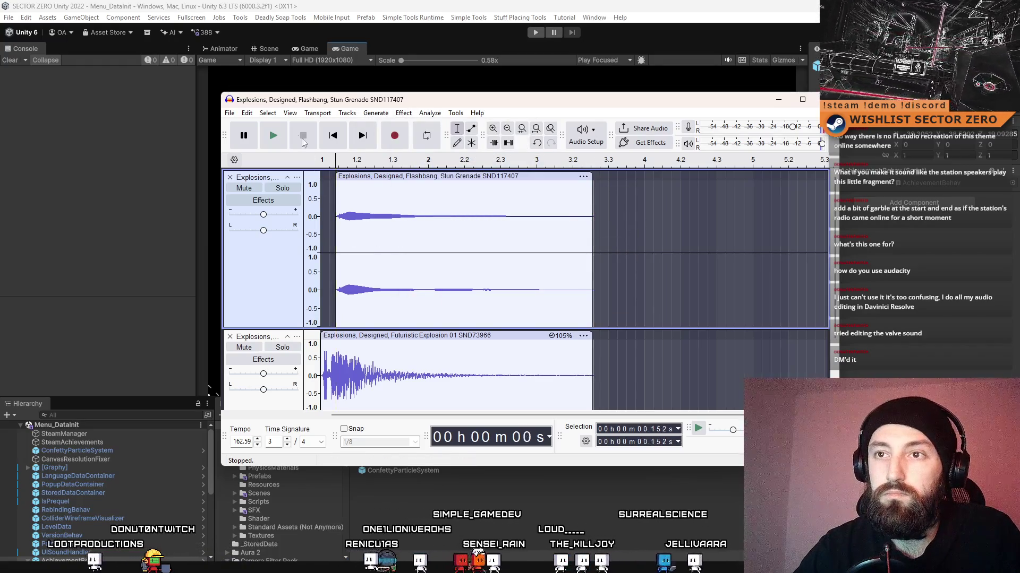
key("space")
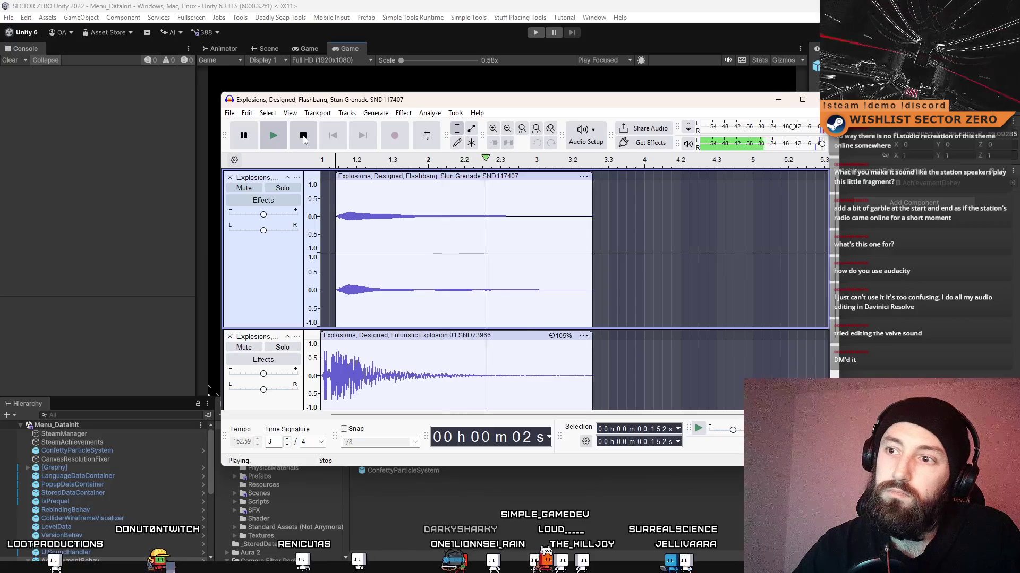
left_click(304, 136)
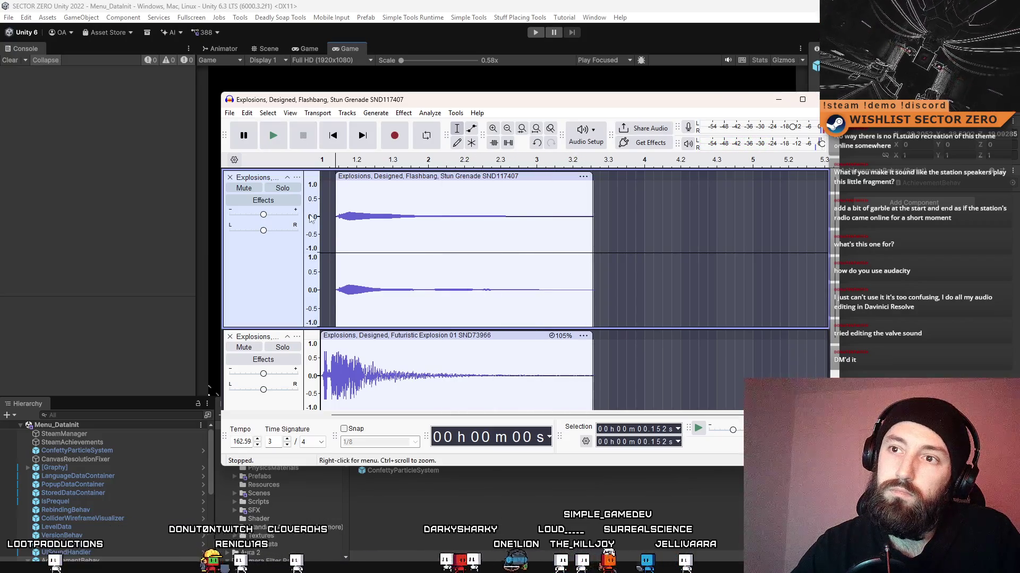
left_click(273, 136)
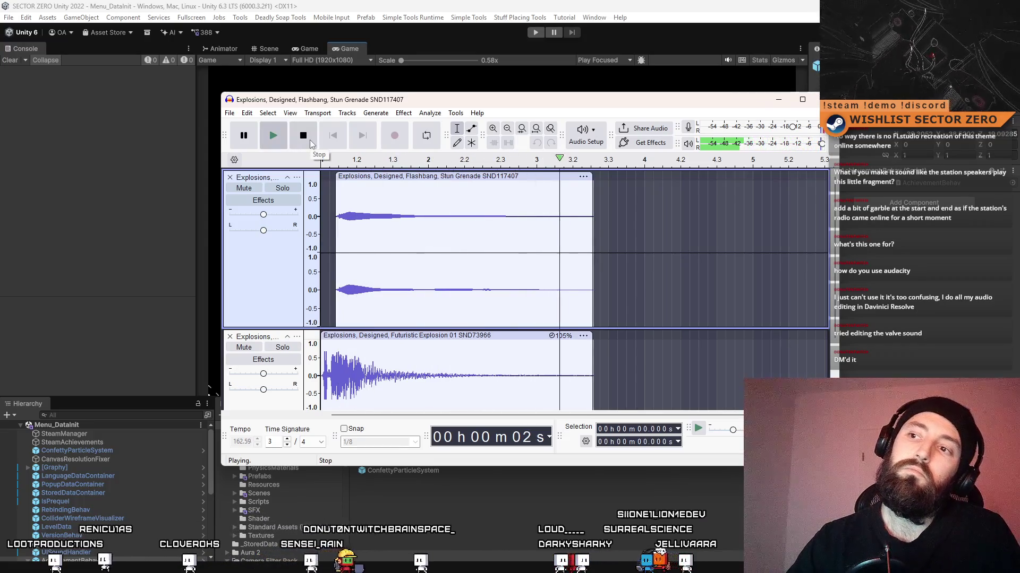
Select the Flashbang clip and tracks, checking the Effect and File menus without applying anything.
left_click(268, 252)
left_click(403, 114)
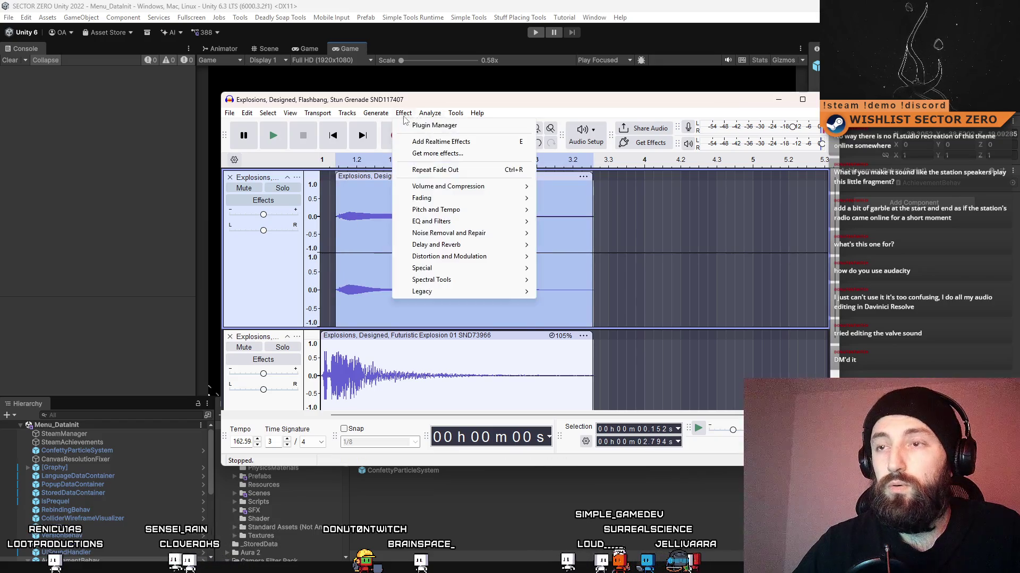
key("Escape")
key("End")
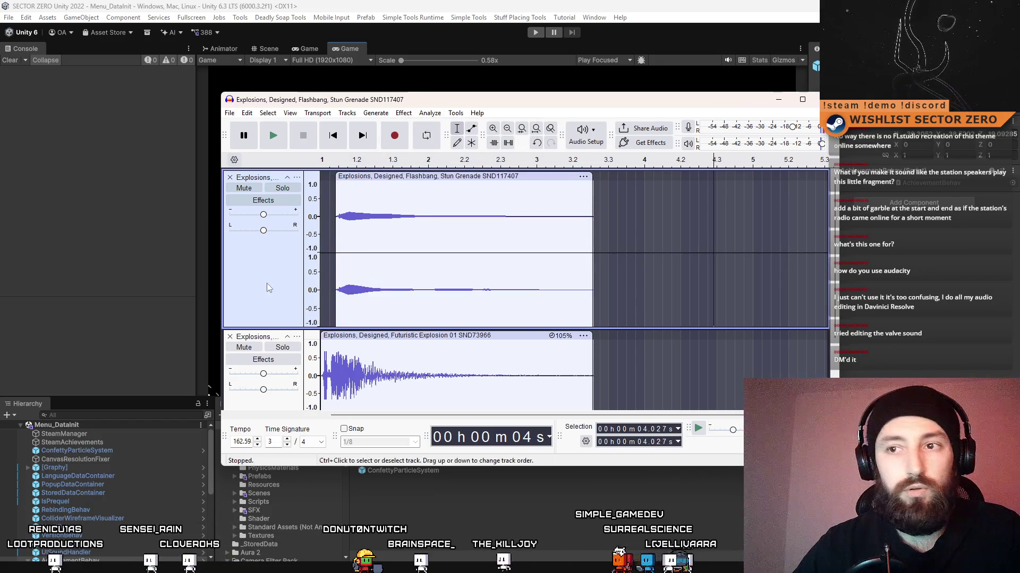
left_click(266, 282)
scroll(273, 319, "down", 2)
left_click(281, 348)
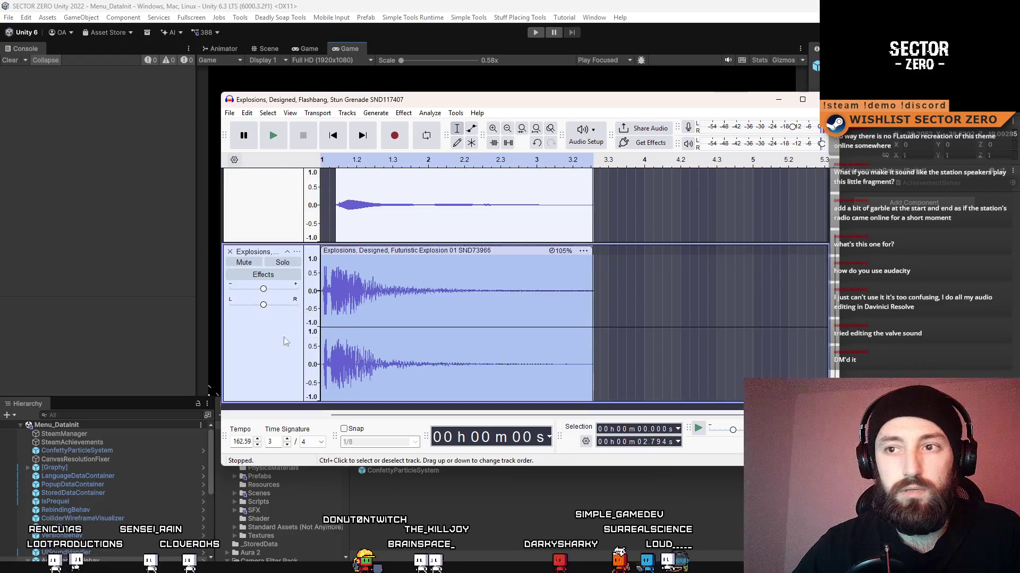
scroll(290, 329, "up", 2)
left_click(275, 250)
left_click(229, 113)
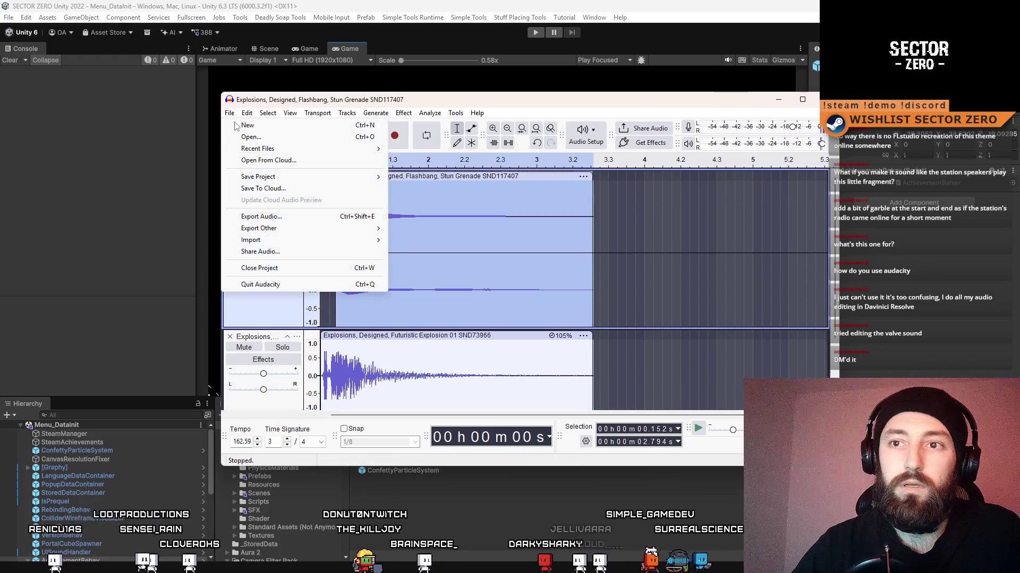
mouse_move(322, 234)
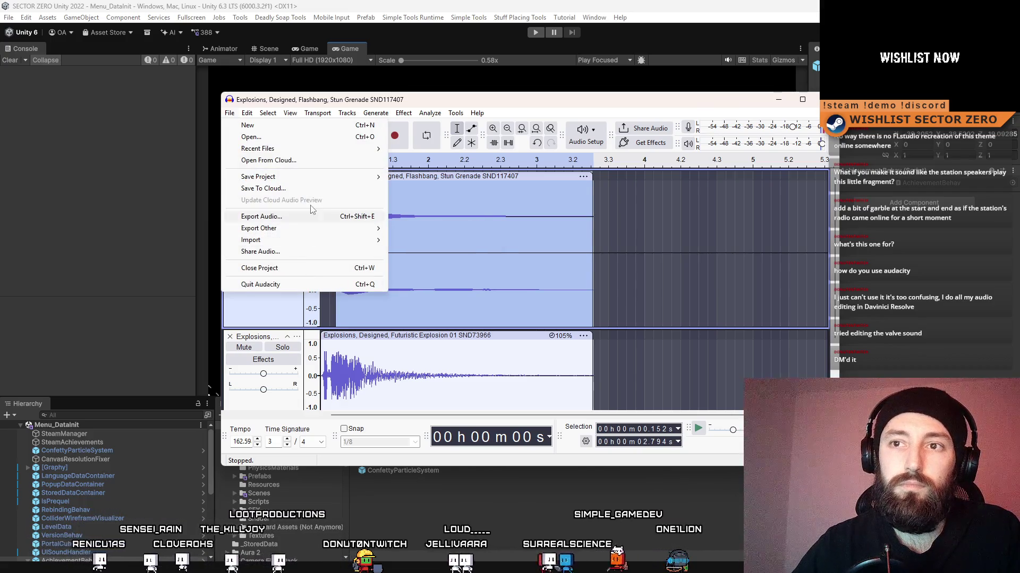
Select the Flashbang and Futuristic Explosion tracks over 0–2.794 s and Mix and Render to New Track.
left_click(644, 238)
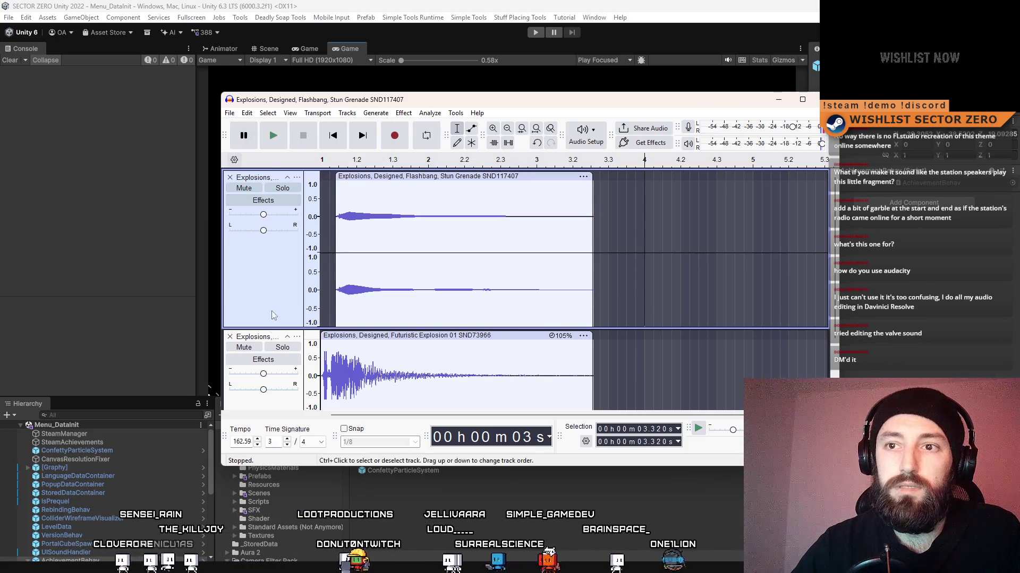
scroll(571, 238, "down", 2)
left_click(273, 204)
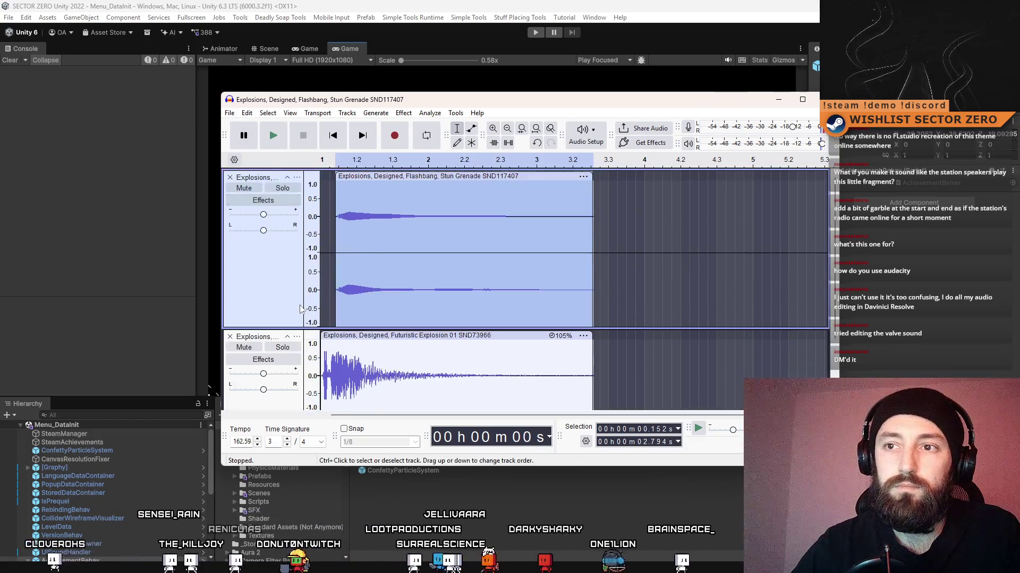
left_click(257, 211)
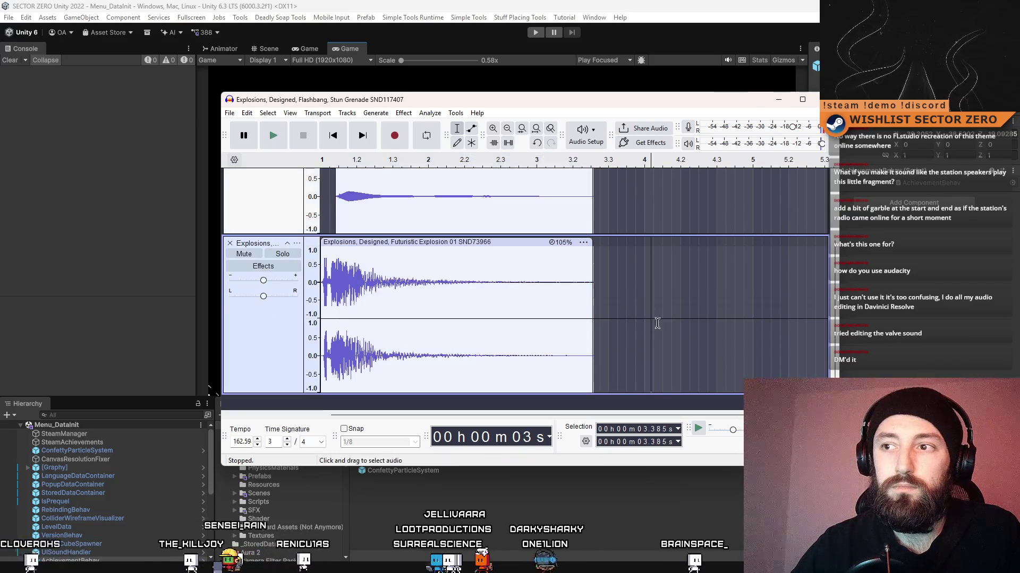
left_click(262, 318)
scroll(257, 212, "up", 2)
left_click(509, 221, "ctrl")
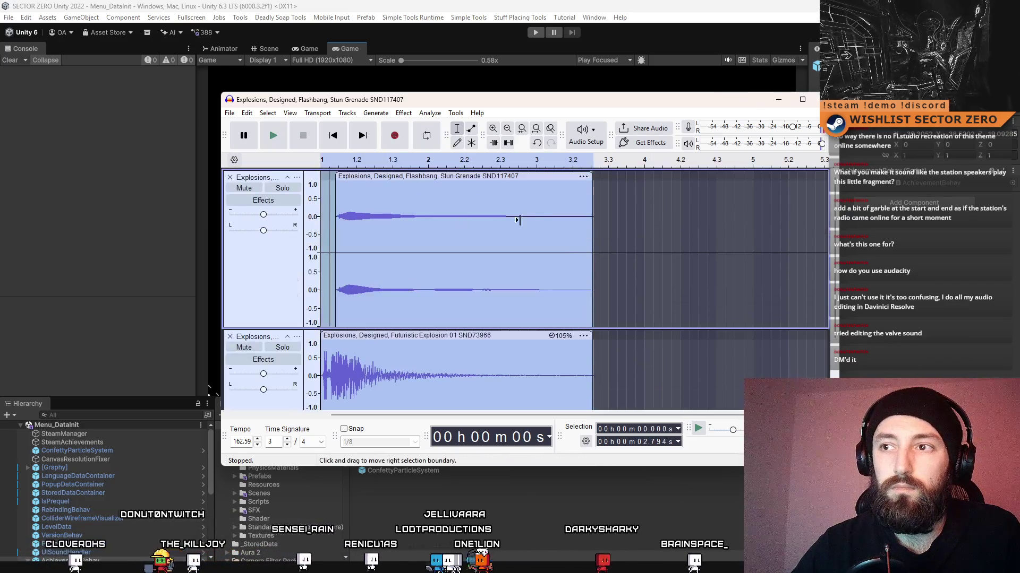
left_click(230, 113)
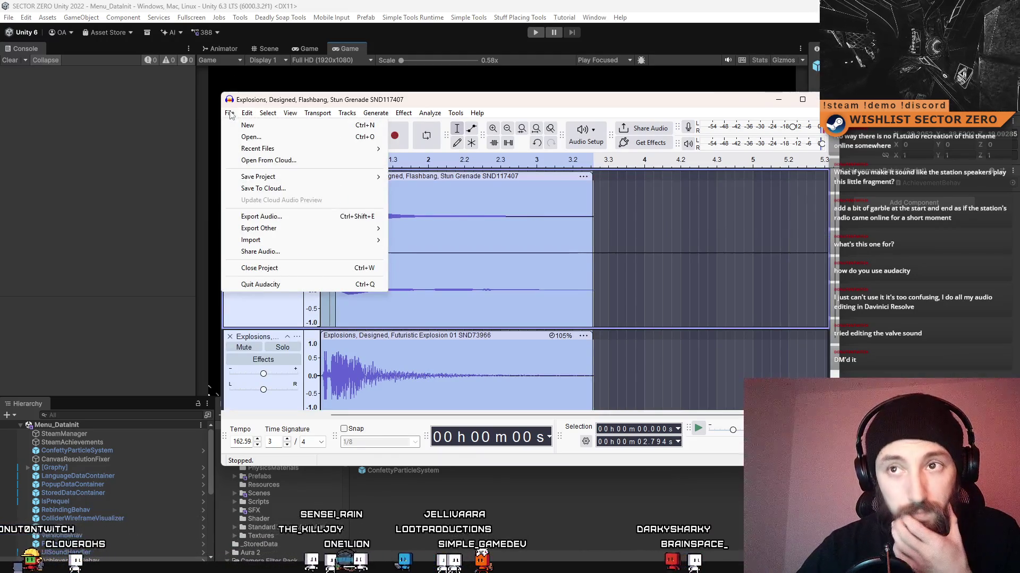
mouse_move(347, 113)
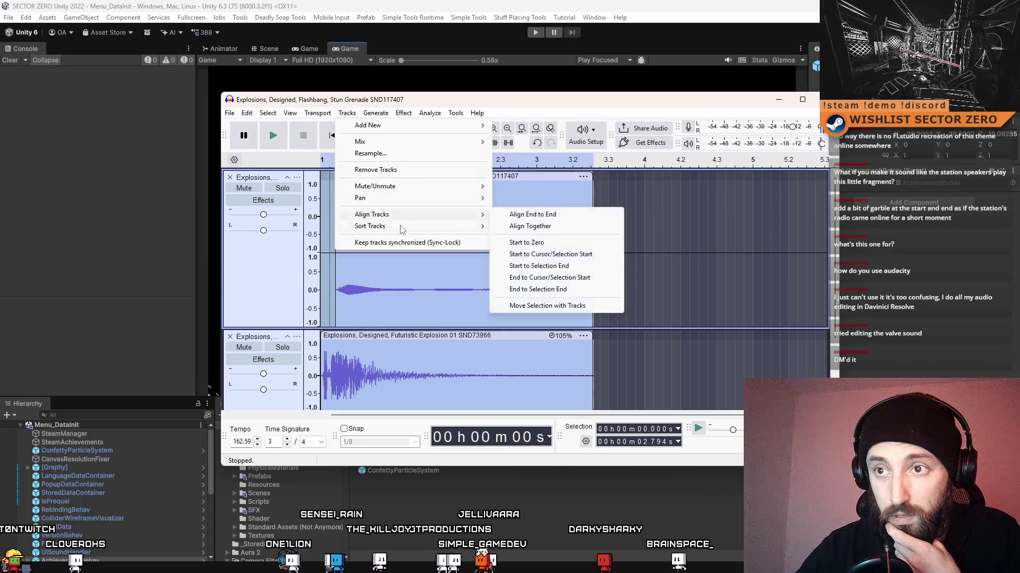
mouse_move(399, 143)
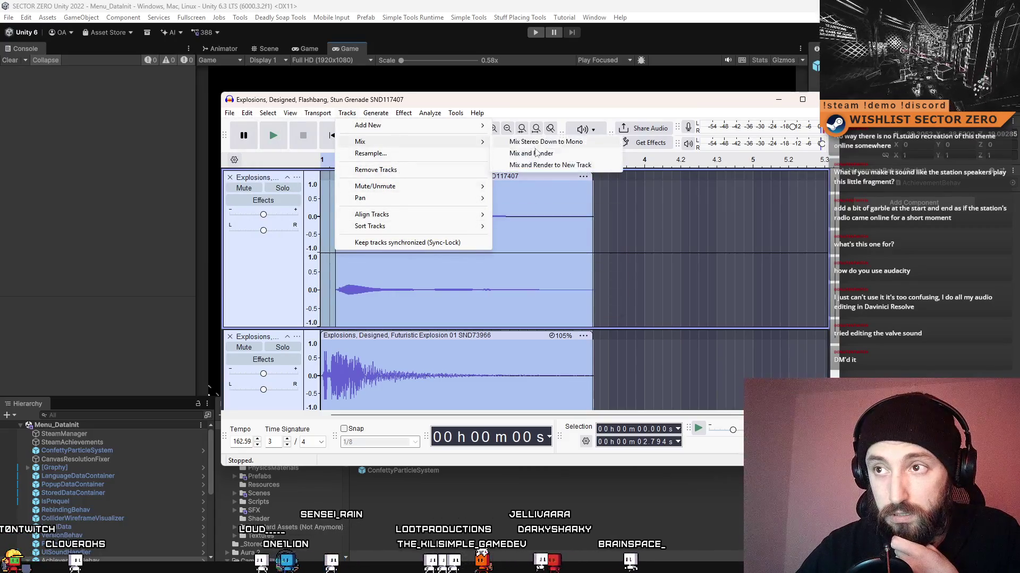
left_click(583, 165)
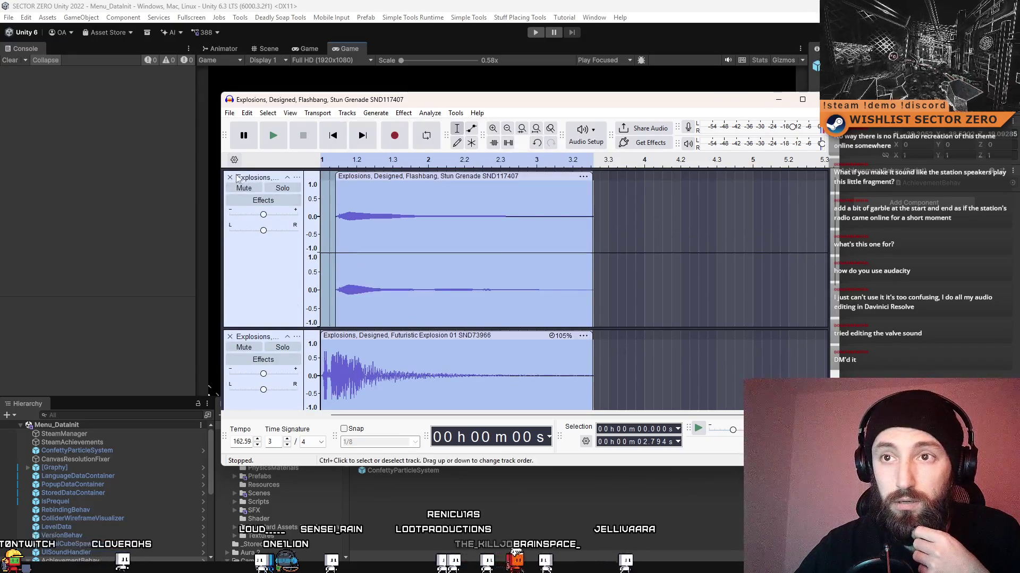
Remove the original Flashbang track, amplify the Mix 1 track, and preview it.
left_click(230, 177)
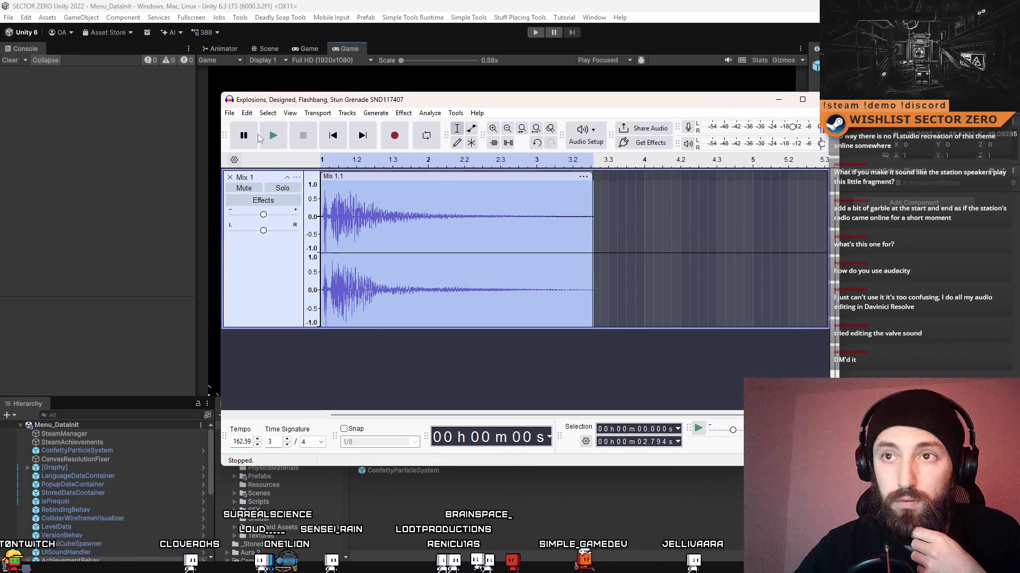
left_click(273, 136)
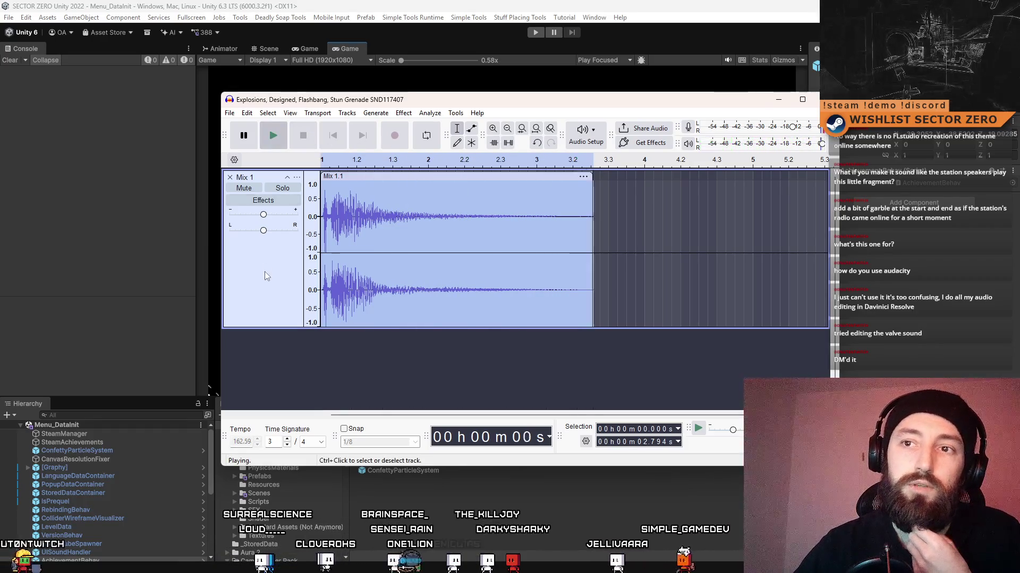
left_click(405, 114)
mouse_move(459, 194)
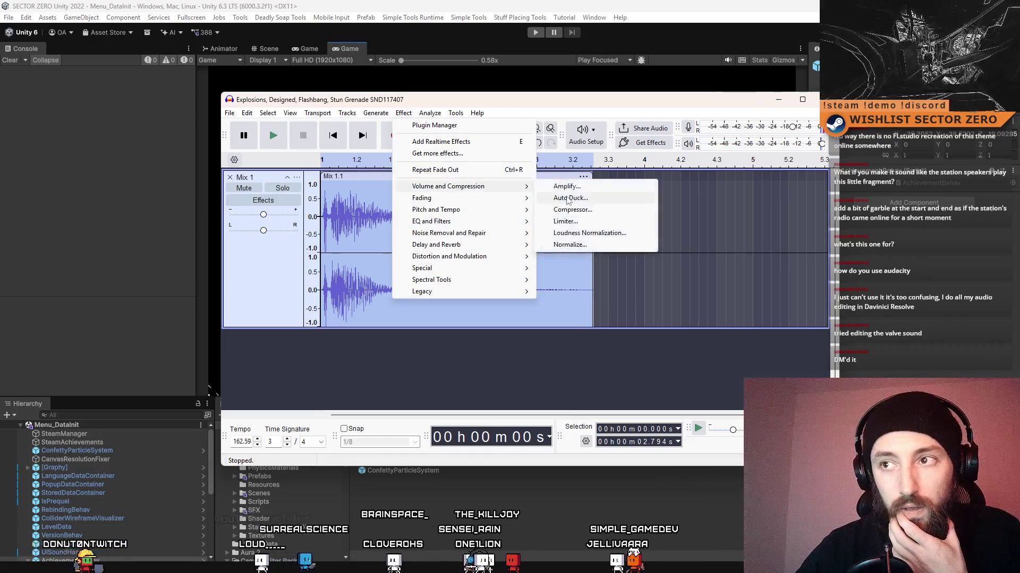
left_click(563, 186)
left_click(574, 333)
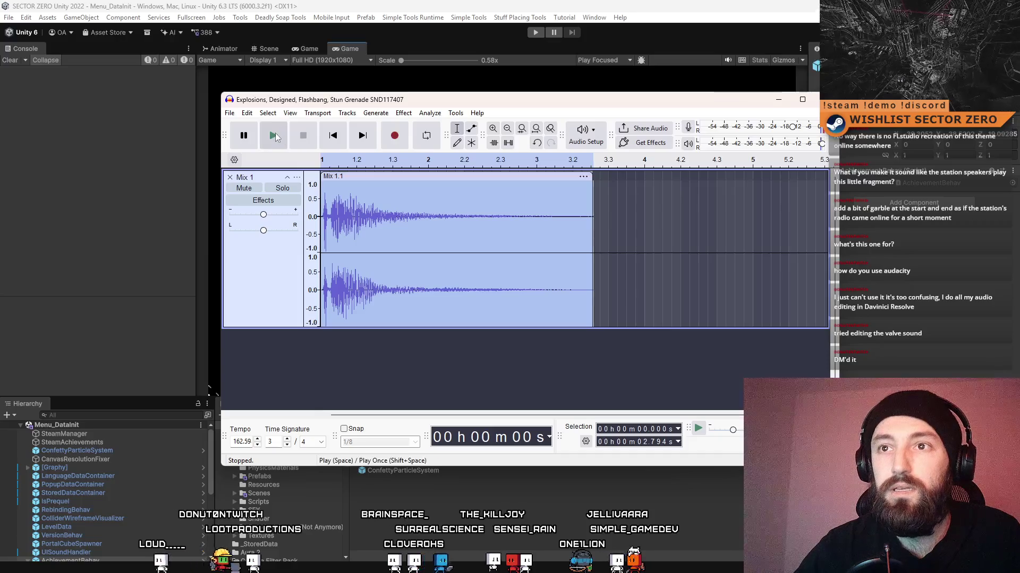
left_click(274, 135)
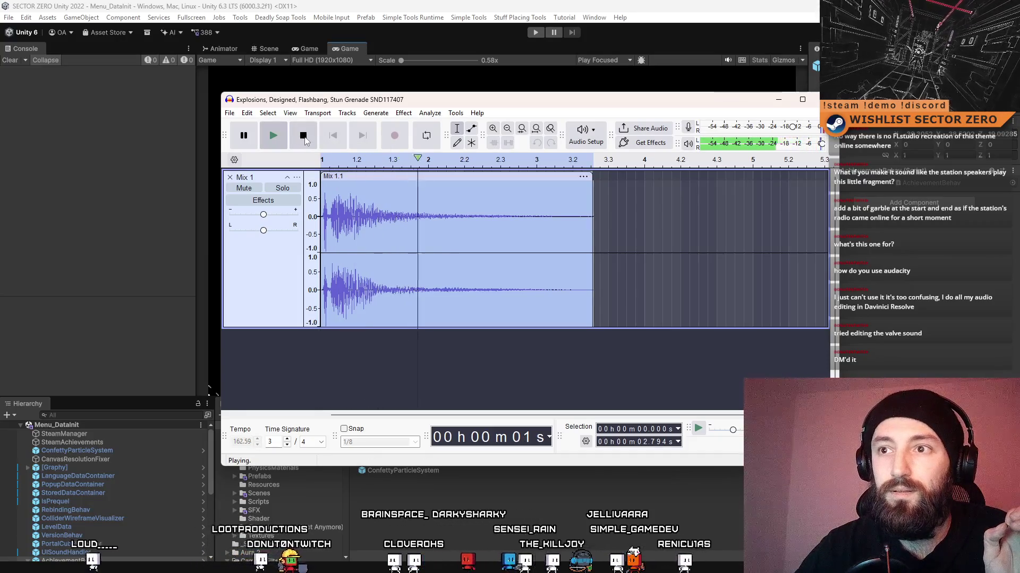
left_click(303, 136)
Start an audio export of the mix, cancel it, and review the File menu commands.
left_click(229, 113)
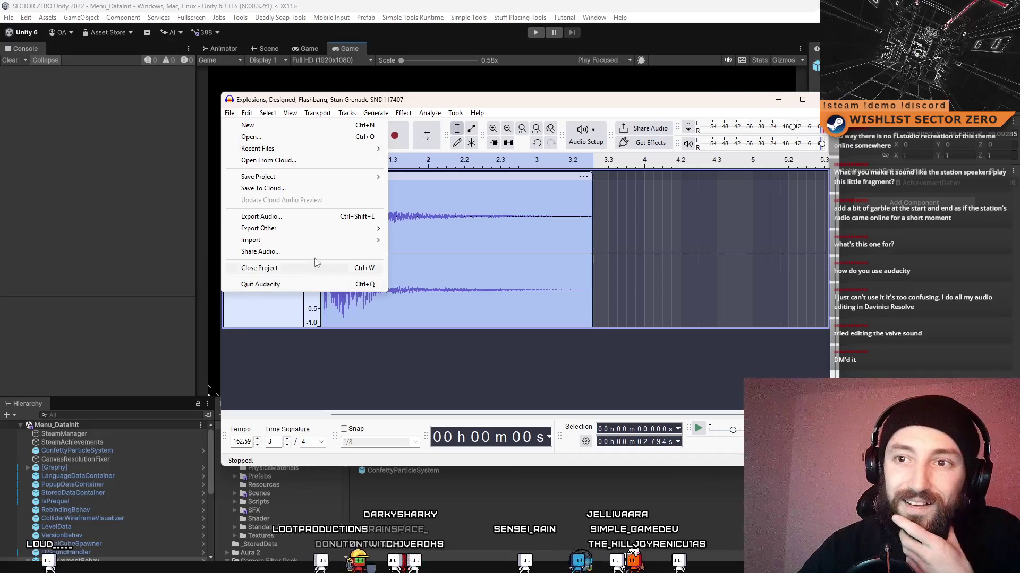
left_click(289, 217)
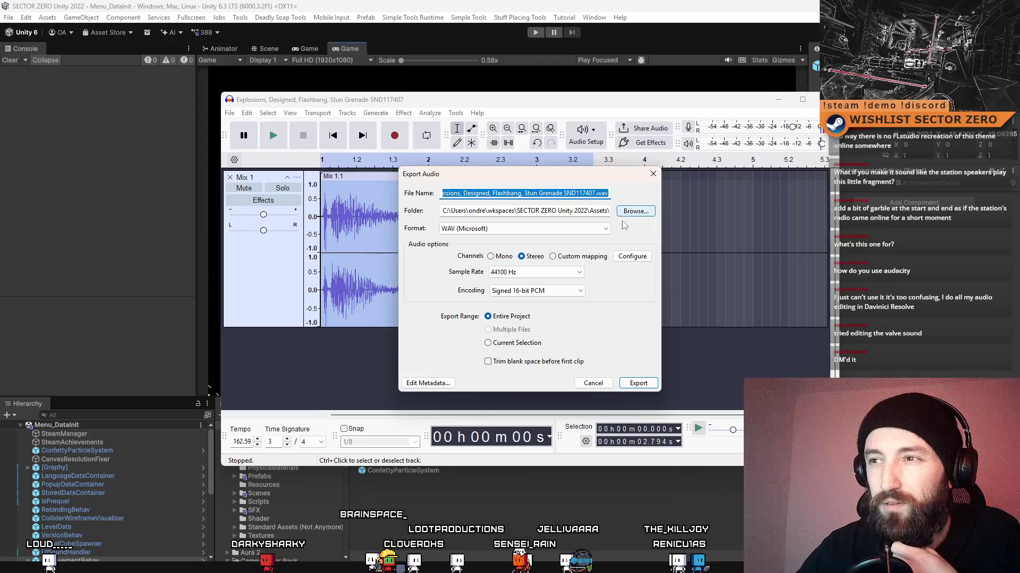
left_click(606, 383)
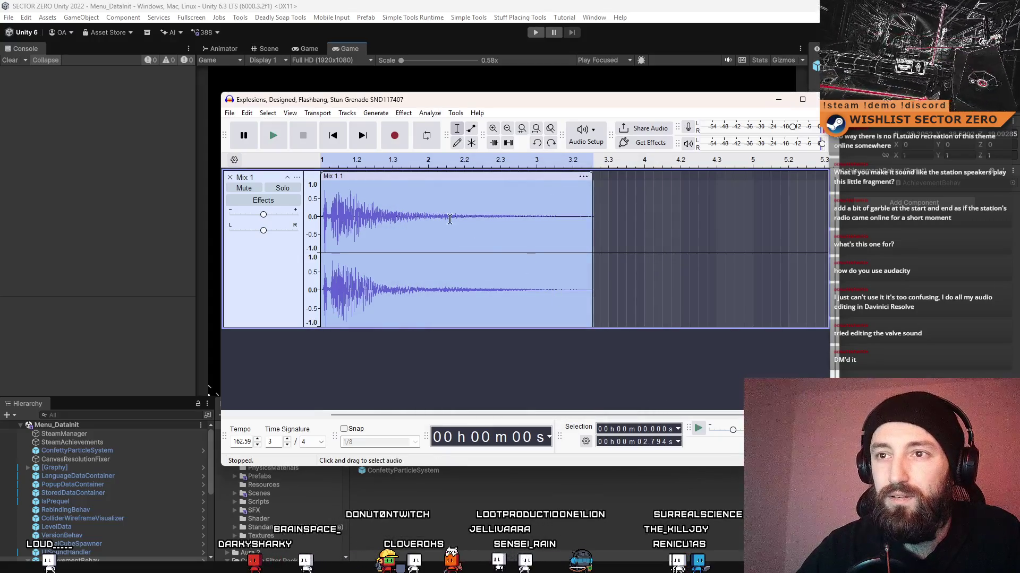
key("alt+f")
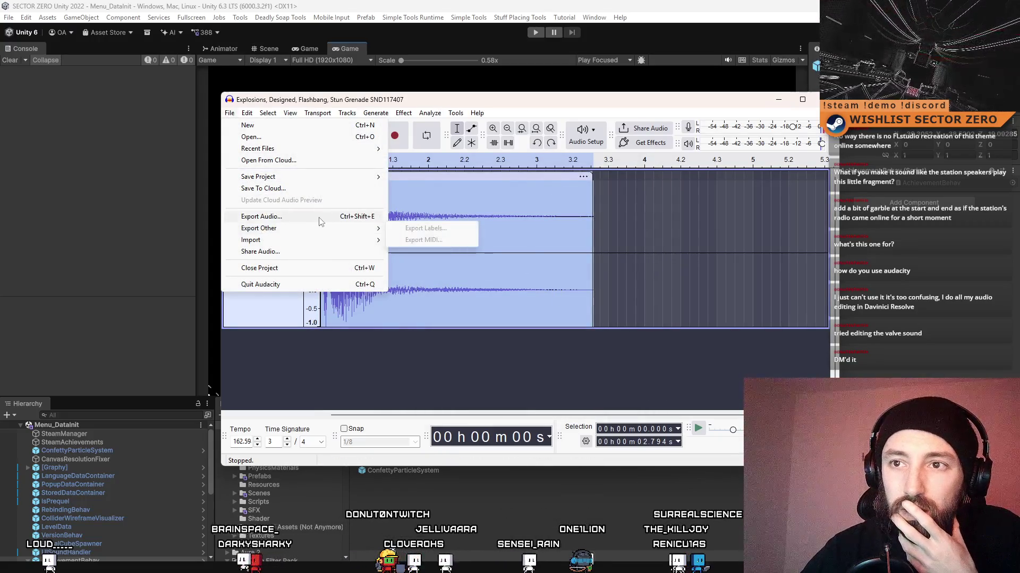
Apply a much larger Amplify gain to the recording, then undo it.
mouse_move(407, 118)
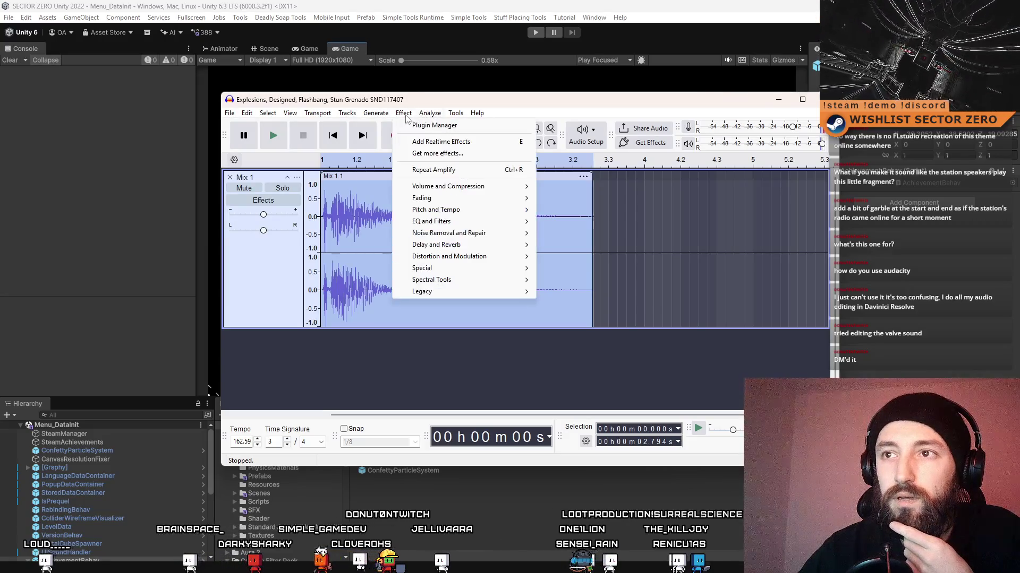
mouse_move(461, 190)
left_click(584, 188)
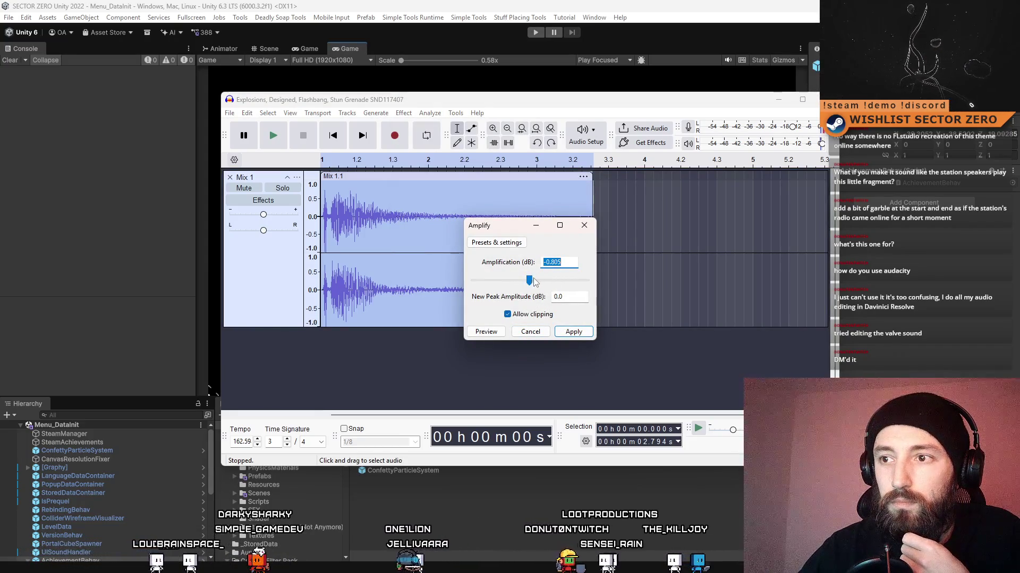
type("-0.2")
left_click_drag(530, 293, 535, 277)
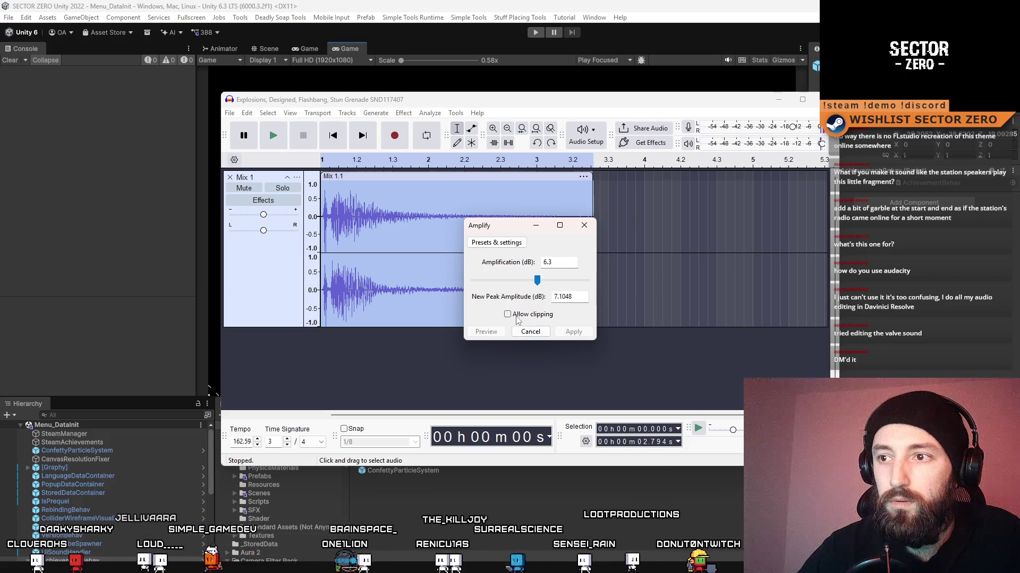
left_click(570, 330)
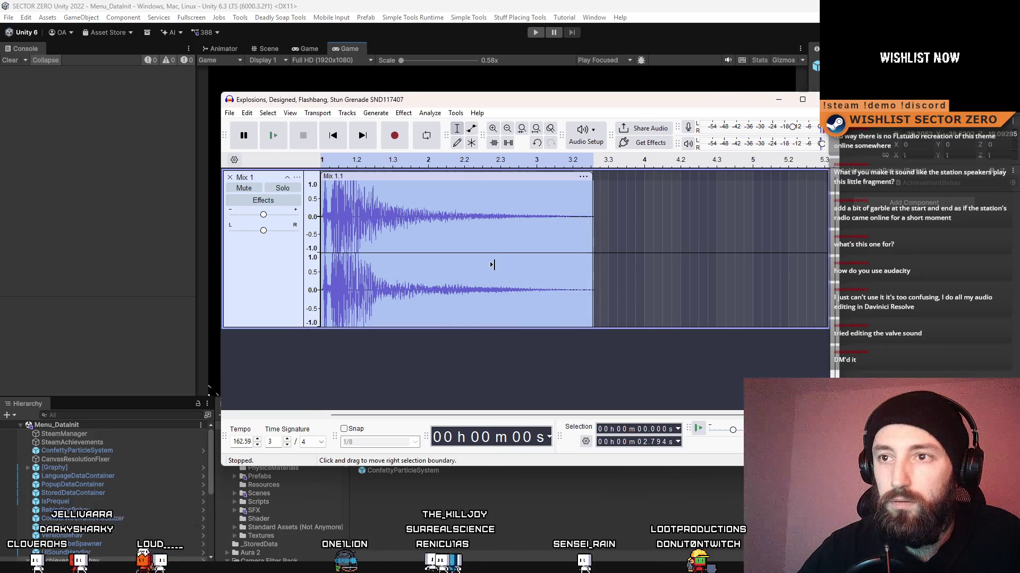
key("ctrl+z")
Reapply Amplify to the recording with a 0.7 dB gain.
left_click(436, 113)
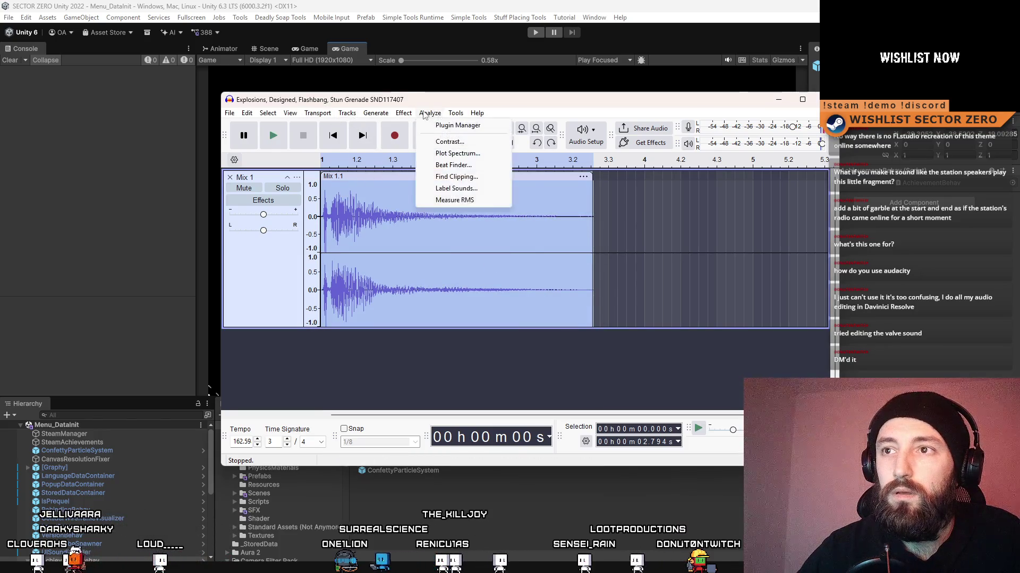
mouse_move(463, 193)
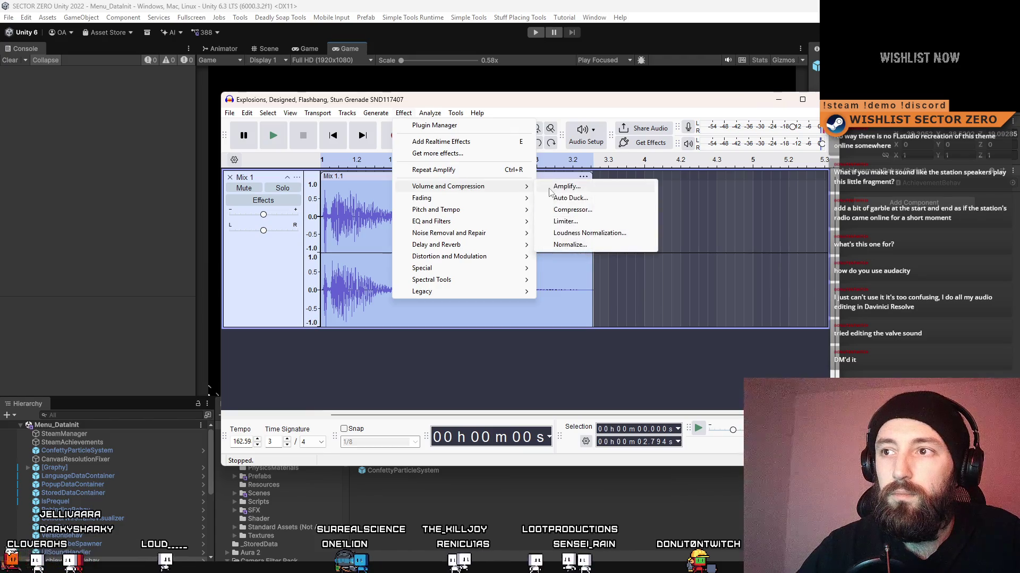
left_click(566, 186)
type("0.7")
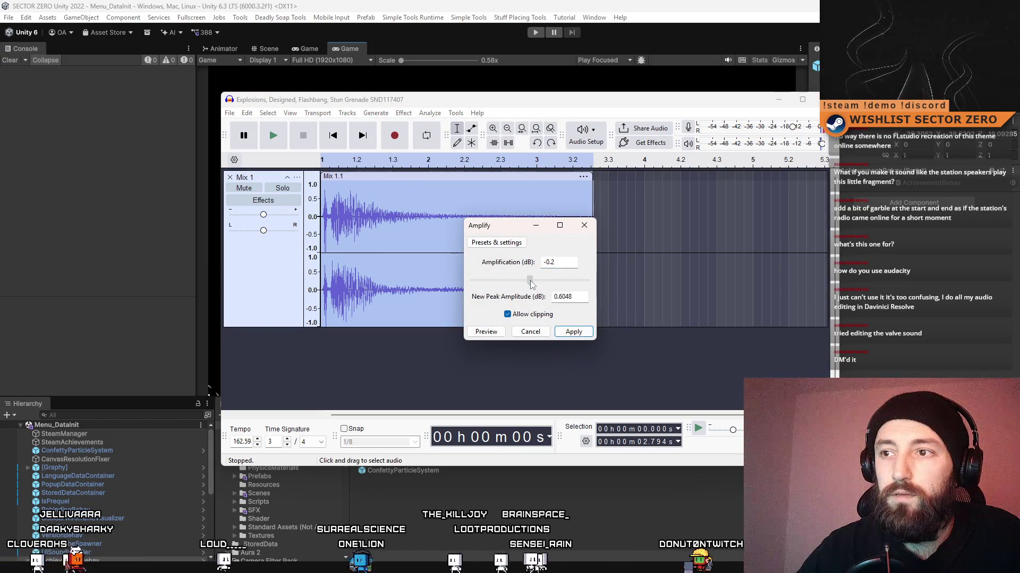
left_click(573, 331)
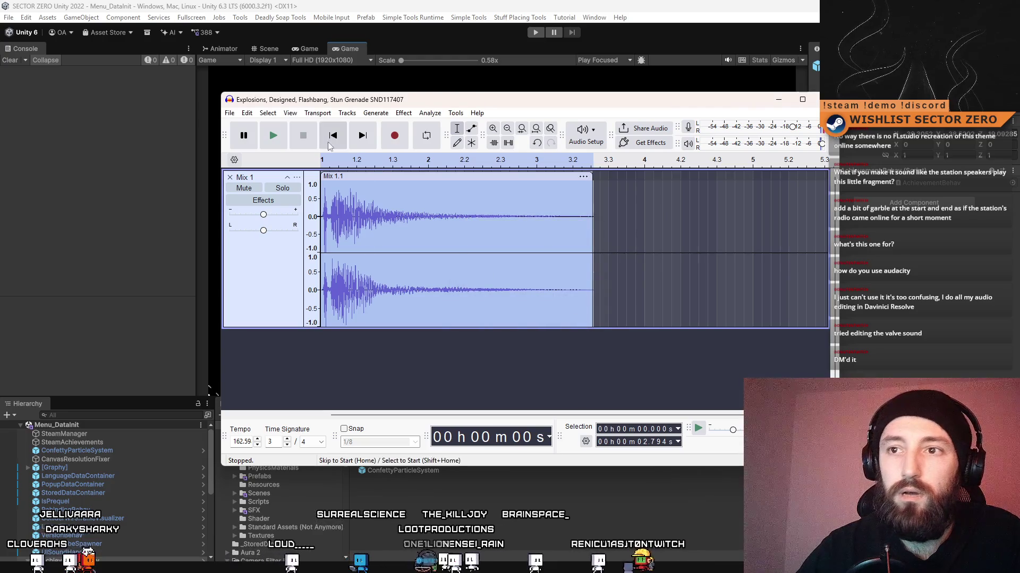
left_click(229, 113)
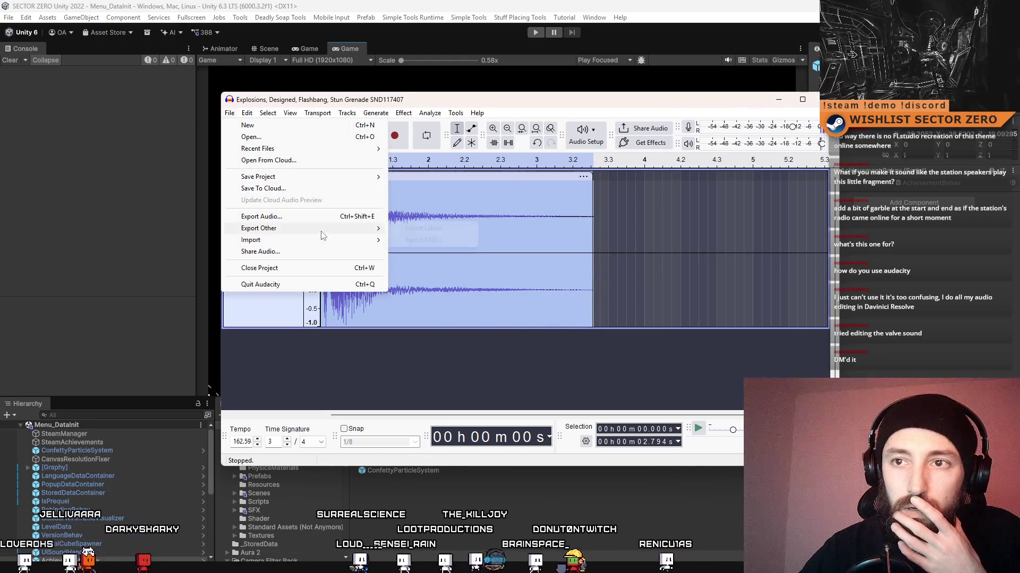
Export the audio to the CC0_EditedBySimple folder with the file name starting 'Achievement'.
left_click(261, 216)
left_click(635, 211)
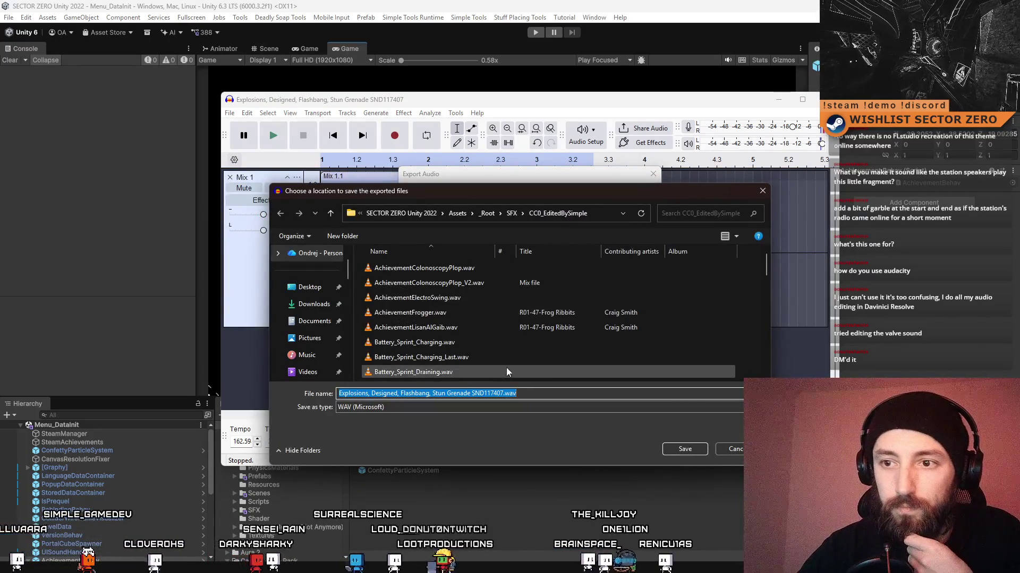
left_click(503, 394)
left_click_drag(502, 394, 220, 396)
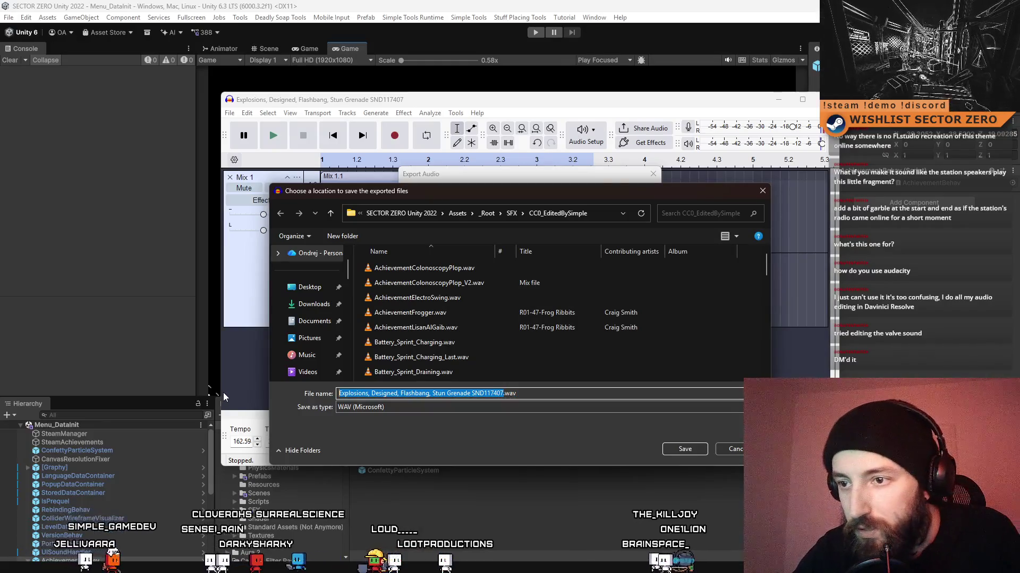
type("Achievement")
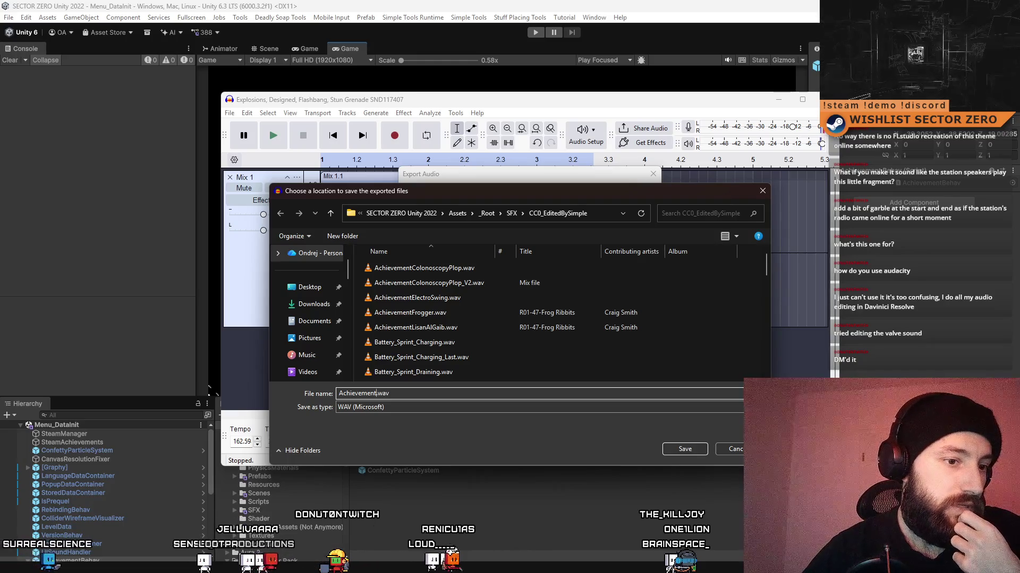
left_click(416, 474)
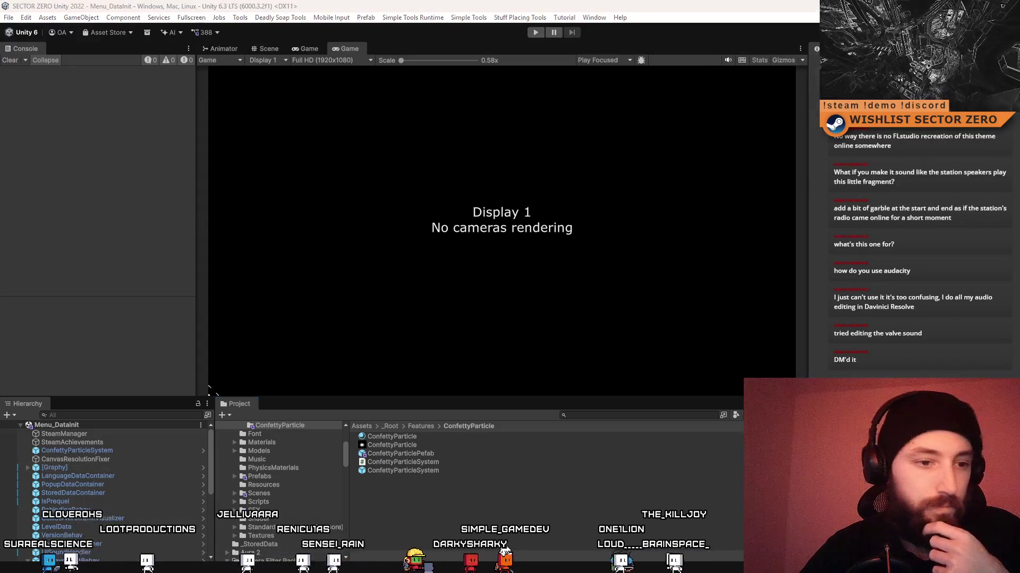
Read the AchievementType enum names in AchievementBehav.cs, then cycle windows back toward Audacity.
key("alt+Tab")
scroll(542, 345, "up", 2)
scroll(558, 382, "down", 2)
scroll(572, 419, "up", 3)
scroll(571, 419, "up", 11)
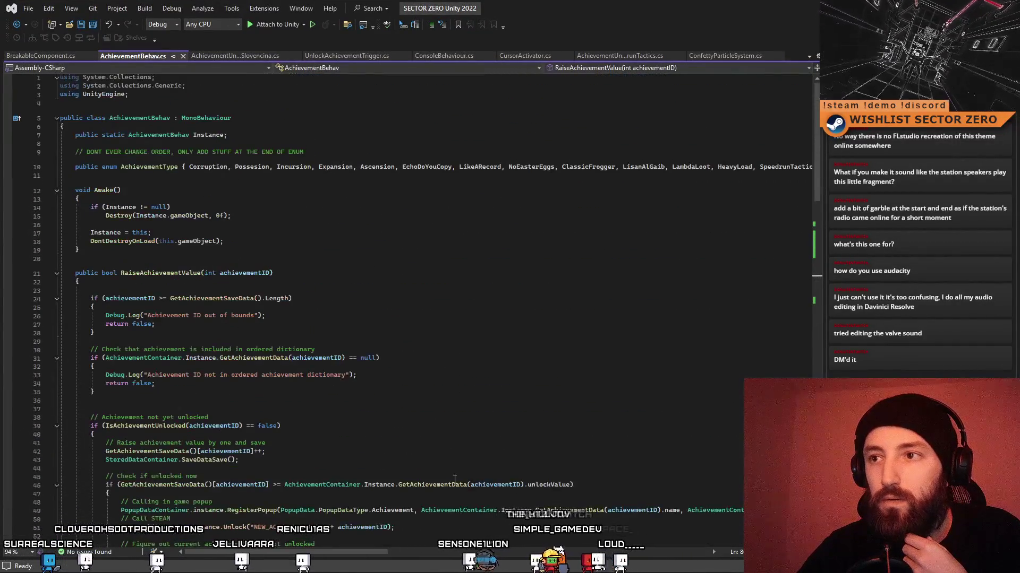
mouse_move(373, 552)
left_mouse_down()
mouse_move(644, 551)
mouse_move(323, 553)
left_mouse_up()
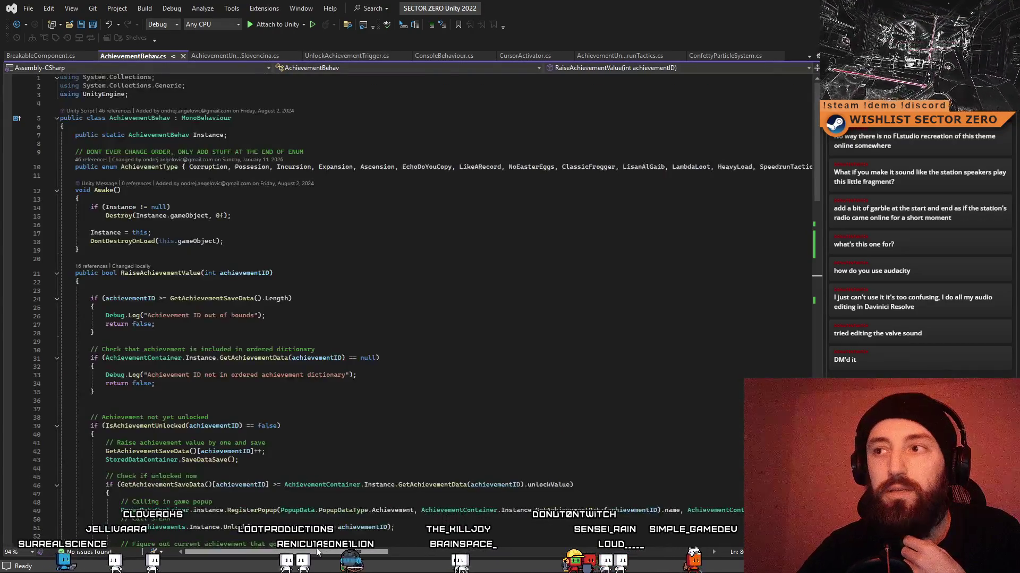
key("alt+Tab")
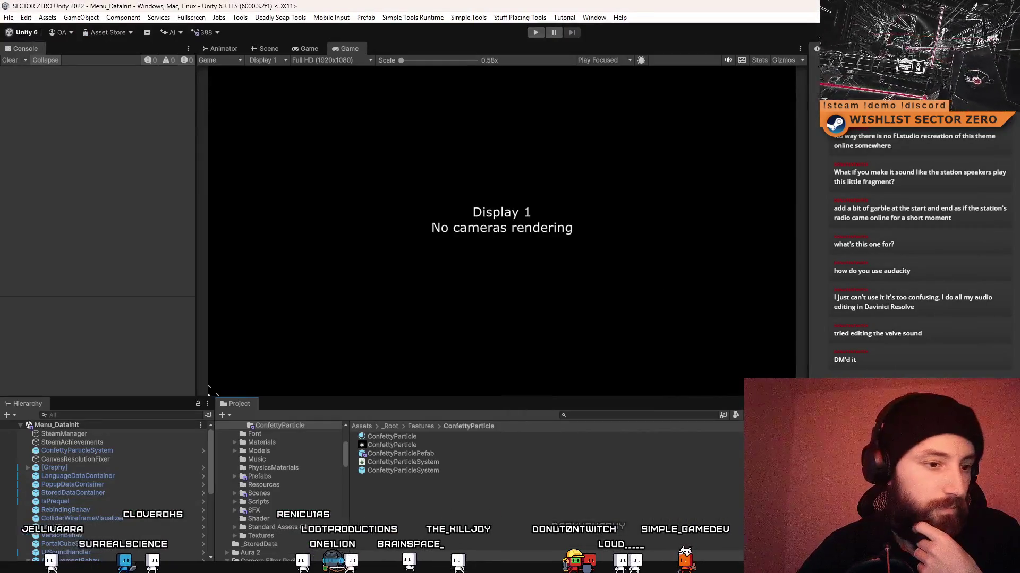
key("alt+Tab")
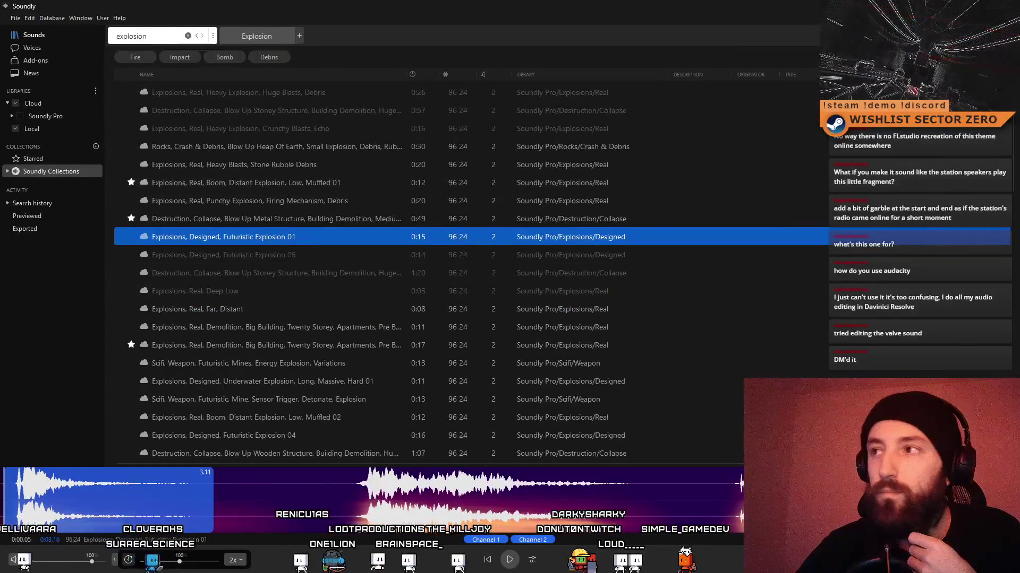
key("alt+Tab")
key("alt+Tab")
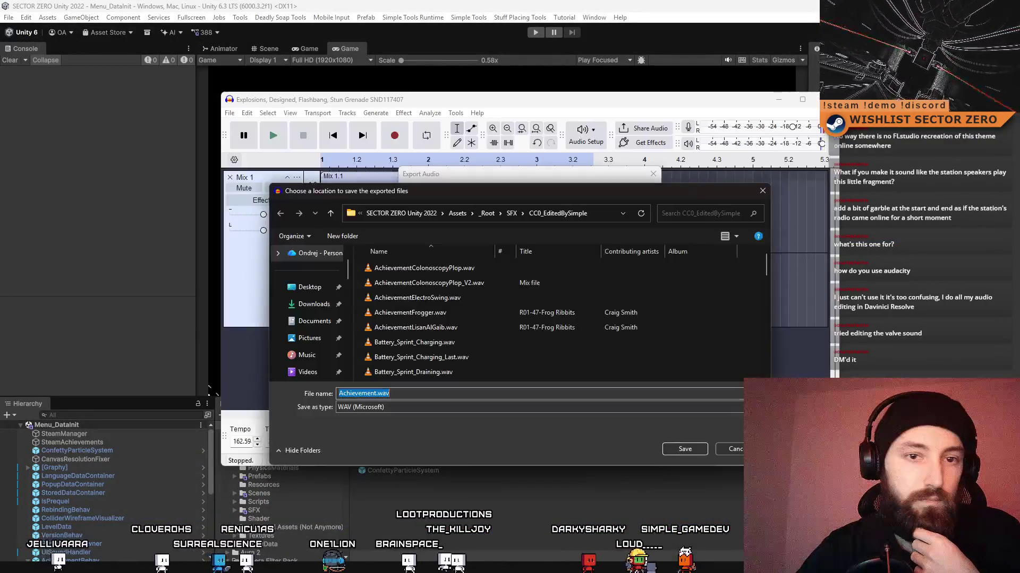
Name the file AchievementBlindedByTheLight.wav, then save and export it.
left_click(375, 393)
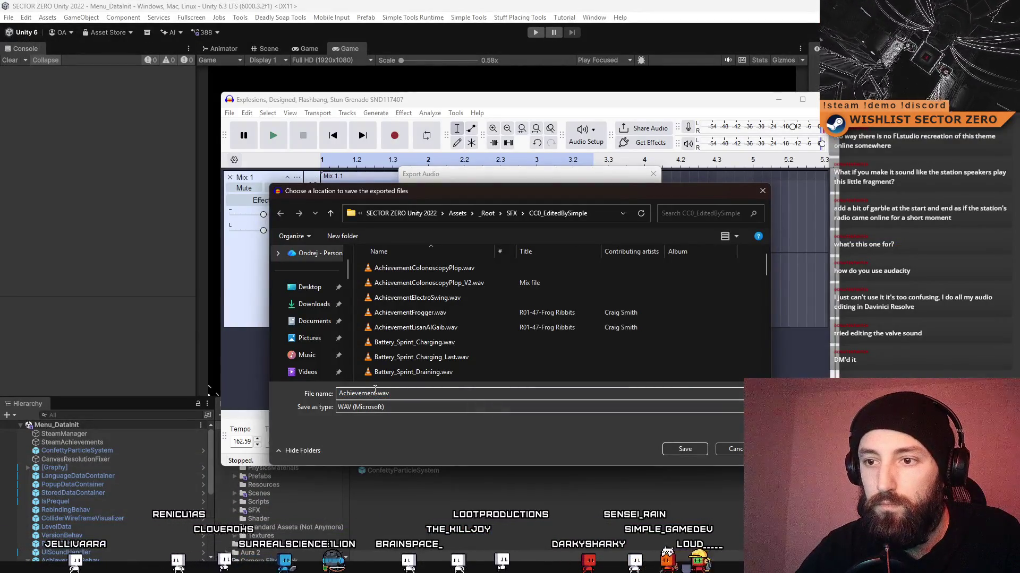
type("BlindedB")
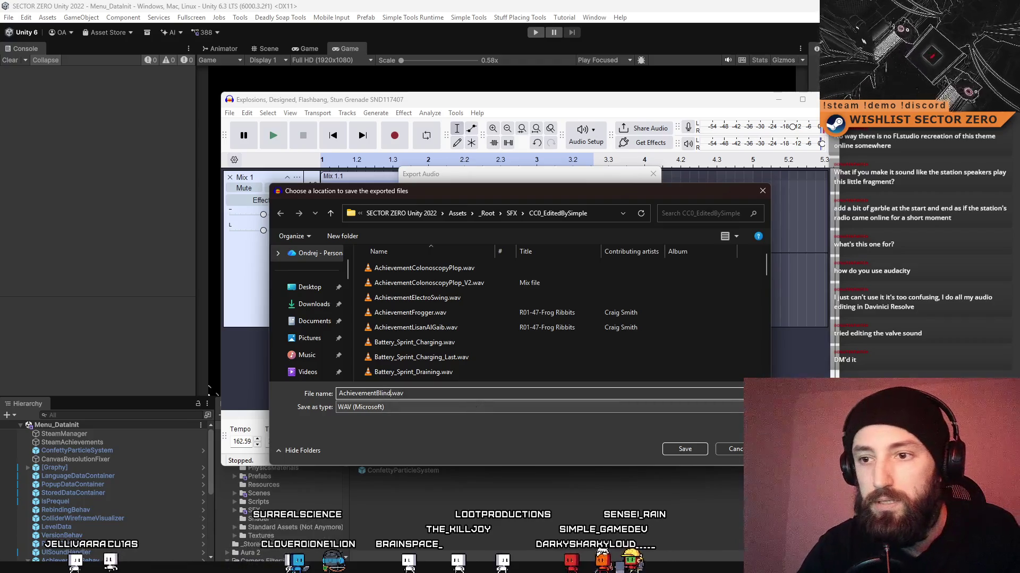
type("yTheLight")
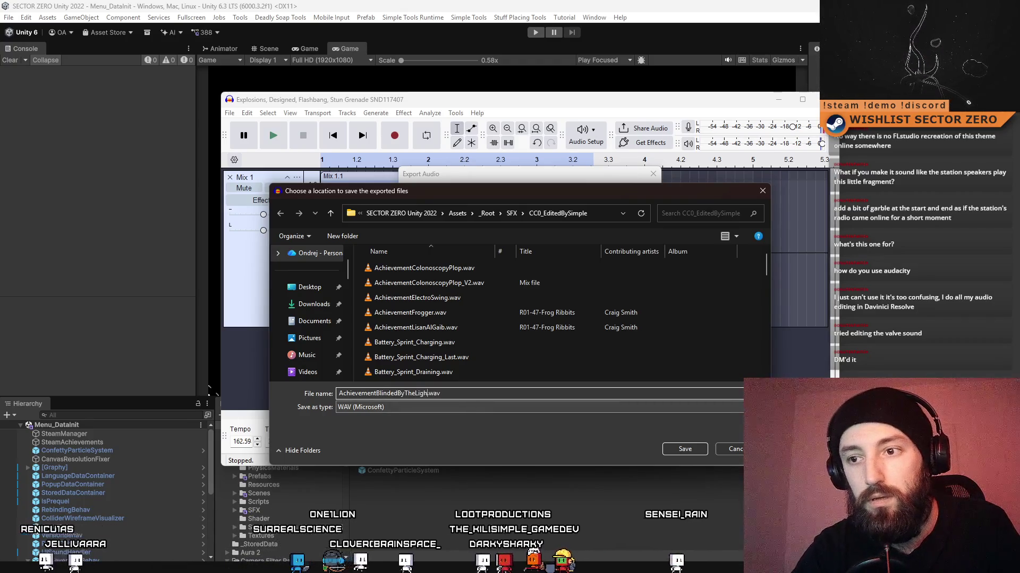
left_click(684, 449)
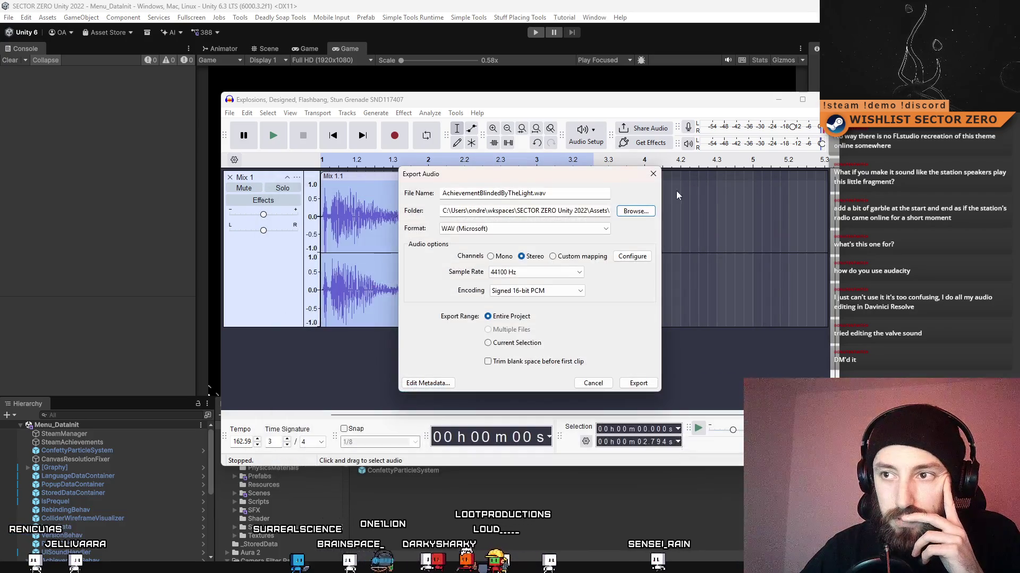
left_click(639, 383)
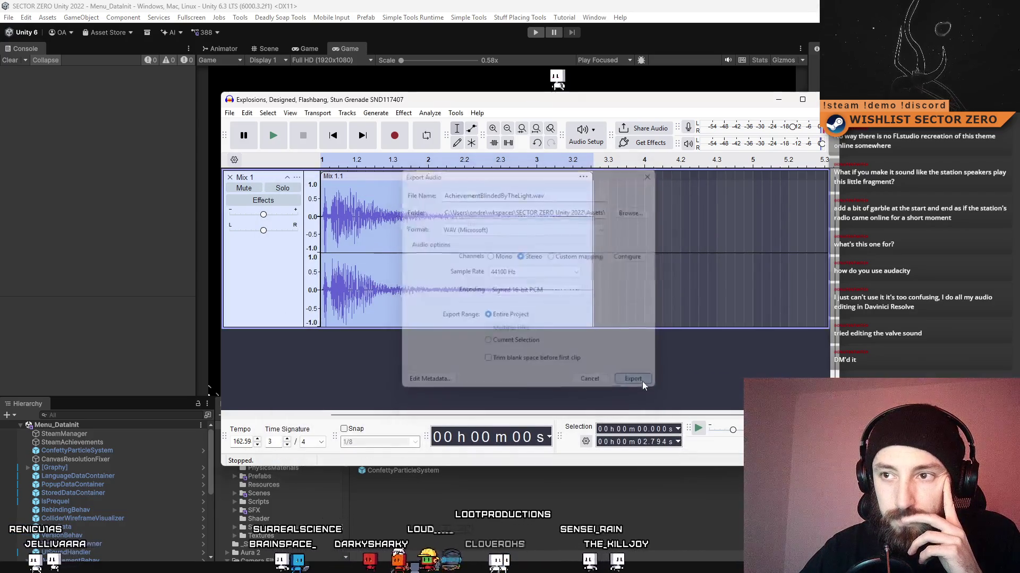
Close Audacity without saving the project and view Unity's SFX folder.
left_click(826, 99)
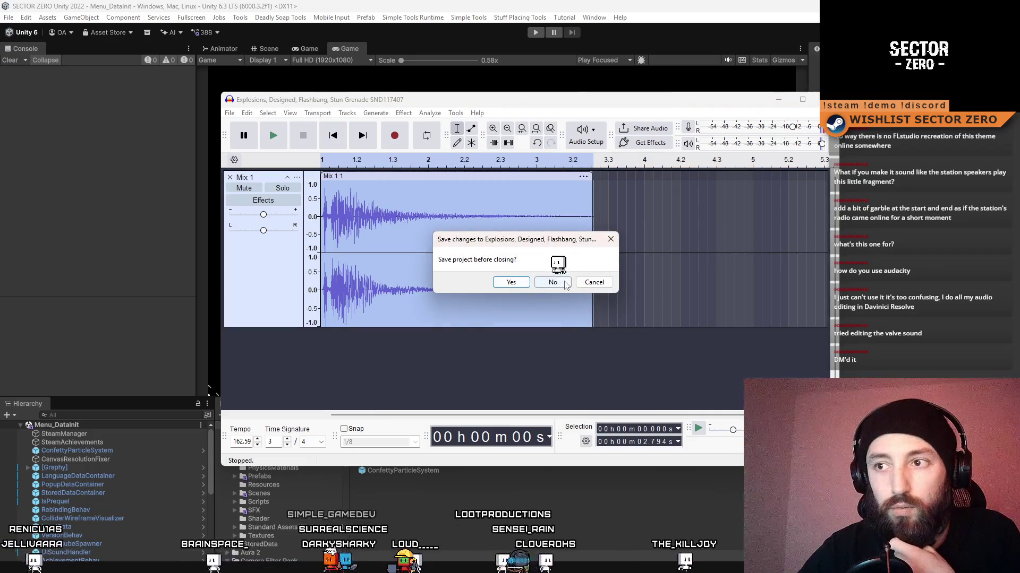
left_click(553, 282)
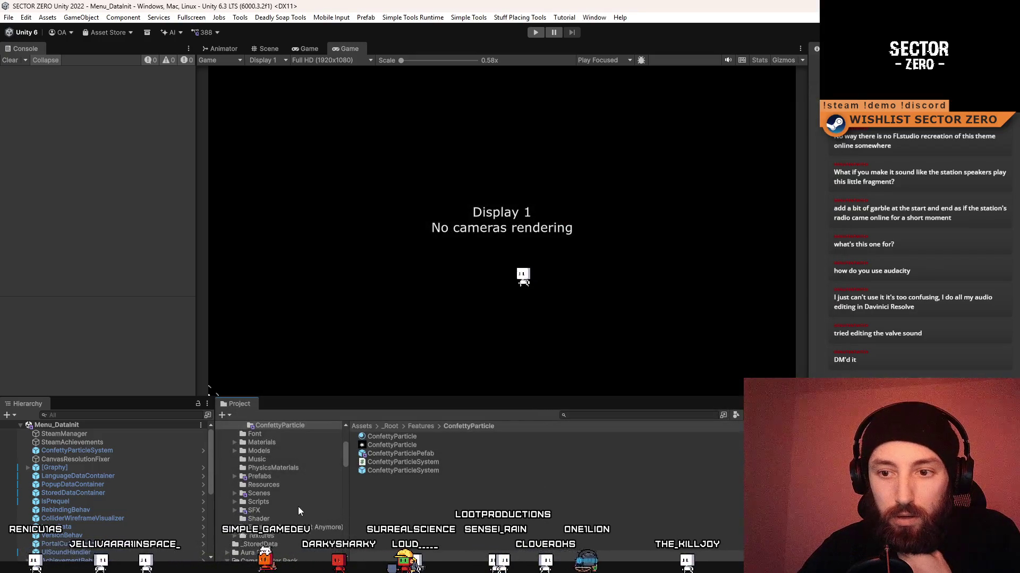
left_click(275, 511)
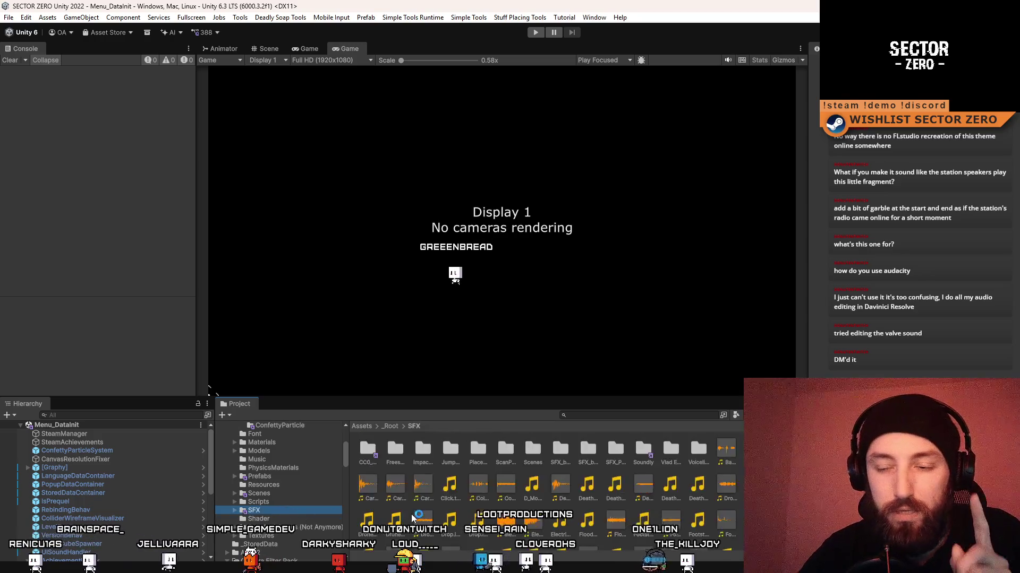
Switch the main viewport to the Game tab, which reports no cameras rendering on Display 1.
scroll(536, 487, "down", 2)
scroll(547, 489, "down", 2)
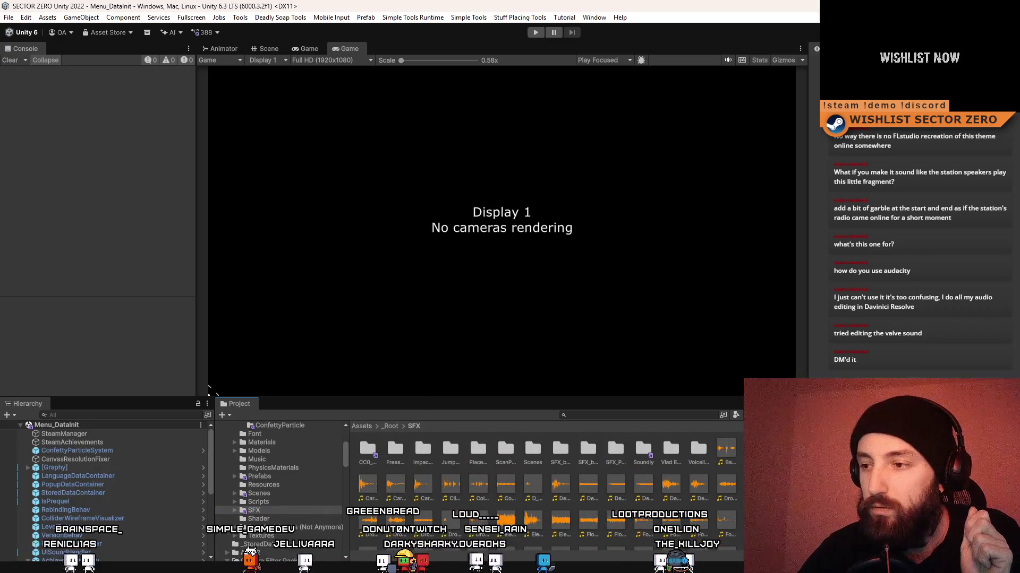
scroll(614, 431, "up", 5)
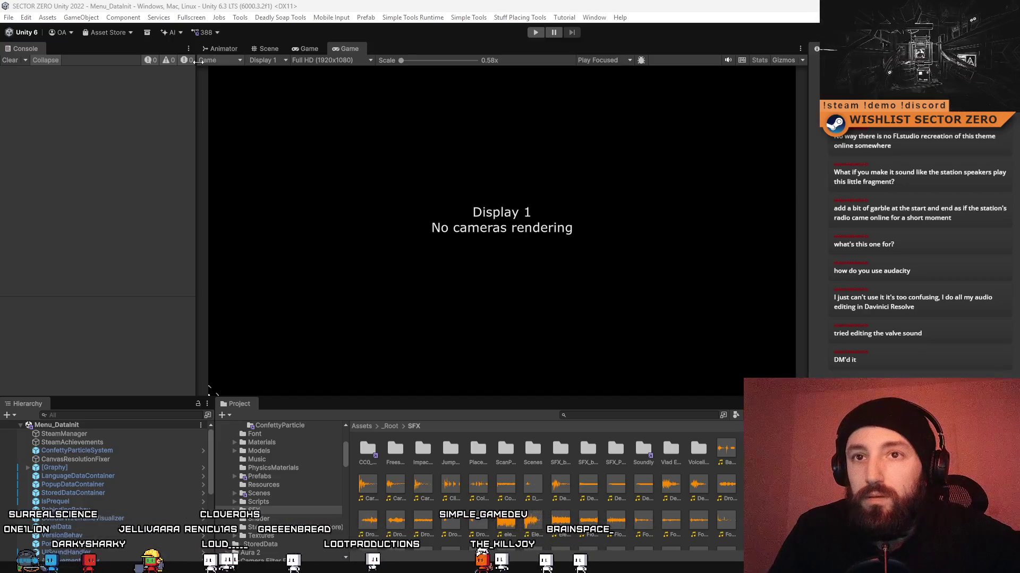
left_click(305, 49)
left_click(266, 49)
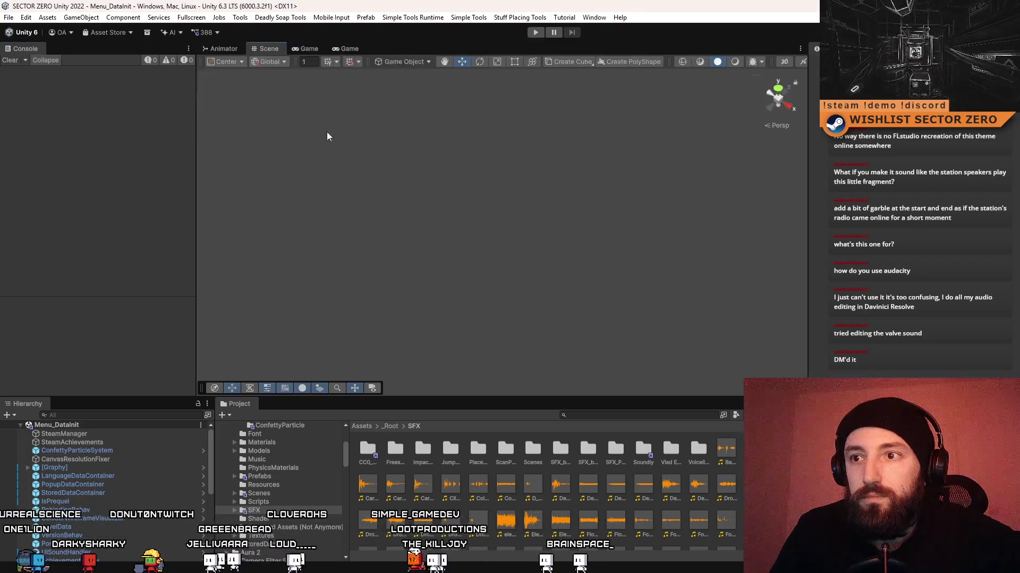
scroll(613, 432, "down", 5)
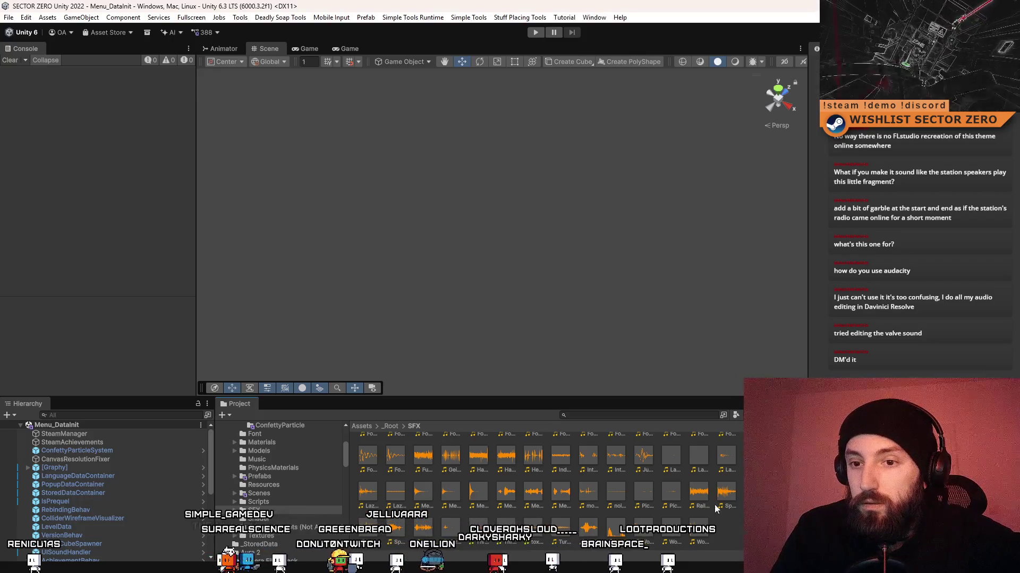
left_click(354, 49)
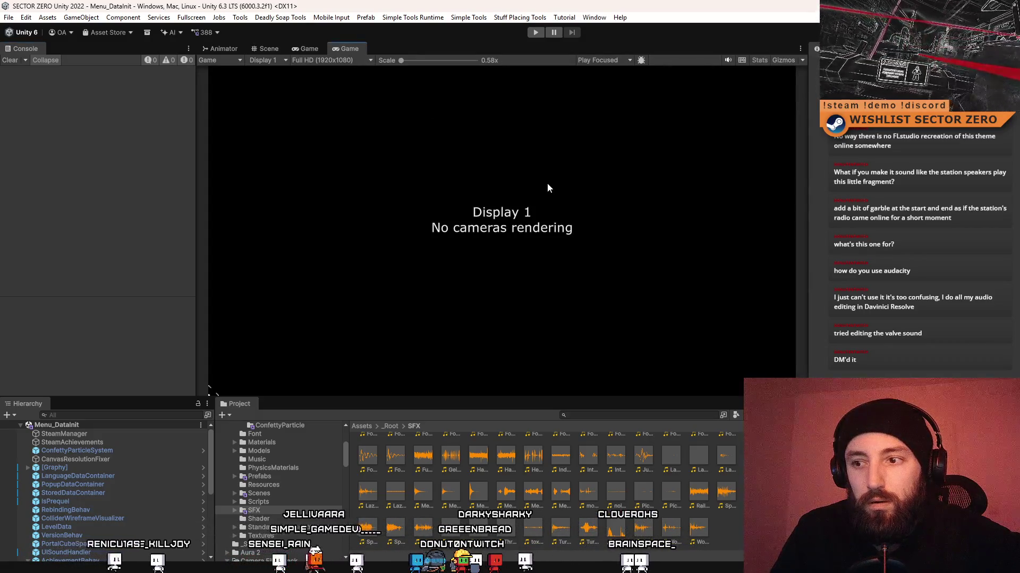
Duplicate AchievementConfettiSFX and rename the copy AchievementBlindedByTheLightSFX.
scroll(111, 455, "down", 5)
left_click(133, 495)
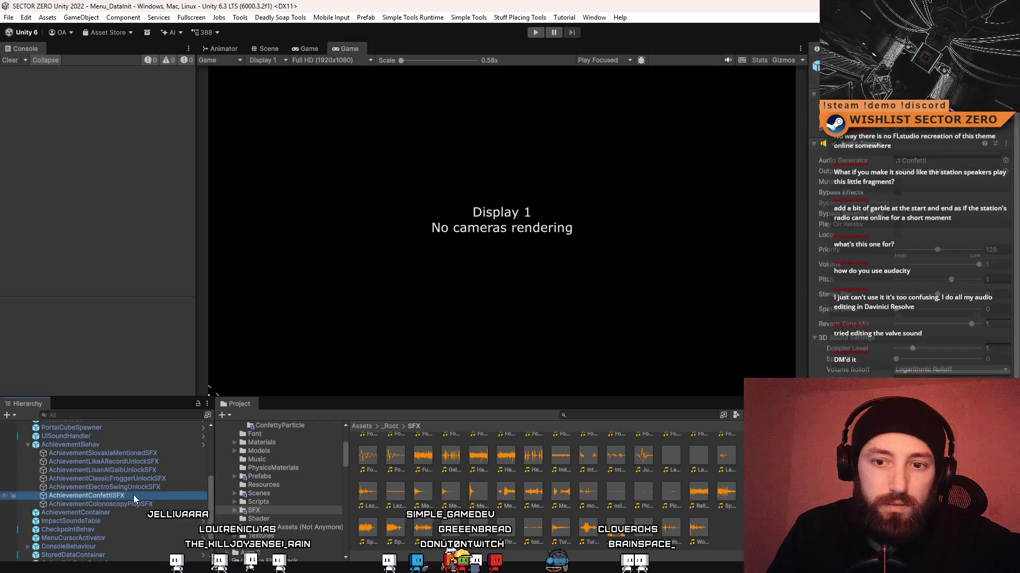
key("ctrl+d")
key("F2")
left_click(109, 504)
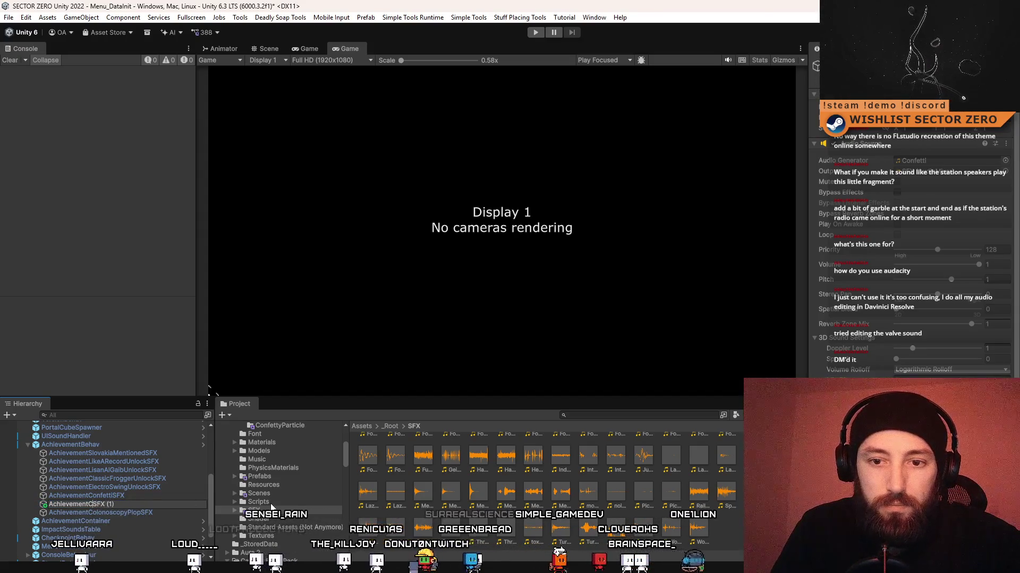
key("BackSpace")
type("Bl")
type("indedByTh")
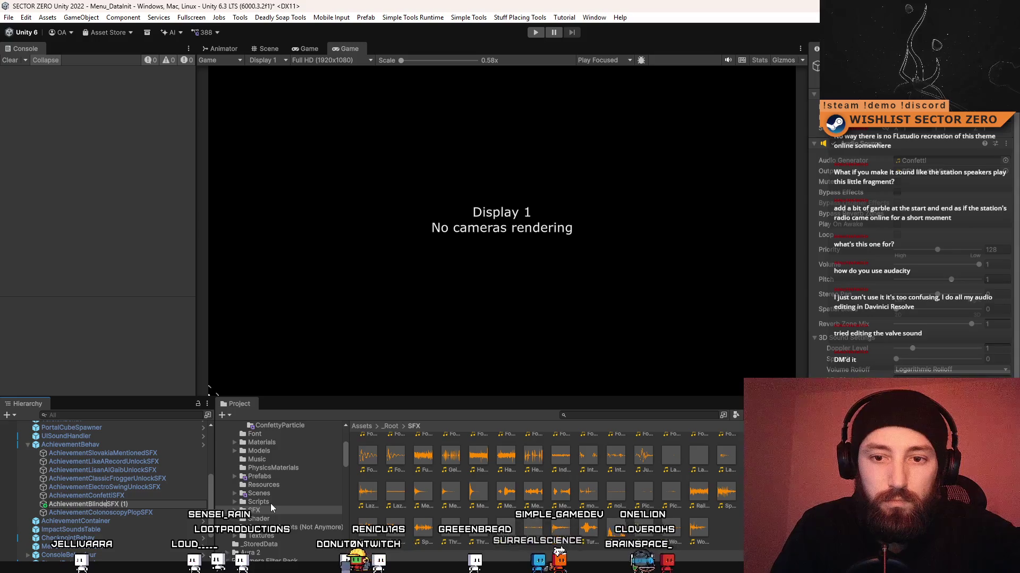
type("eLight")
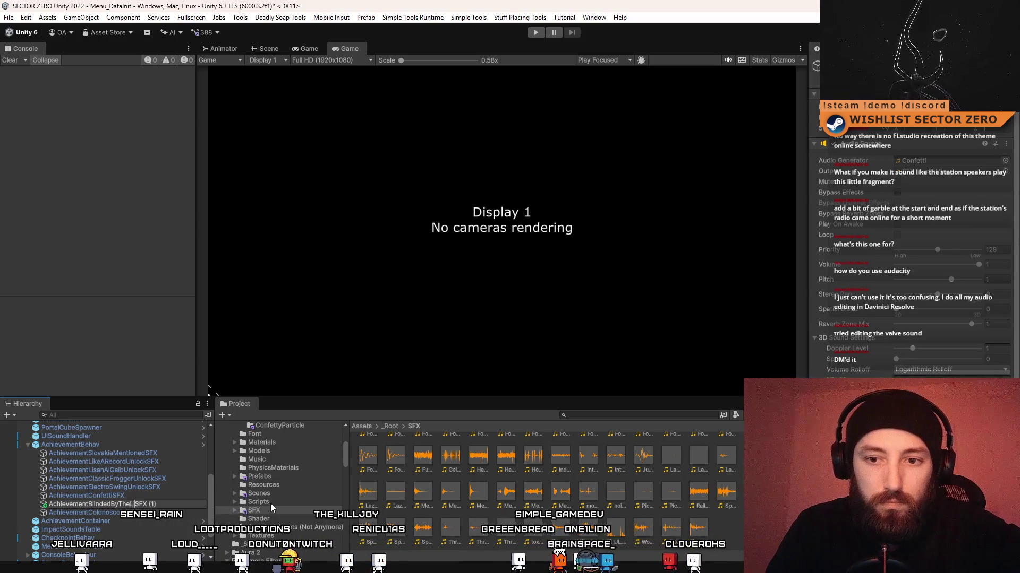
key("BackSpace")
key("BackSpace")
key("BackSpace")
key("Return")
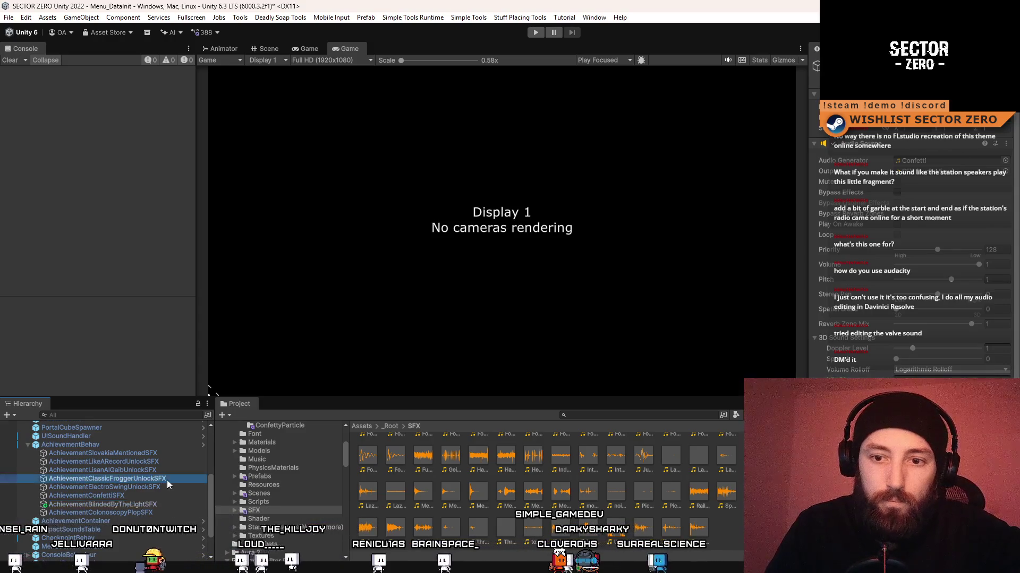
Set the new object's audio generator to AchievementBlindedByTheLight, then select the AchievementBehav parent.
left_click(158, 503)
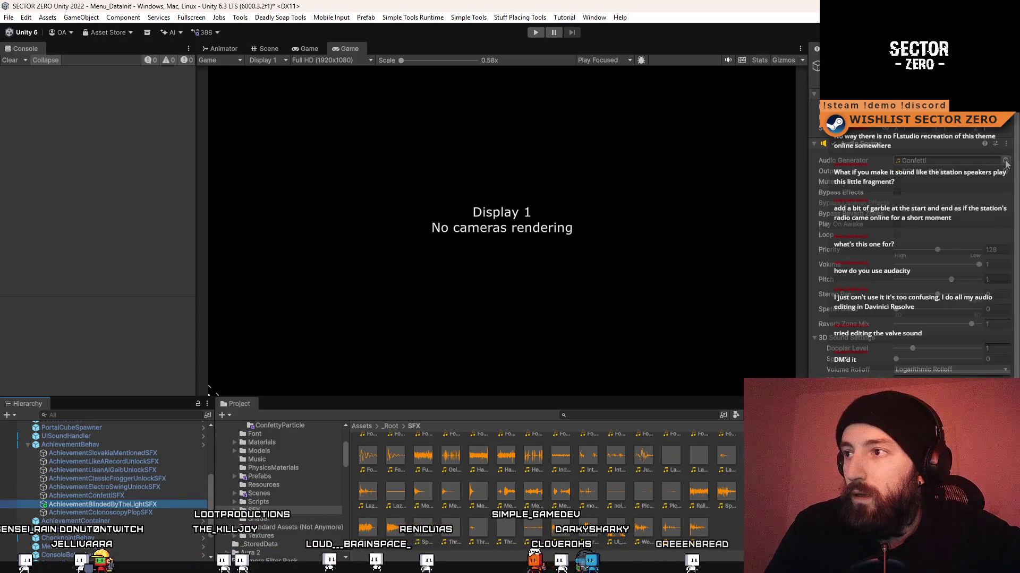
left_click(1005, 160)
type("blinded")
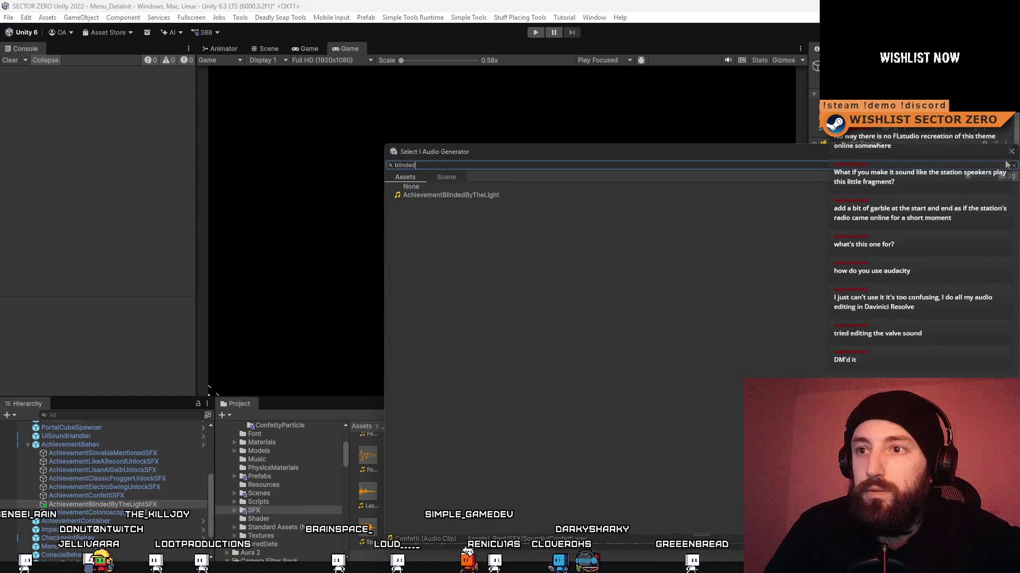
key("Return")
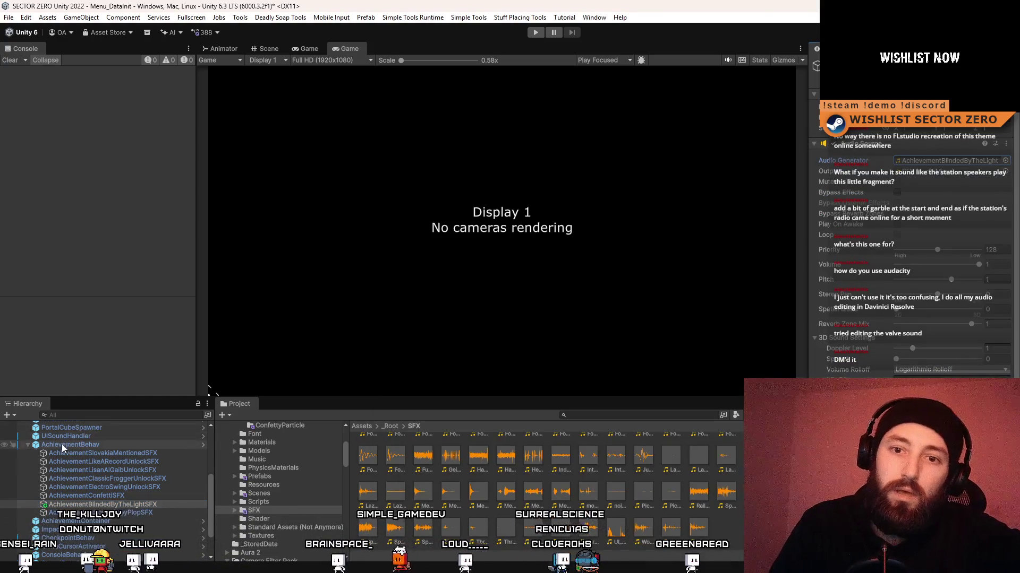
left_click(62, 444)
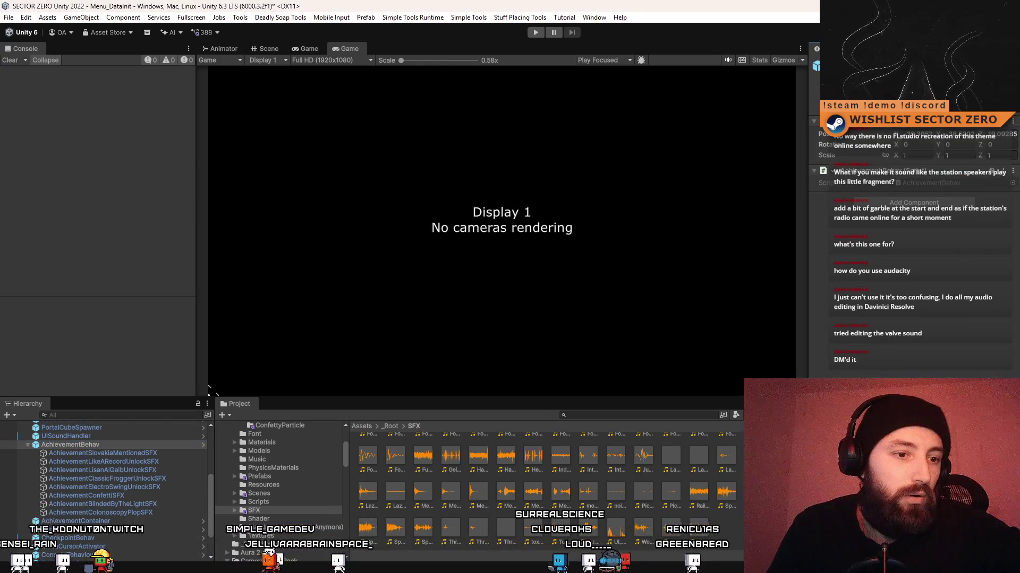
scroll(516, 329, "down", 8)
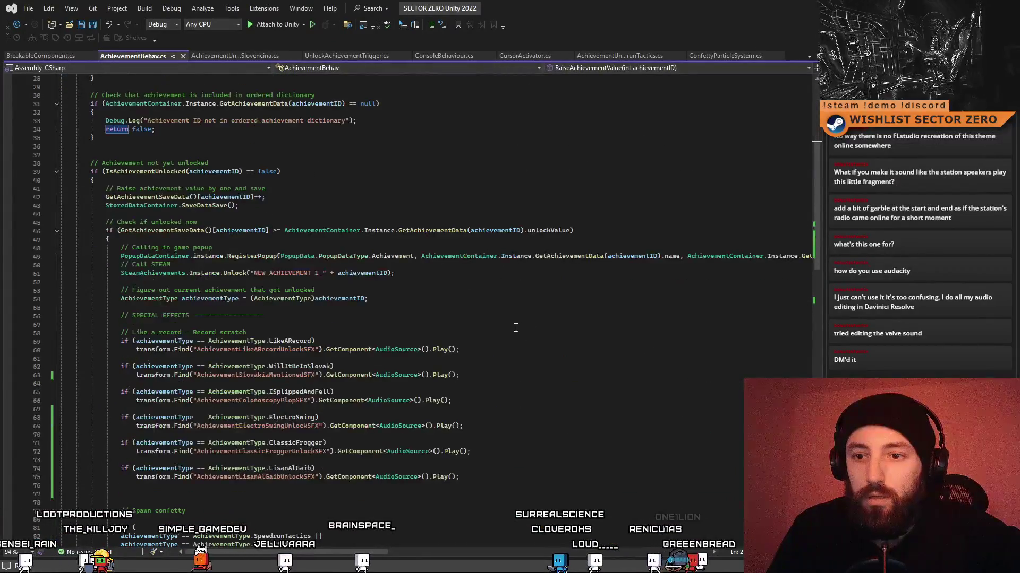
Copy the LisanAlGaib sound block below itself and change its condition to AchievementType.BlindedByTheLight.
scroll(516, 328, "down", 2)
left_click(122, 442)
type("AchievementBlindedByTheLightSFX")
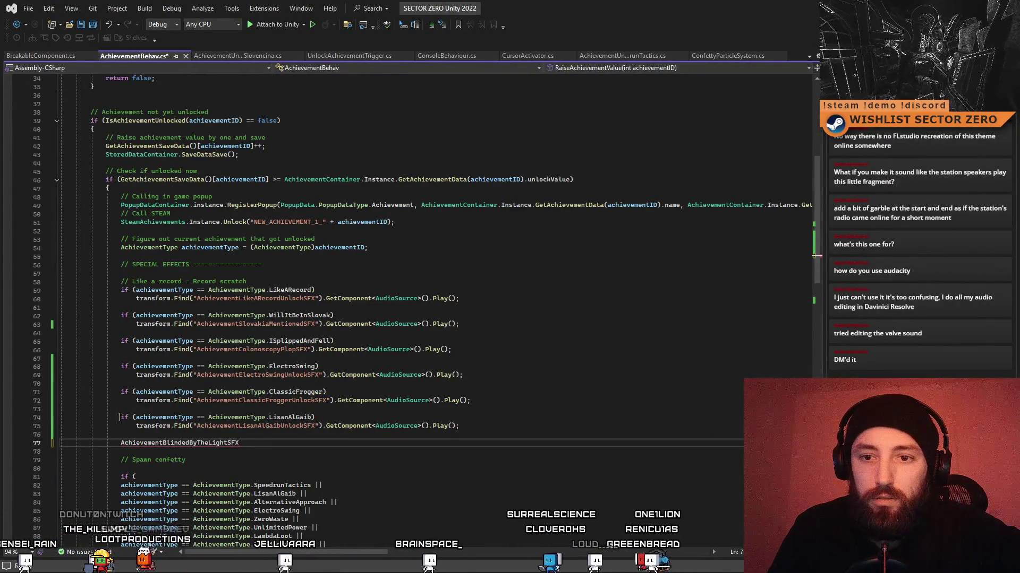
left_click_drag(119, 417, 481, 425)
key("ctrl+c")
left_click(481, 424)
key("Return")
key("Return")
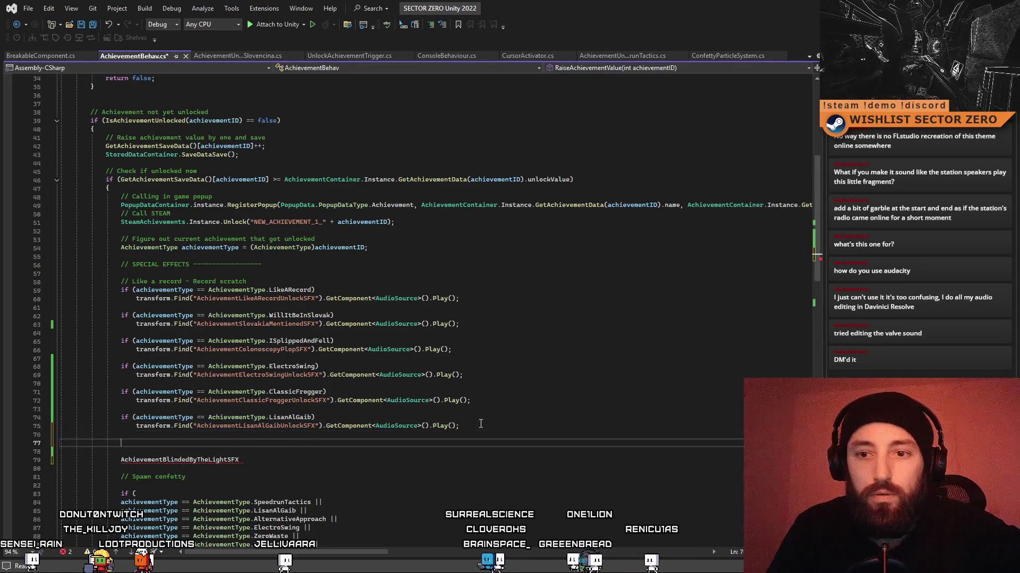
key("ctrl+v")
double_click(290, 443)
key("BackSpace")
key("BackSpace")
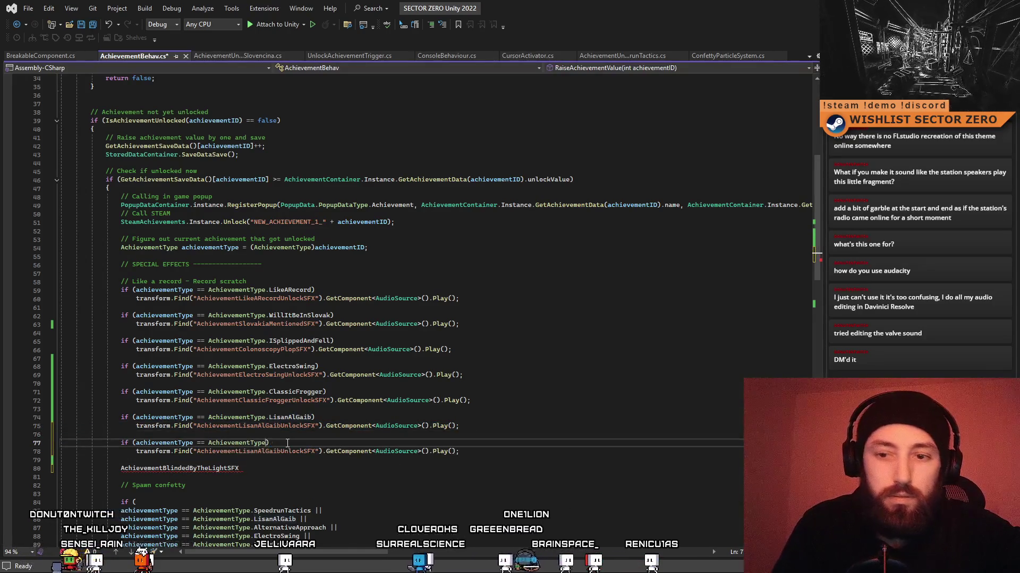
key("Tab")
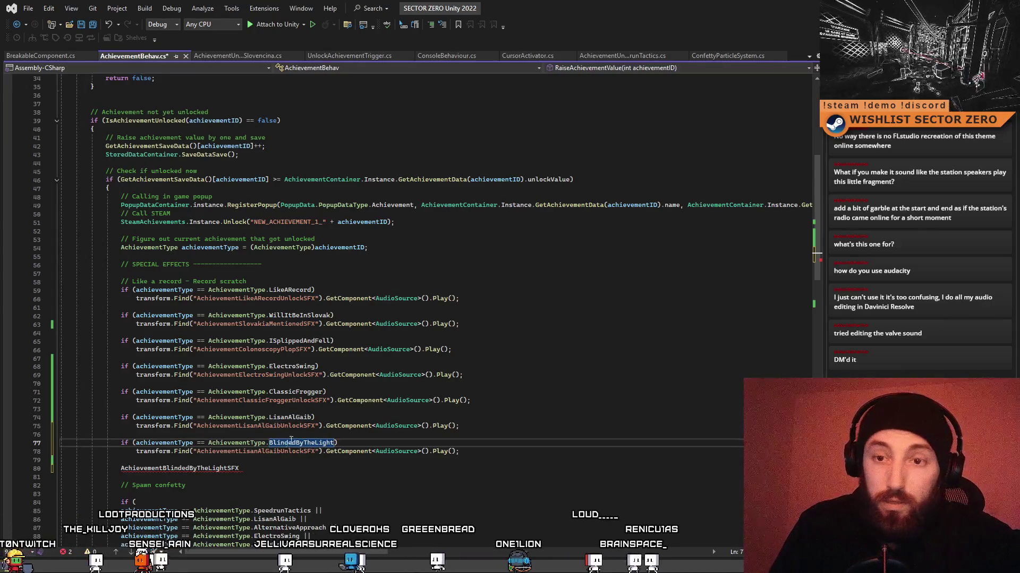
scroll(291, 440, "down", 3)
left_click(451, 273)
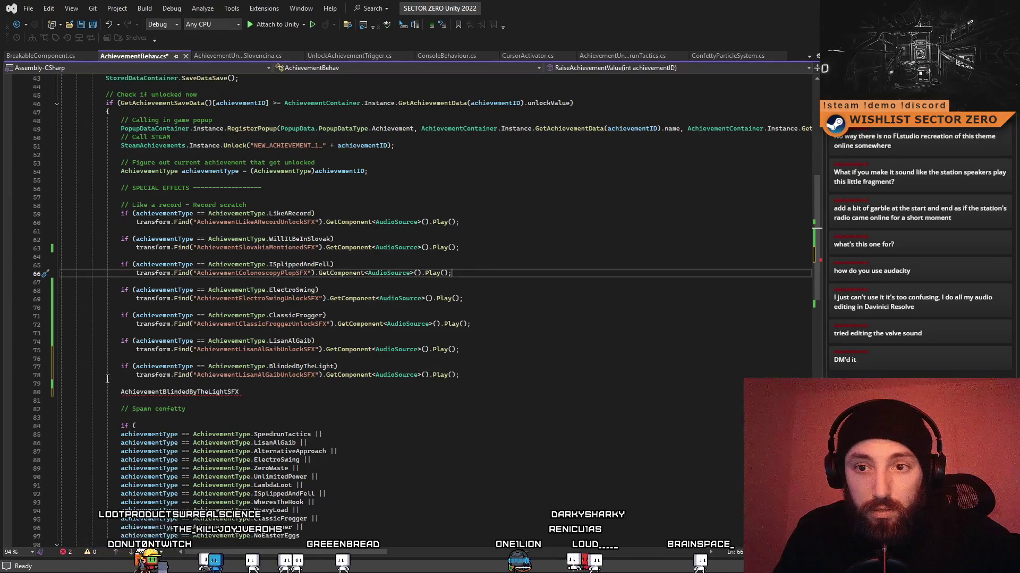
Make the copied block play AchievementBlindedByTheLightSFX, save AchievementBehav.cs and return to Unity.
left_click(119, 392)
double_click(175, 392)
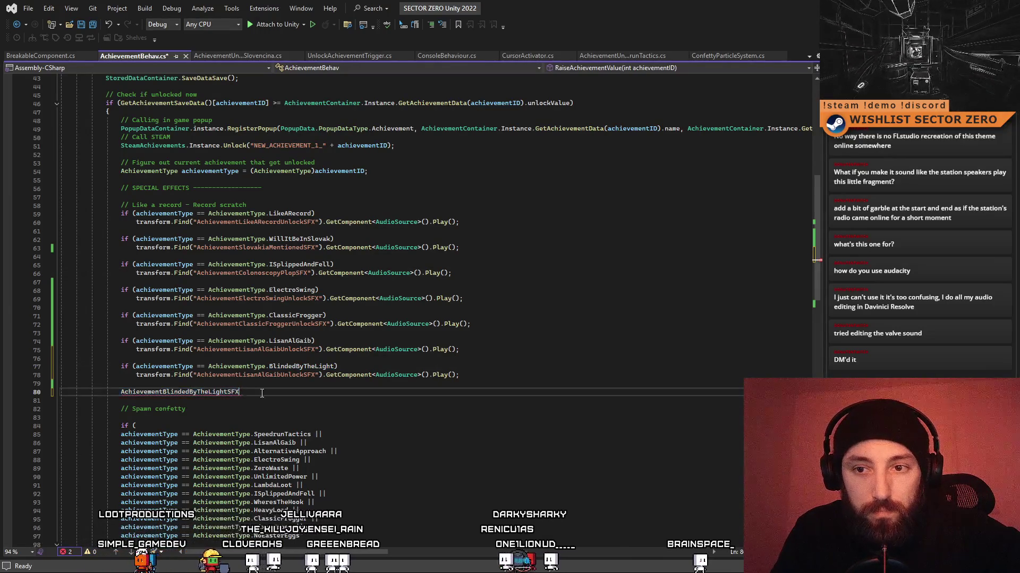
left_click_drag(239, 392, 128, 393)
key("ctrl+x")
double_click(292, 375)
key("ctrl+v")
left_click(294, 407)
key("ctrl+s")
left_click(552, 434)
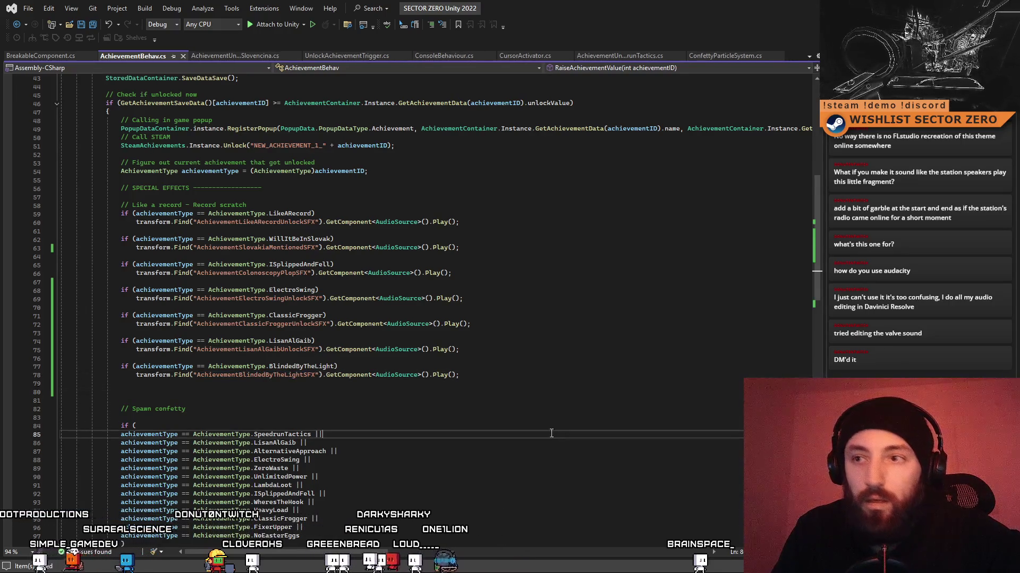
key("alt+Tab")
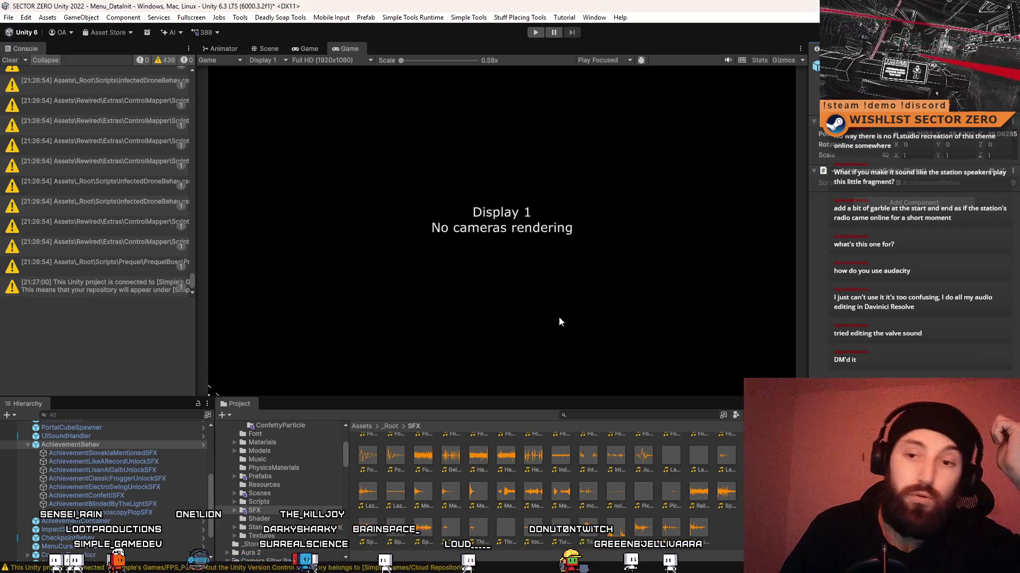
Save the Menu_DataInit scene via File > Save and enter Play mode with Ctrl+P.
mouse_move(210, 499)
left_mouse_down()
mouse_move(218, 442)
mouse_move(212, 463)
left_mouse_up()
scroll(211, 463, "up", 2)
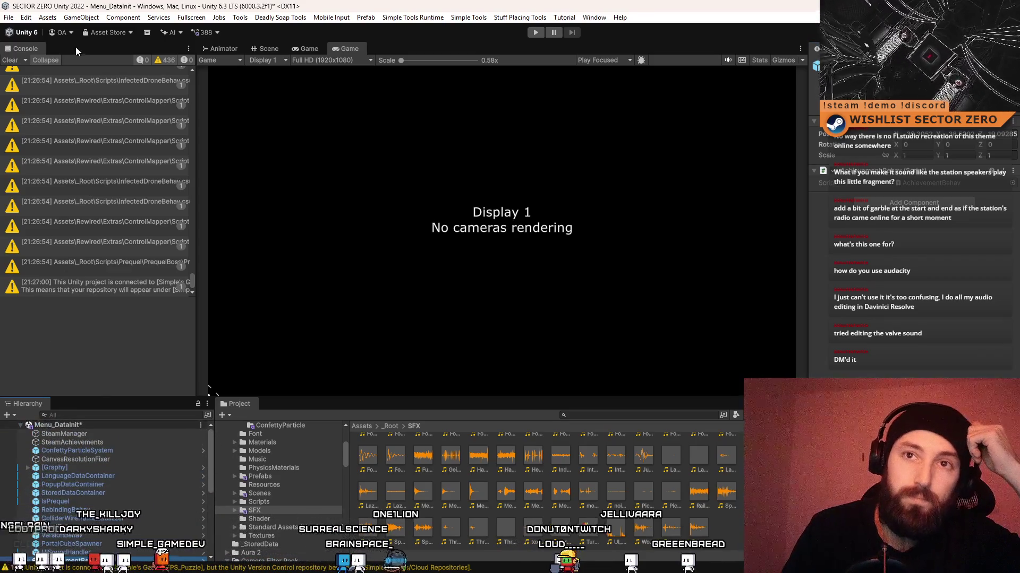
left_click(9, 17)
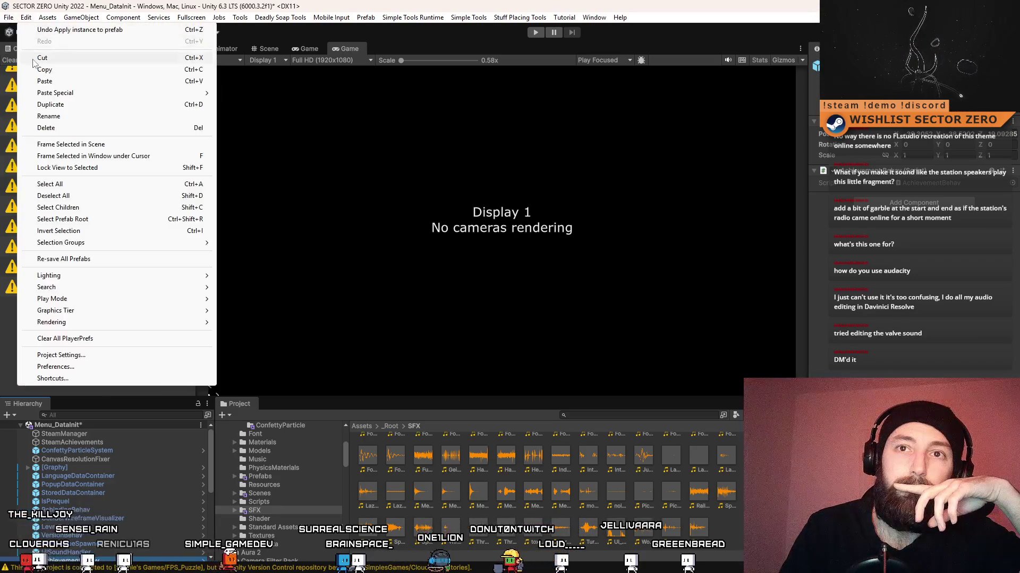
left_click(33, 69)
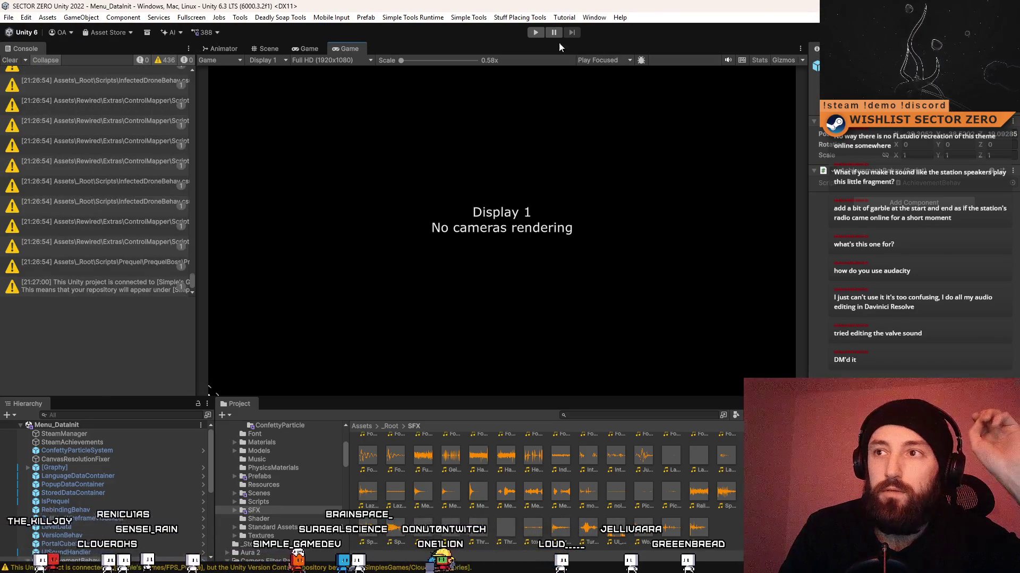
key("ctrl+p")
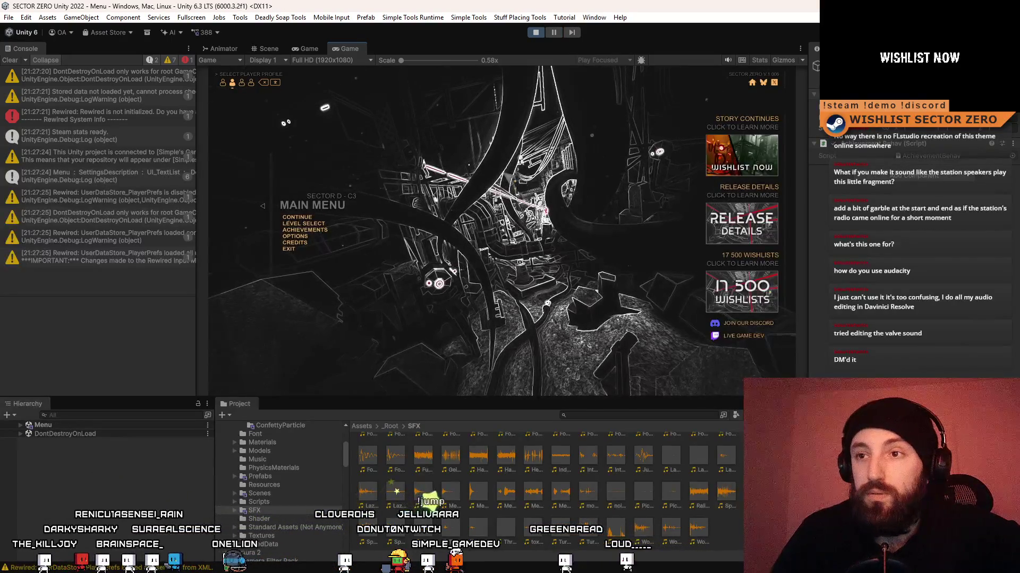
Search the Hierarchy for 'camera main', then 'image', to locate the Gradient image object.
left_click(152, 418)
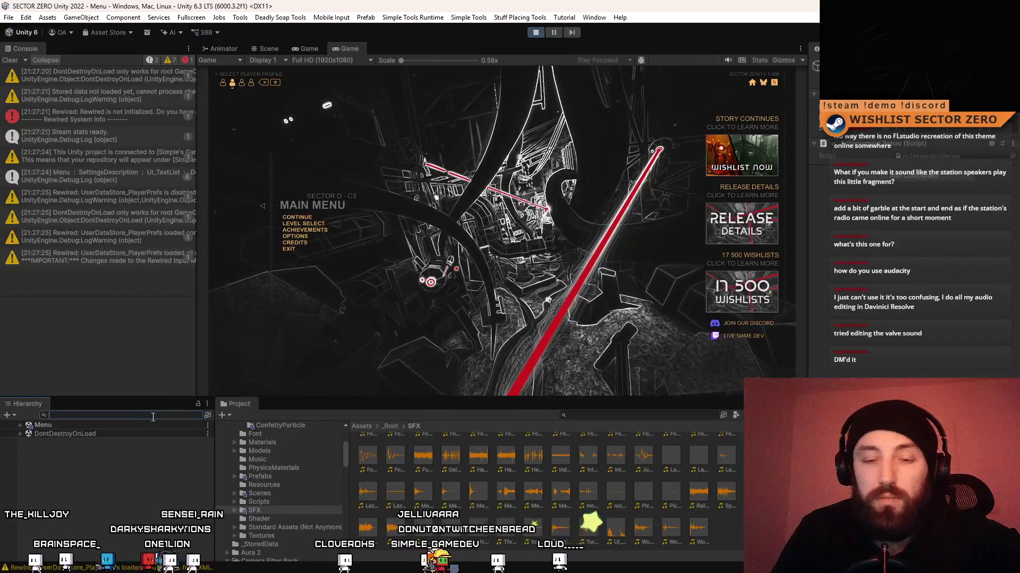
type("camera m")
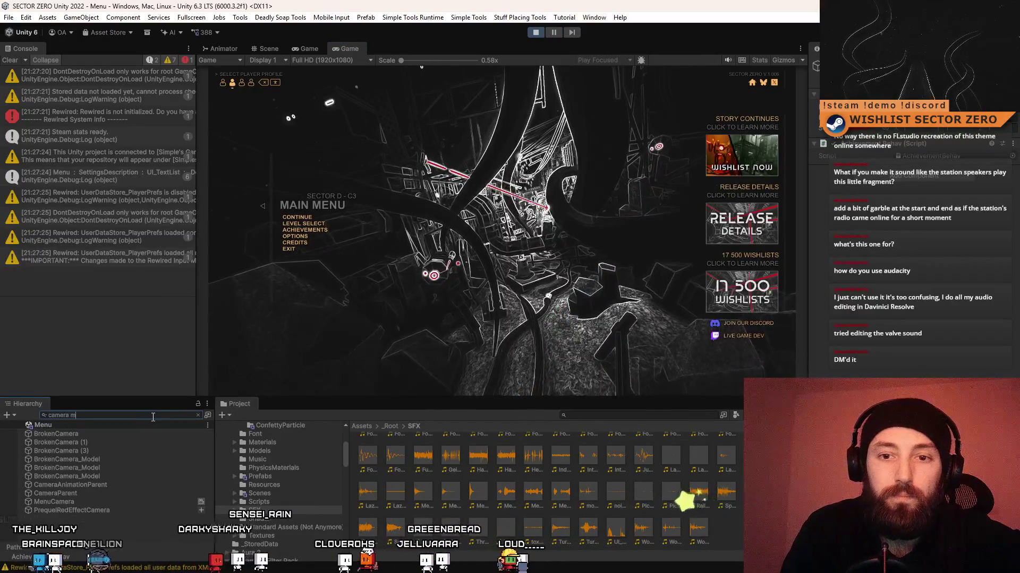
type("ain")
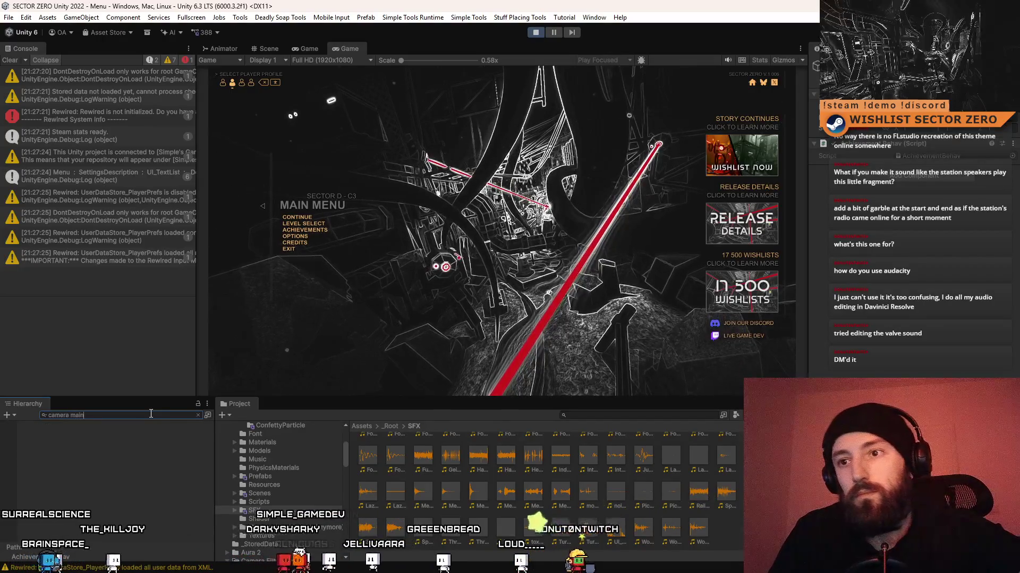
left_click_drag(151, 414, 54, 415)
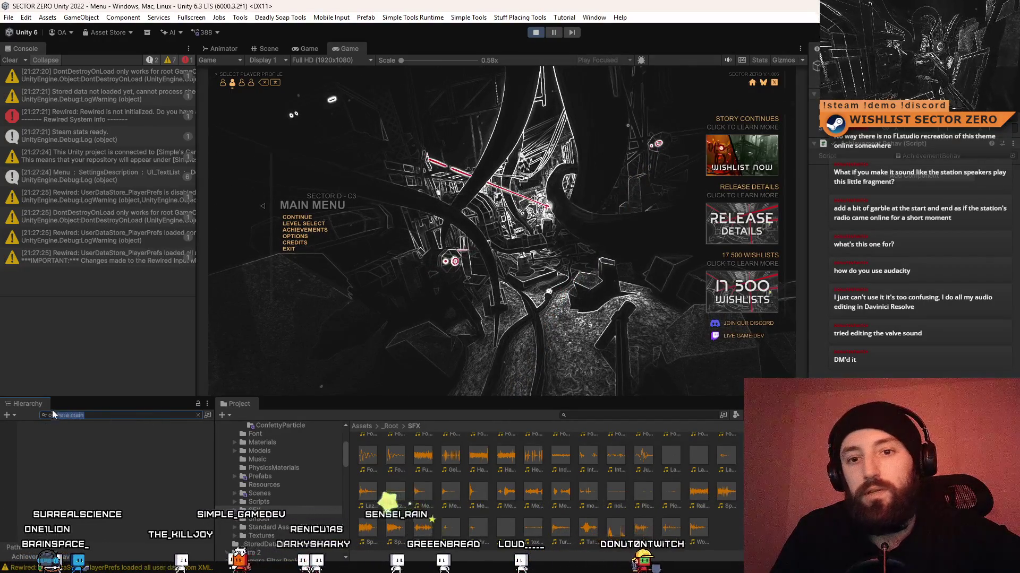
key("BackSpace")
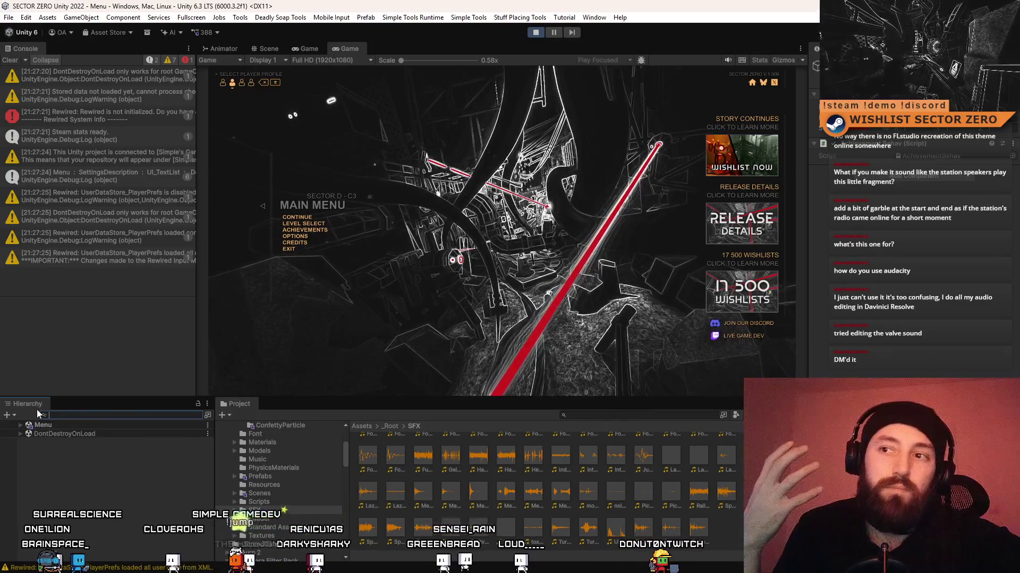
type("raw ima")
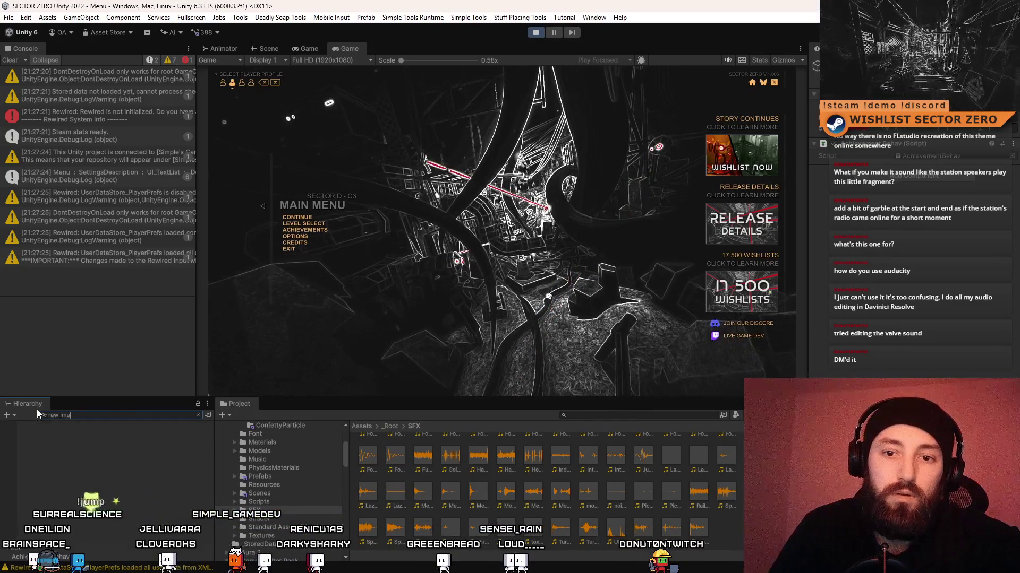
key("BackSpace")
key("BackSpace")
key("BackSpace")
type("image")
Select the Gradient image object and duplicate it as Gradient (1).
left_click(88, 477)
left_click(126, 502)
left_click(116, 477)
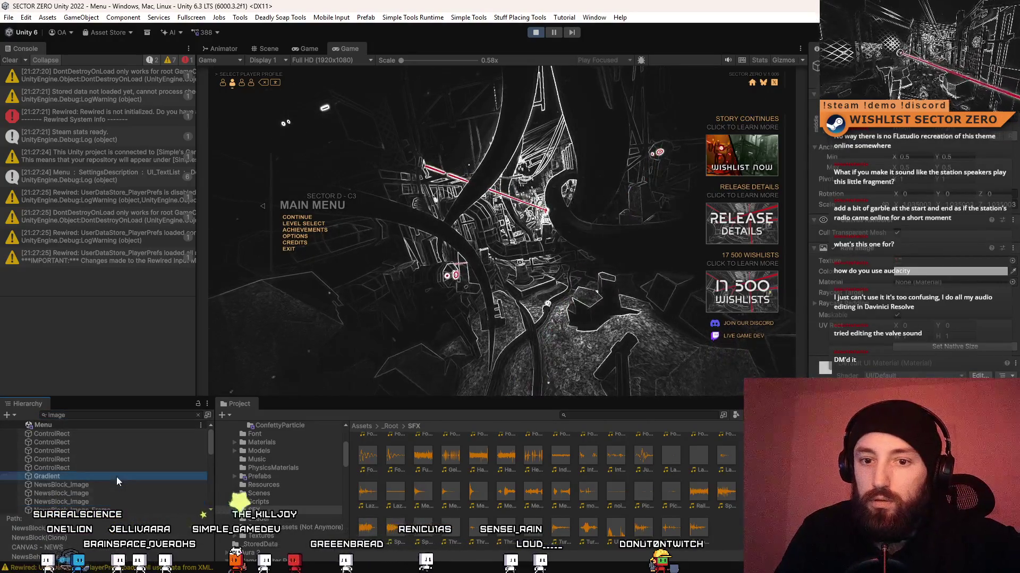
scroll(962, 271, "down", 3)
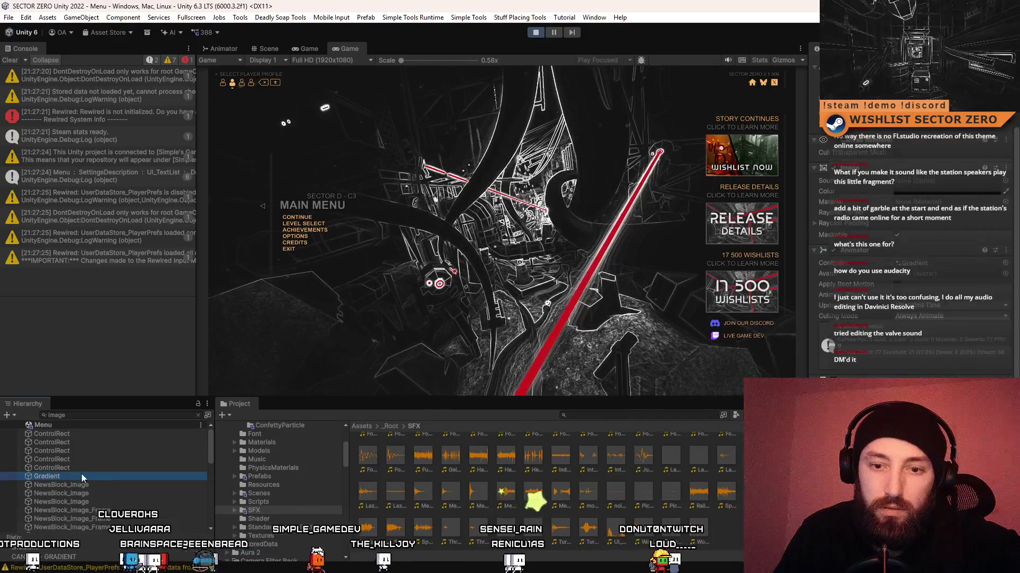
key("ctrl+d")
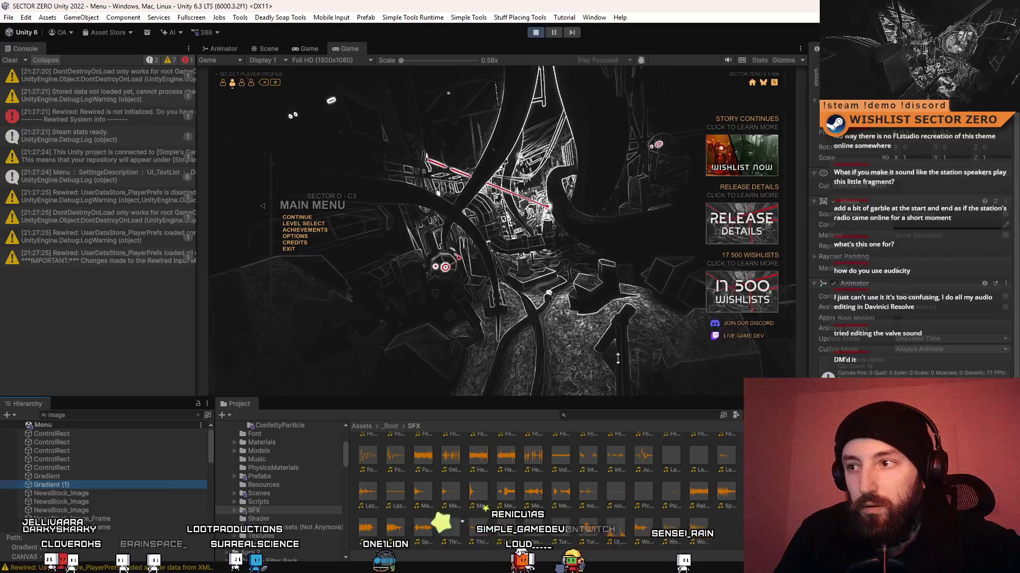
scroll(909, 244, "up", 2)
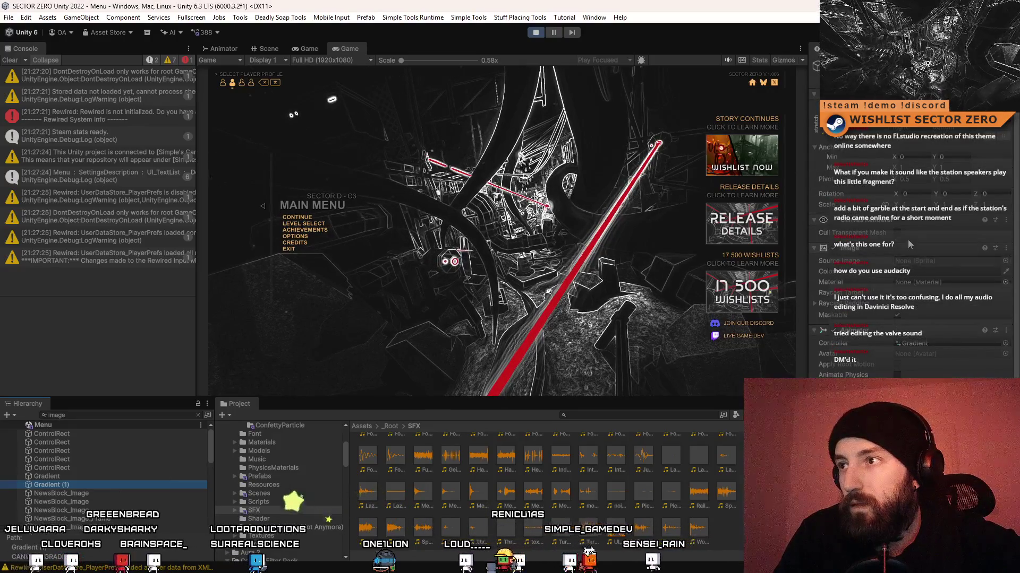
scroll(909, 244, "down", 4)
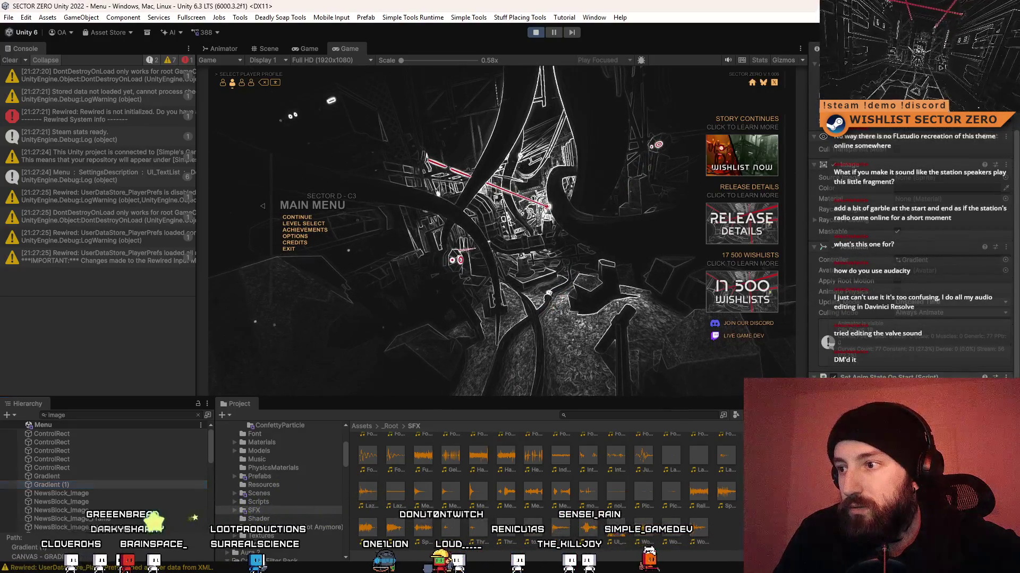
Set the Gradient (1) Image colour to pure white in the Inspector colour picker.
left_click(912, 189)
left_click_drag(946, 268, 930, 244)
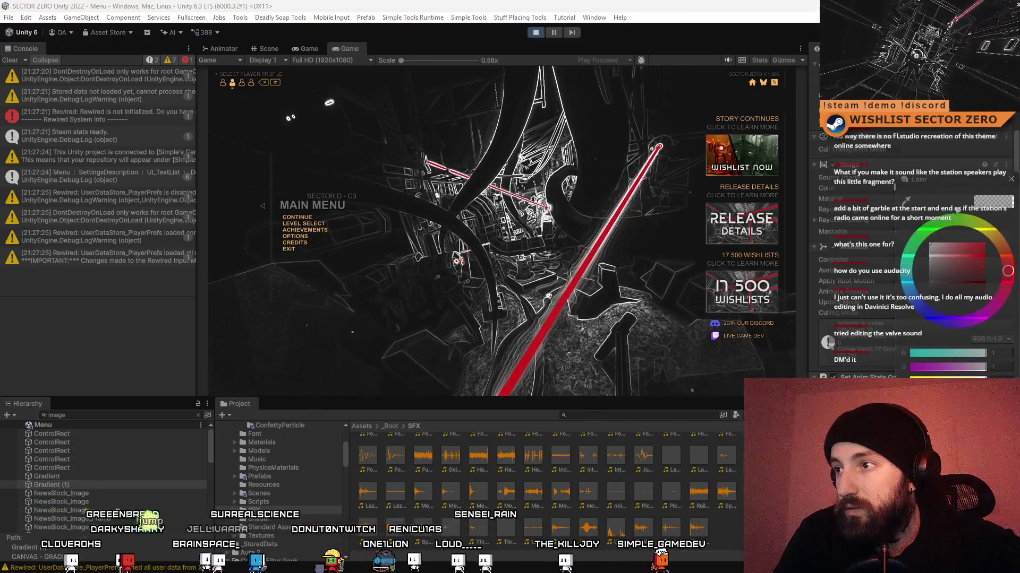
left_click(1012, 181)
scroll(865, 198, "up", 3)
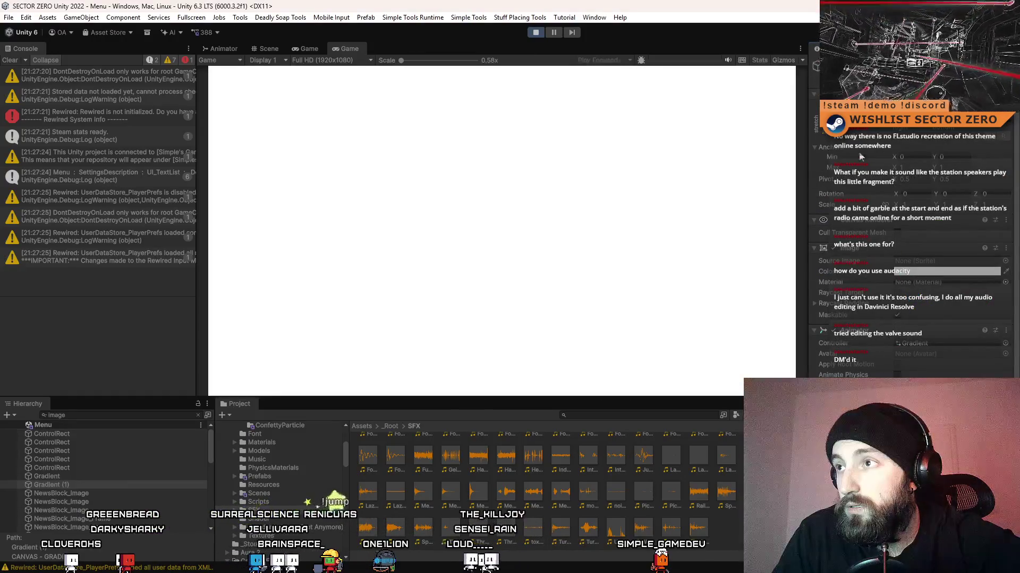
scroll(861, 196, "down", 3)
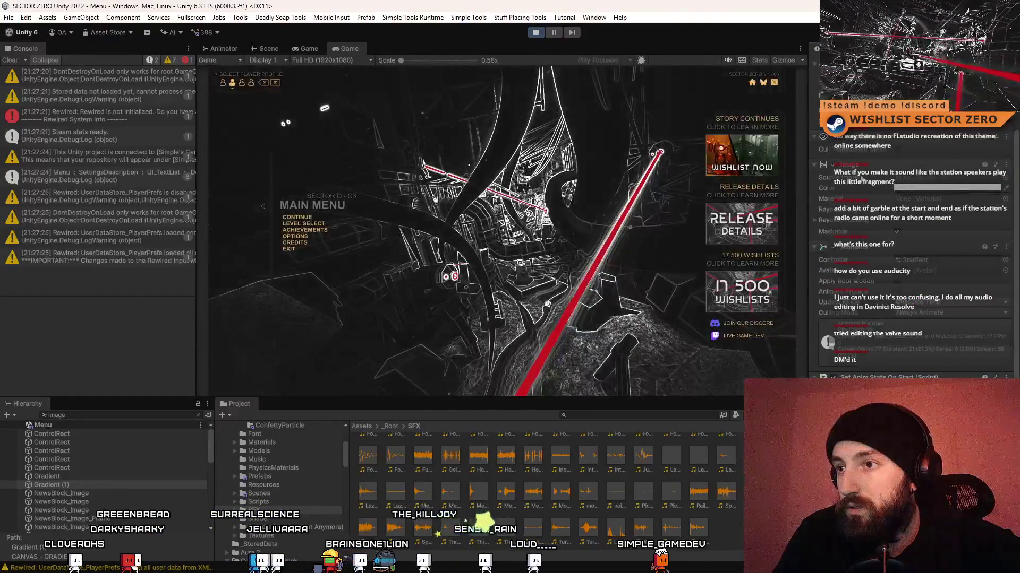
scroll(846, 161, "up", 3)
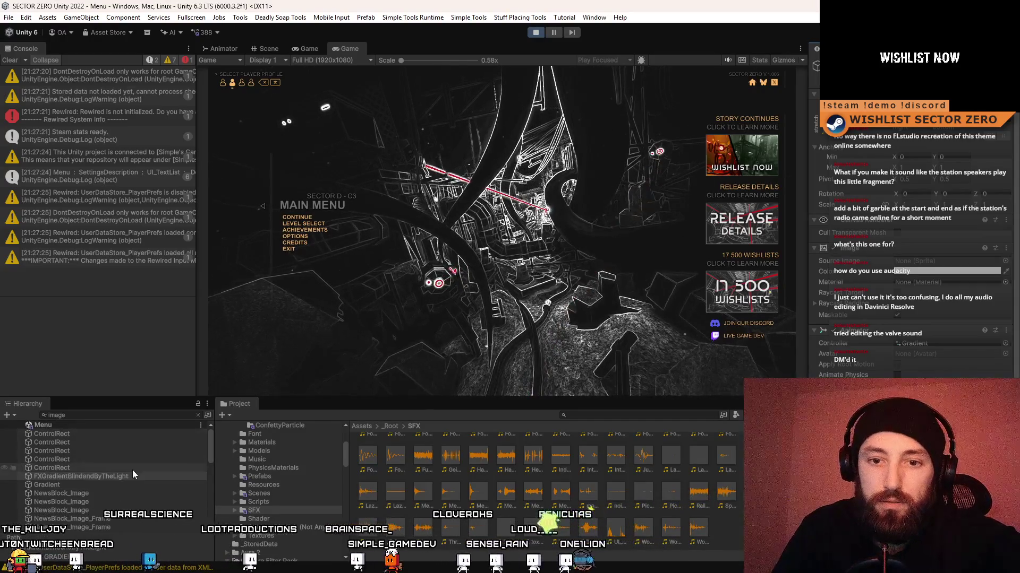
Toggle FXGradientBlindendByTheLight's active checkbox to preview the white flash.
left_click(123, 477)
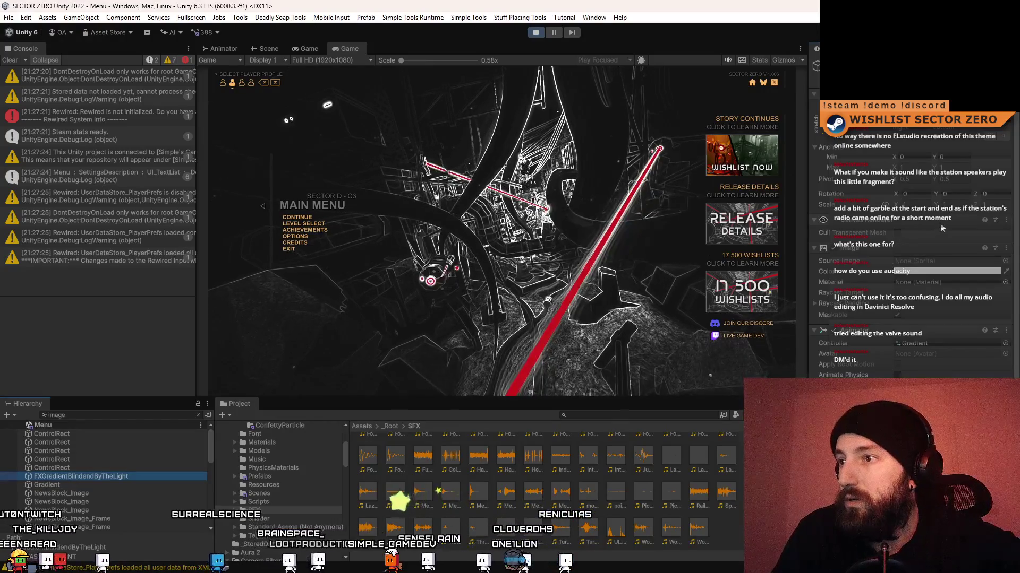
left_click(828, 63)
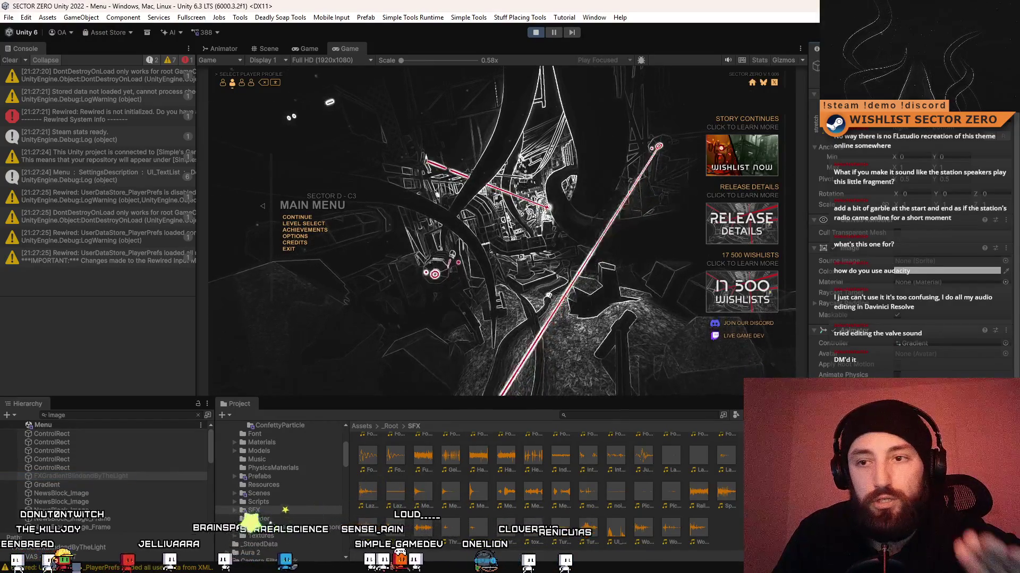
left_click(828, 63)
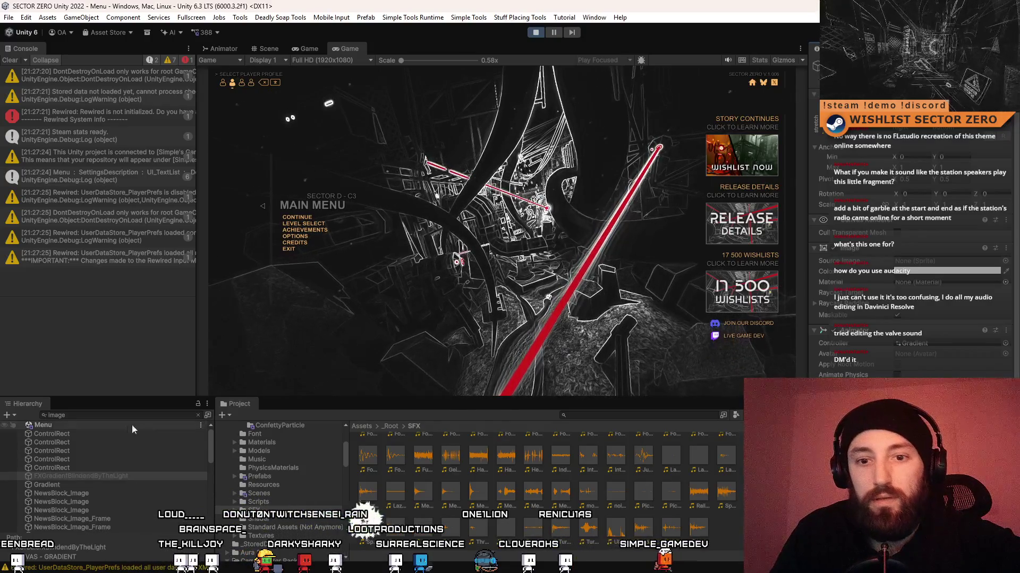
left_click(103, 476)
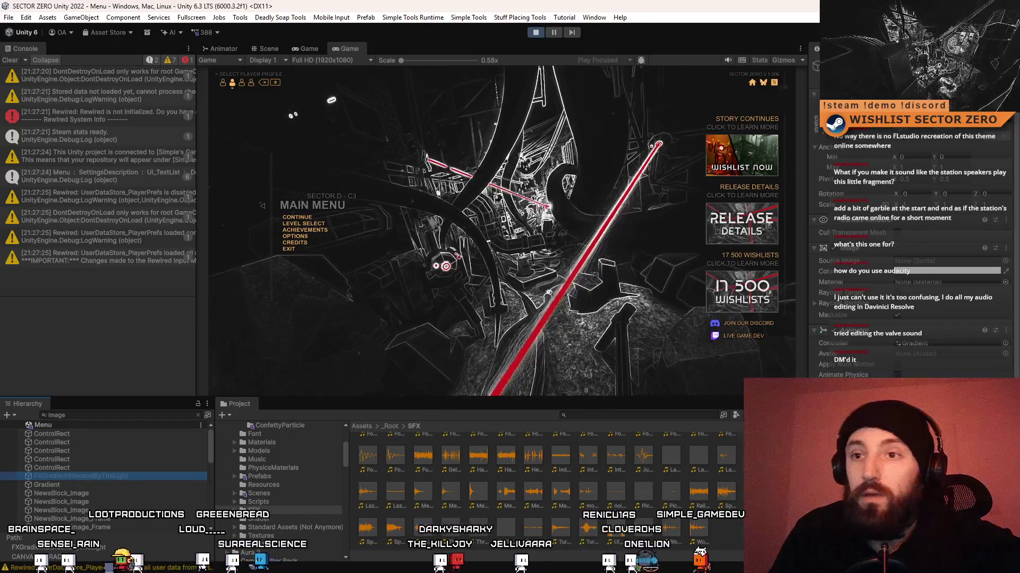
In the running game, go to Options > Display and push Brightness to 100.
left_click(297, 237)
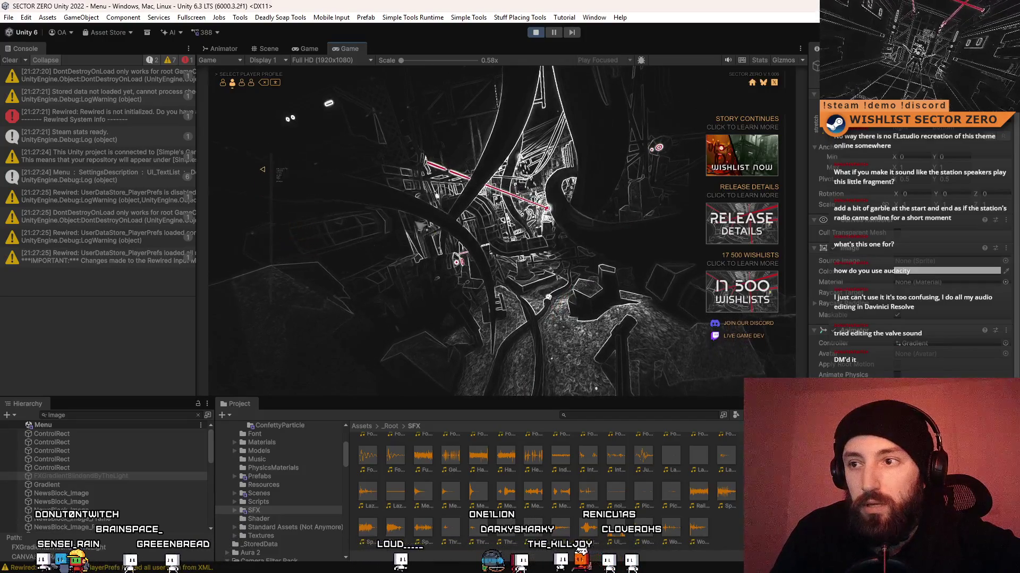
left_click(295, 224)
mouse_move(318, 260)
left_mouse_down()
mouse_move(304, 269)
mouse_move(313, 265)
left_mouse_up()
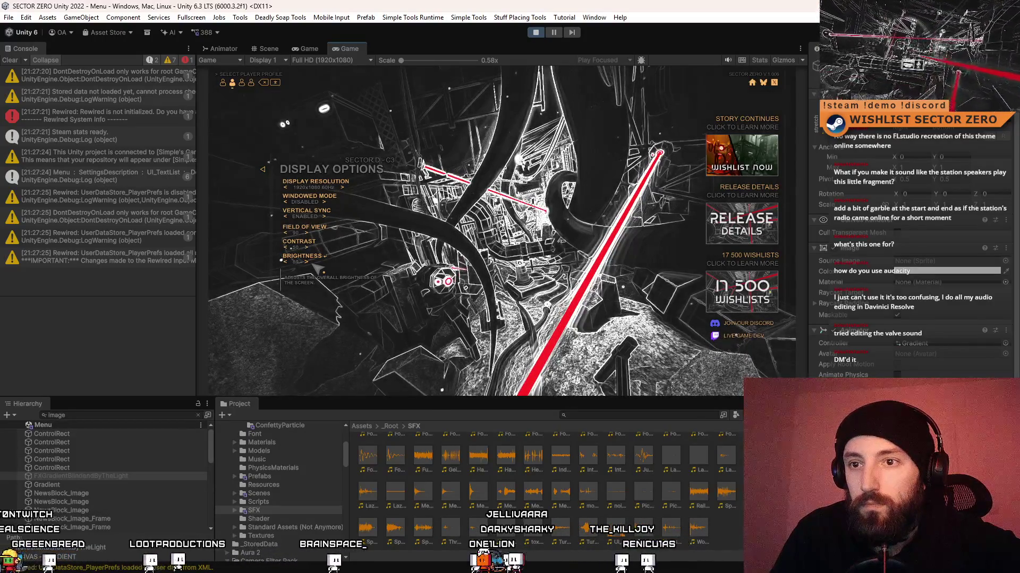
left_click_drag(317, 268, 318, 269)
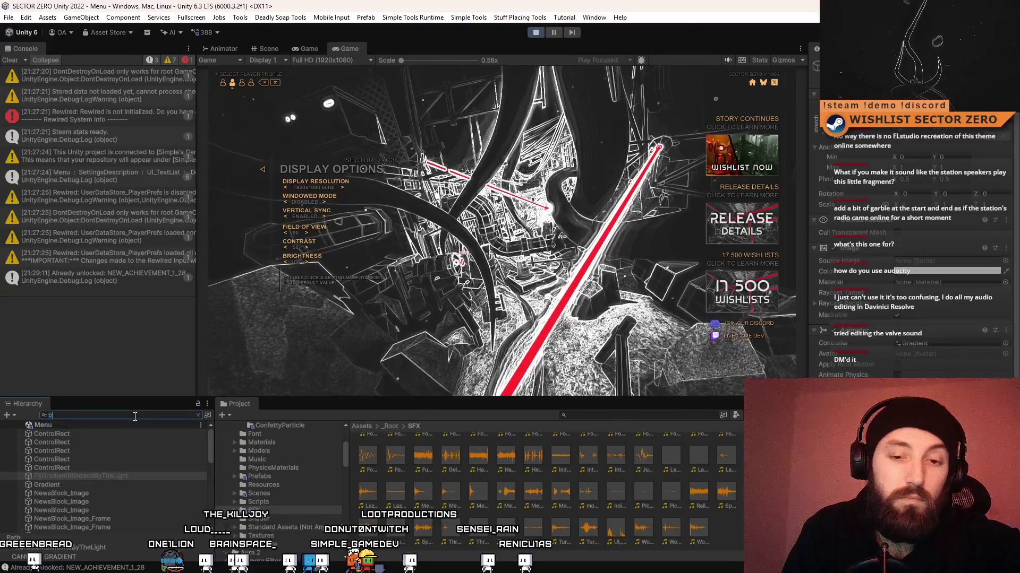
Find AchievementBlindedByTheLightSFX in the Hierarchy, then filter the Hierarchy by 'FX'.
type("linded")
left_click(126, 433)
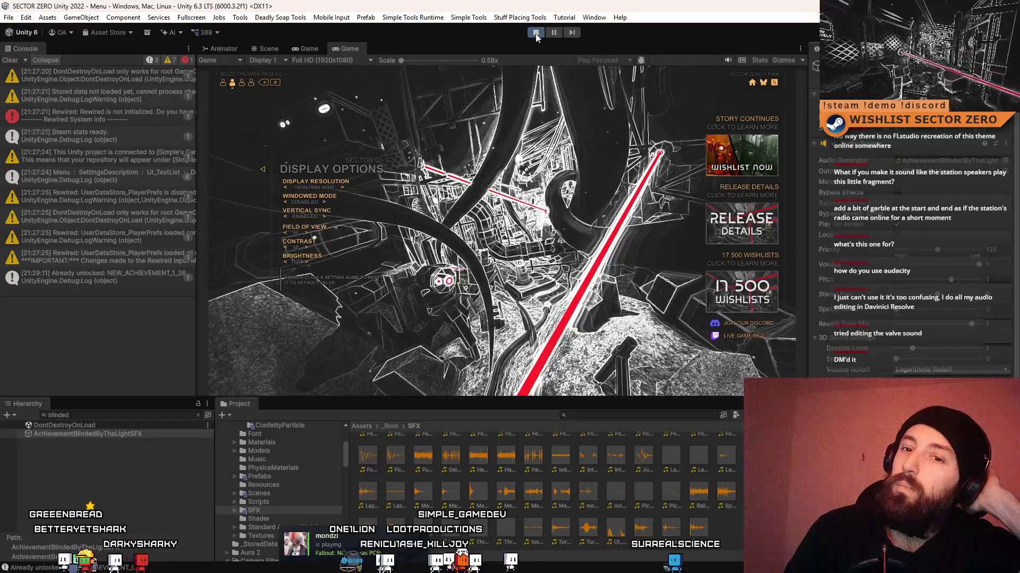
left_click(110, 467)
left_click(114, 437)
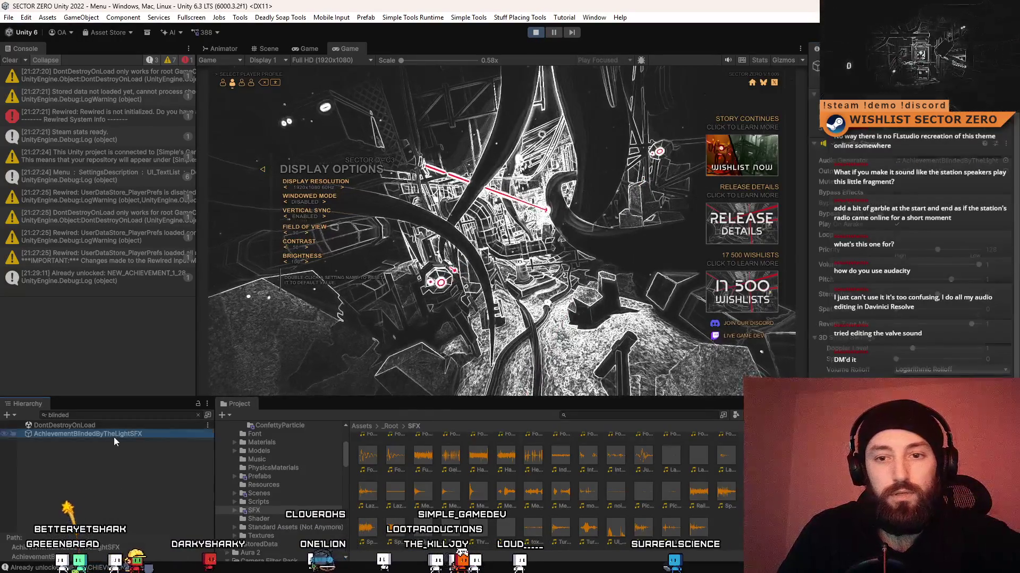
left_click(127, 415)
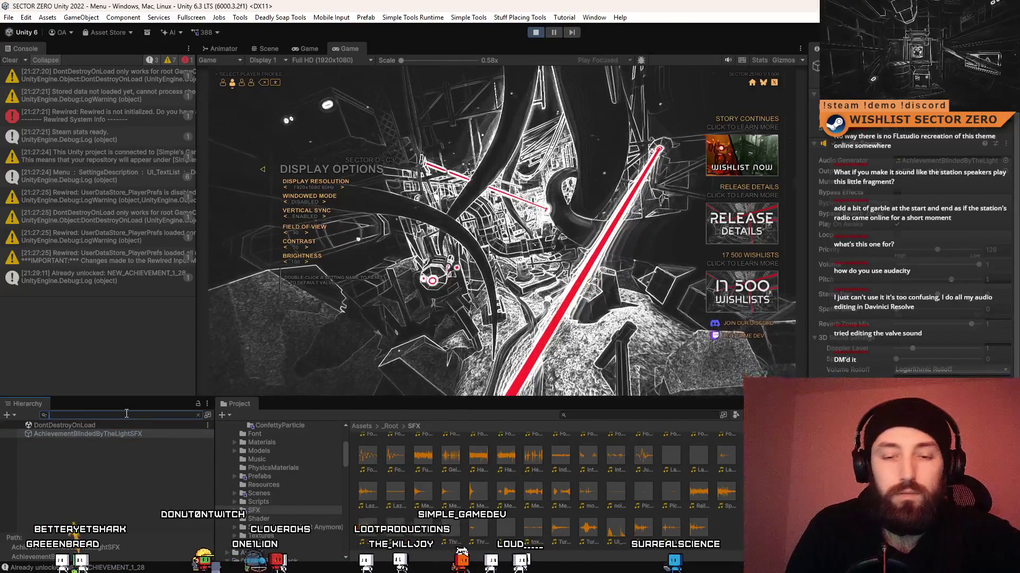
type("FX")
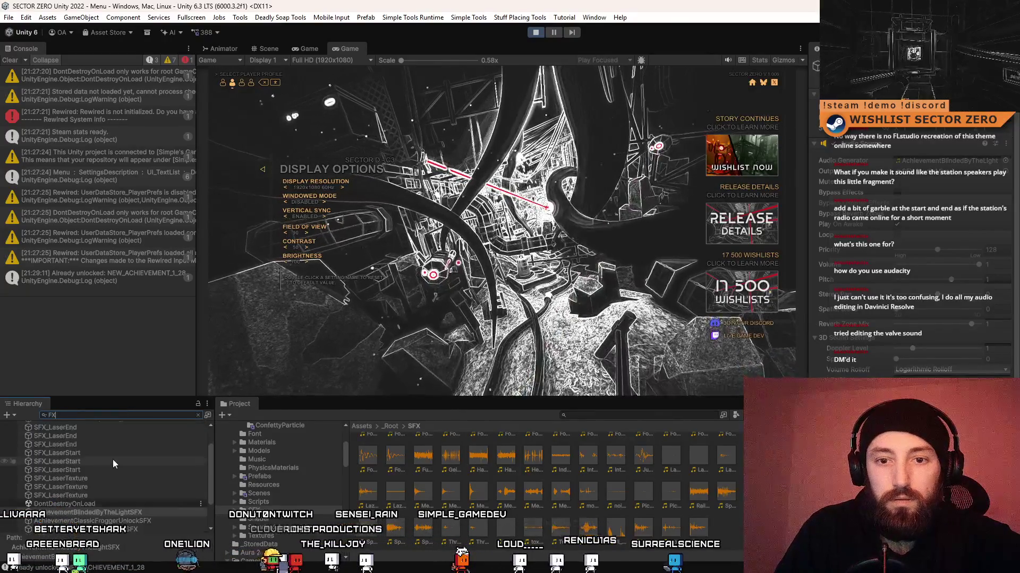
scroll(112, 460, "down", 2)
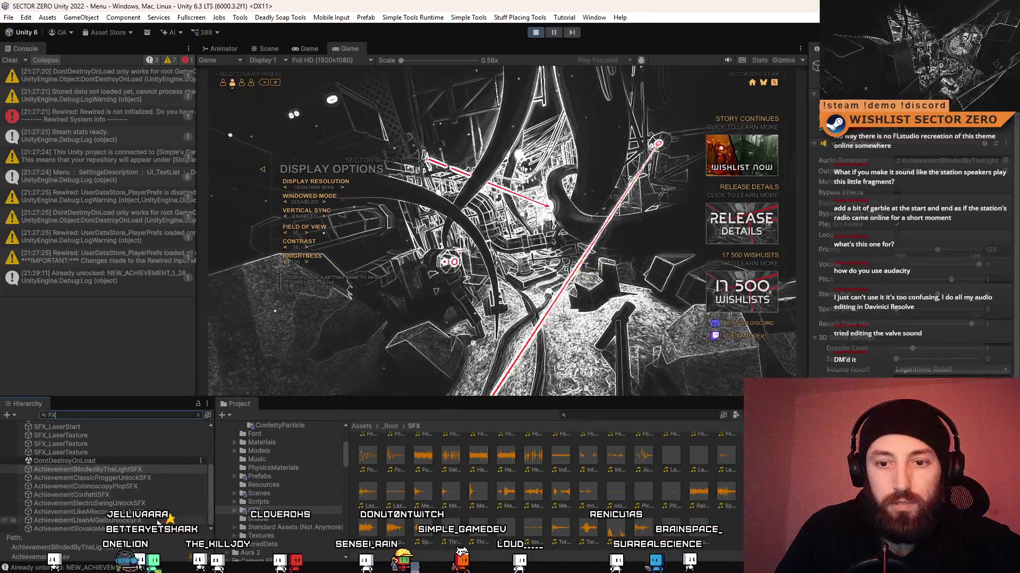
scroll(157, 510, "up", 5)
left_click(53, 415)
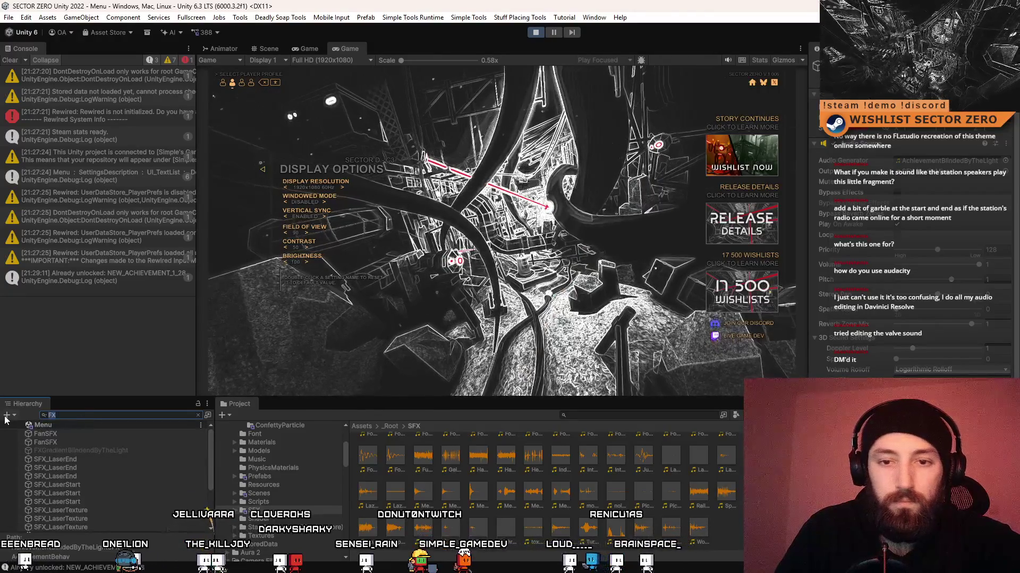
Rename the flash gradient object to VFXGradientBlindendByTheLight.
type("dient")
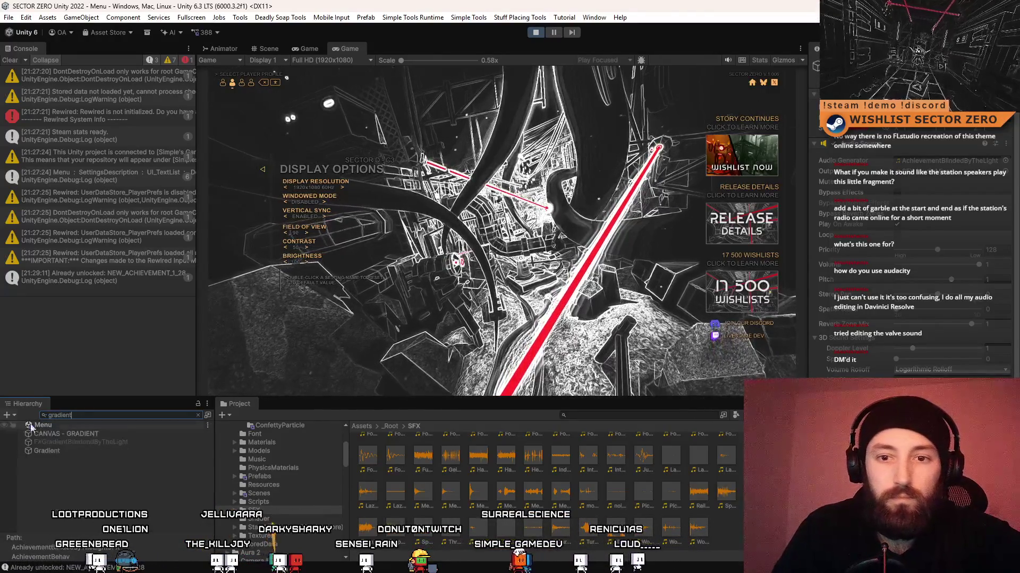
left_click(81, 443)
key("F2")
key("Home")
type("V")
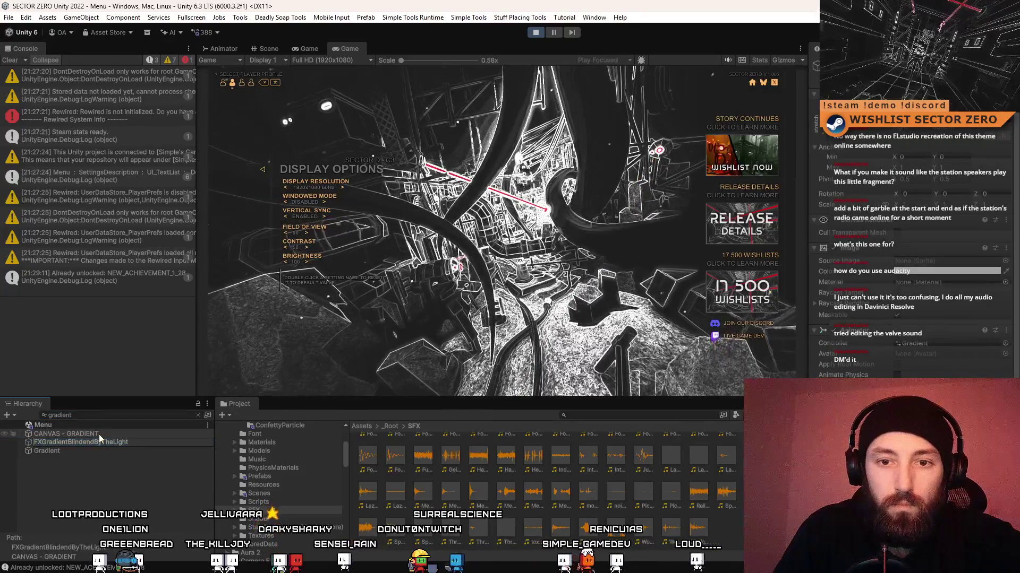
key("Return")
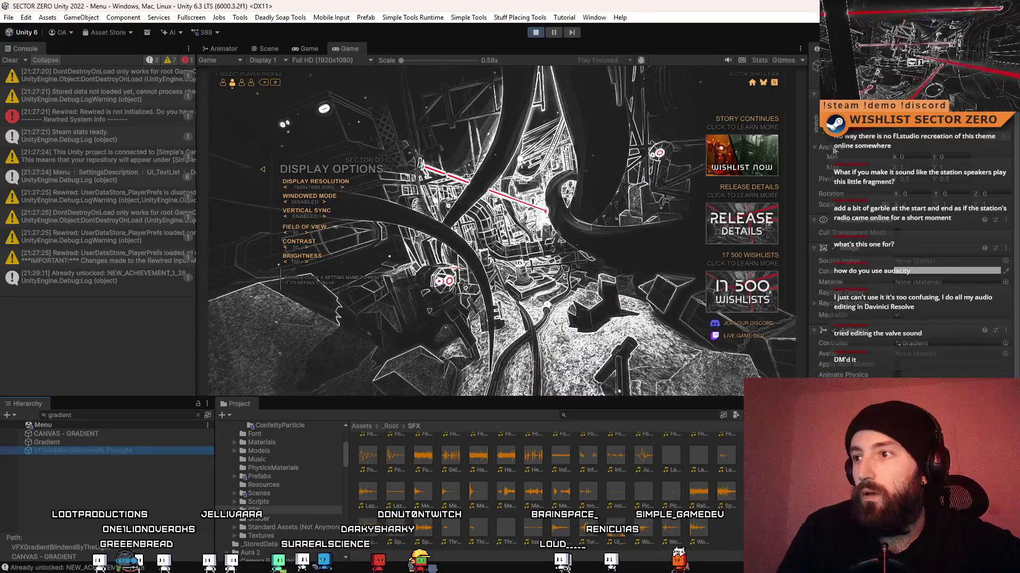
Toggle the VFX flash object active to preview it, then stop Play mode.
key("alt+shift+a")
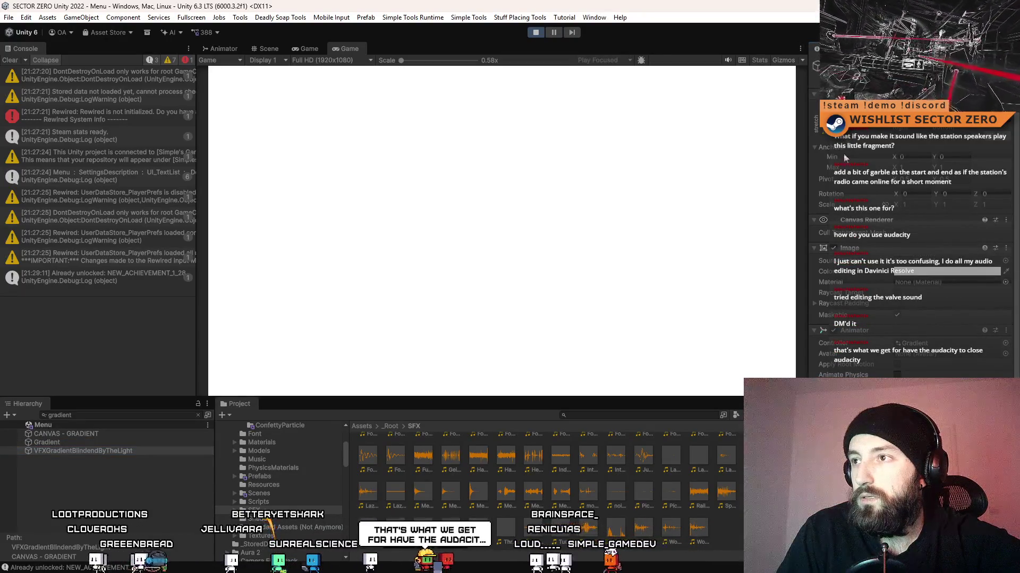
scroll(863, 160, "down", 3)
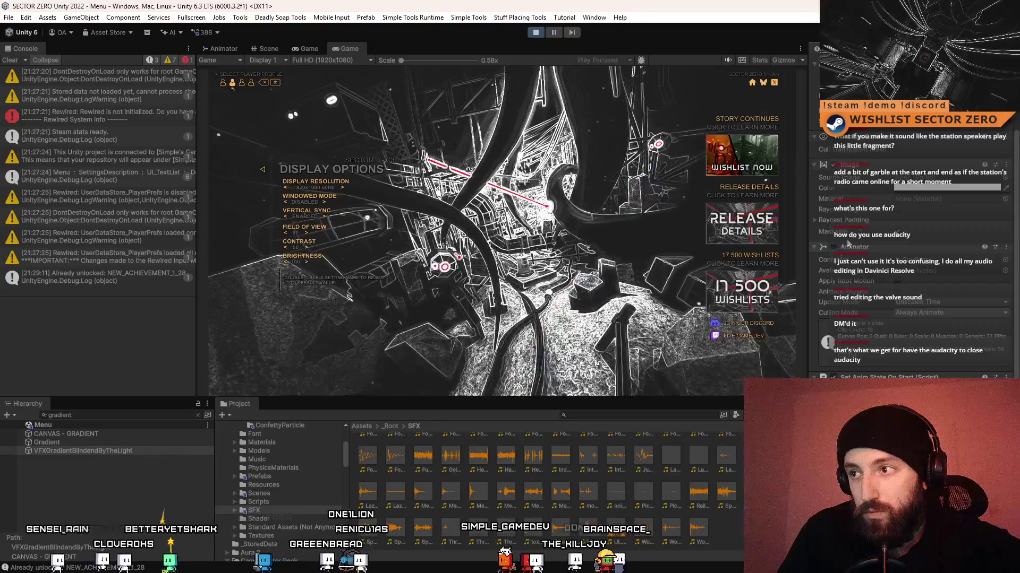
scroll(850, 234, "up", 3)
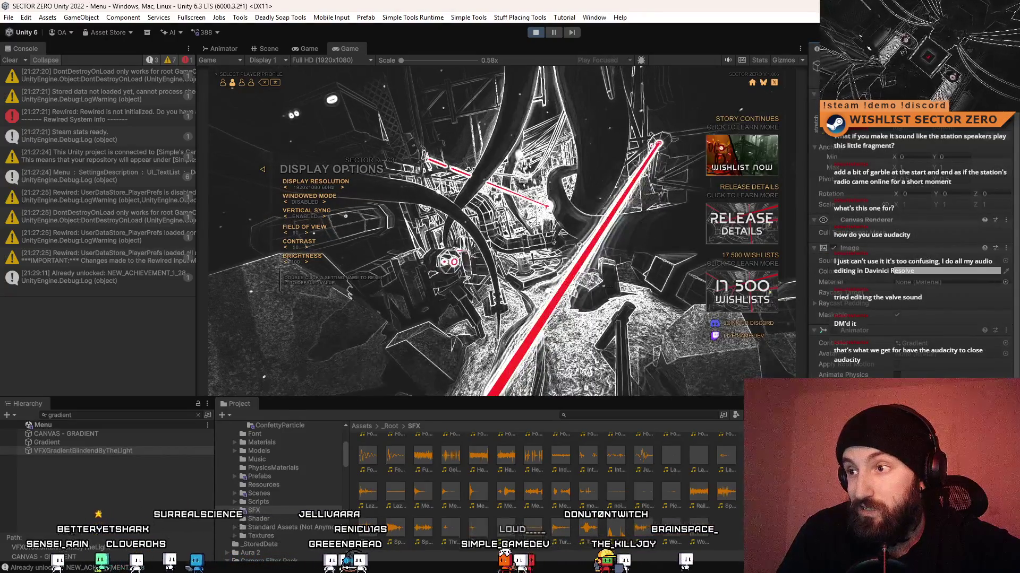
scroll(911, 239, "down", 3)
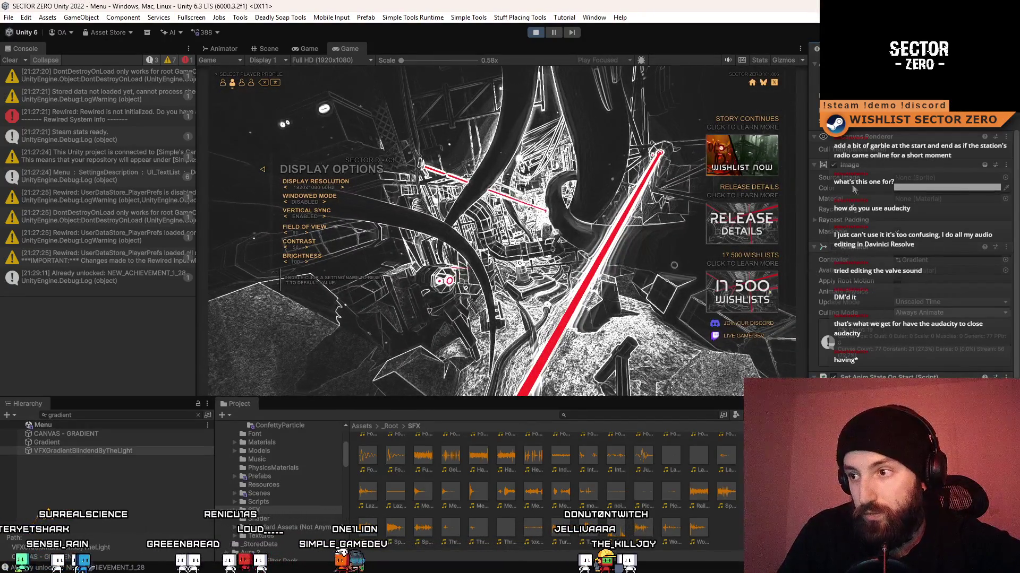
scroll(850, 200, "up", 3)
scroll(827, 245, "down", 3)
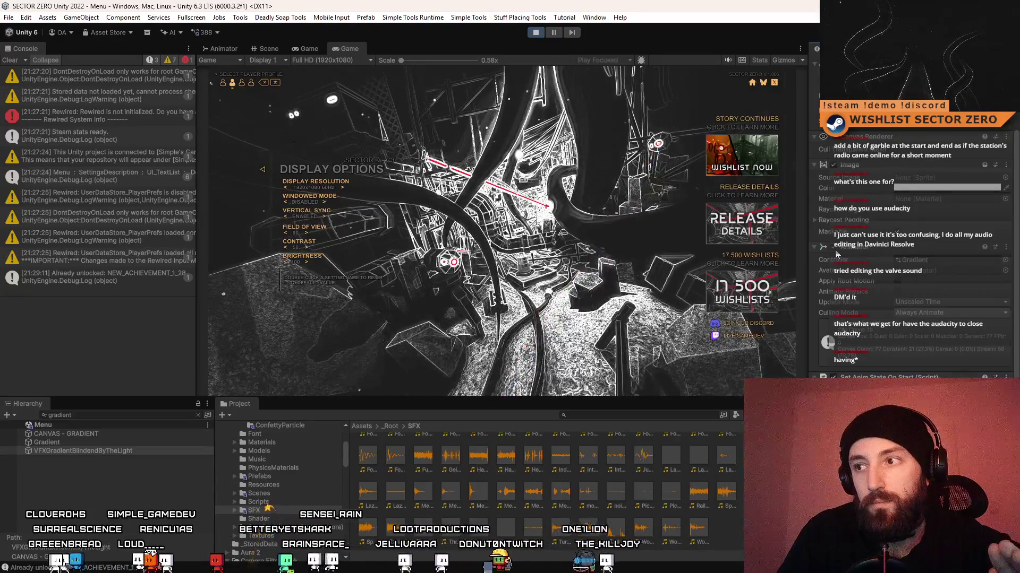
scroll(839, 223, "up", 3)
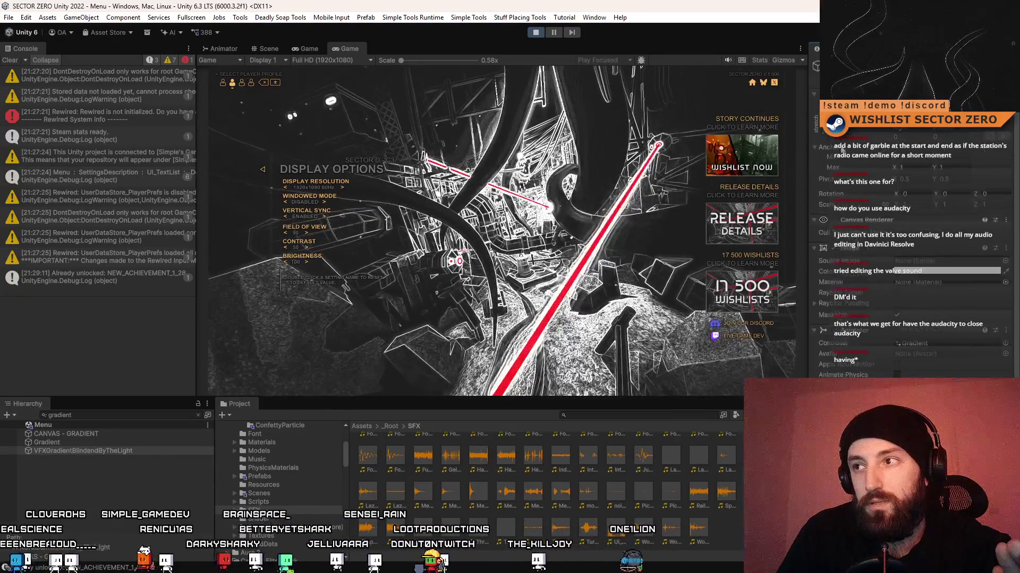
scroll(856, 157, "down", 3)
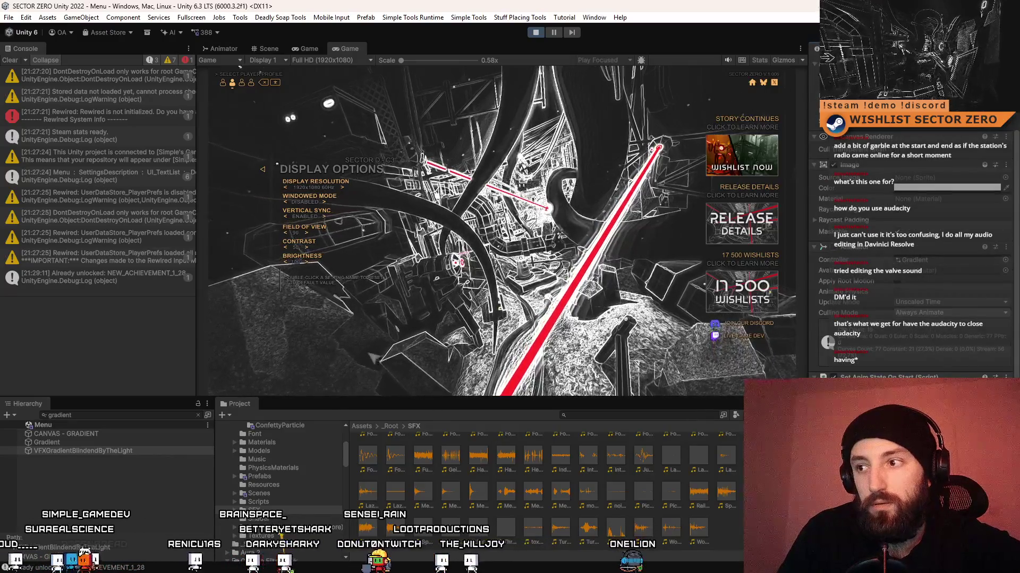
scroll(935, 240, "up", 3)
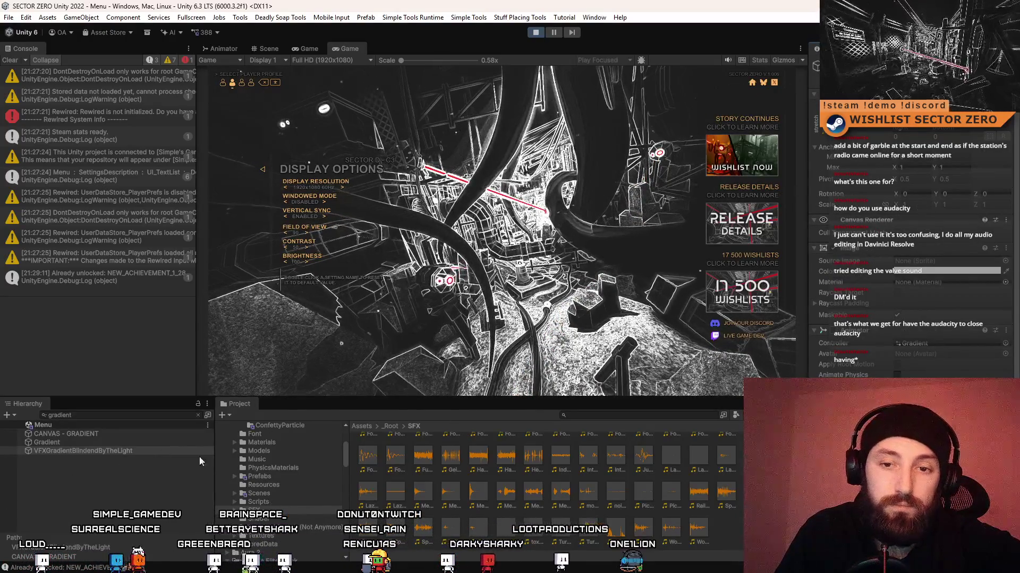
left_click(112, 450)
left_click(536, 32)
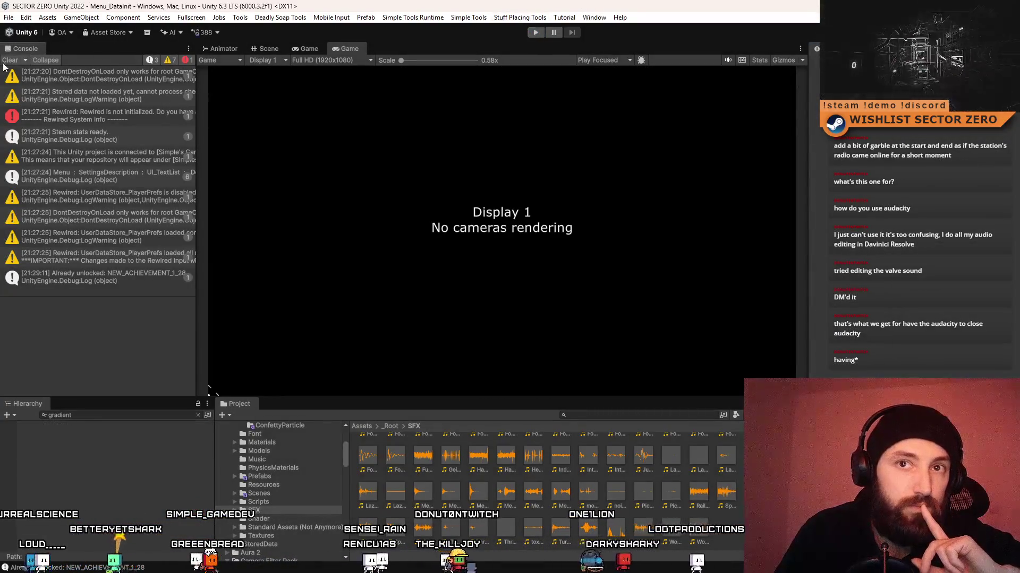
Clear the console and open the CANVAS - OPTIONS - DISPLAY prefab found via 'canvas option'.
left_click(9, 60)
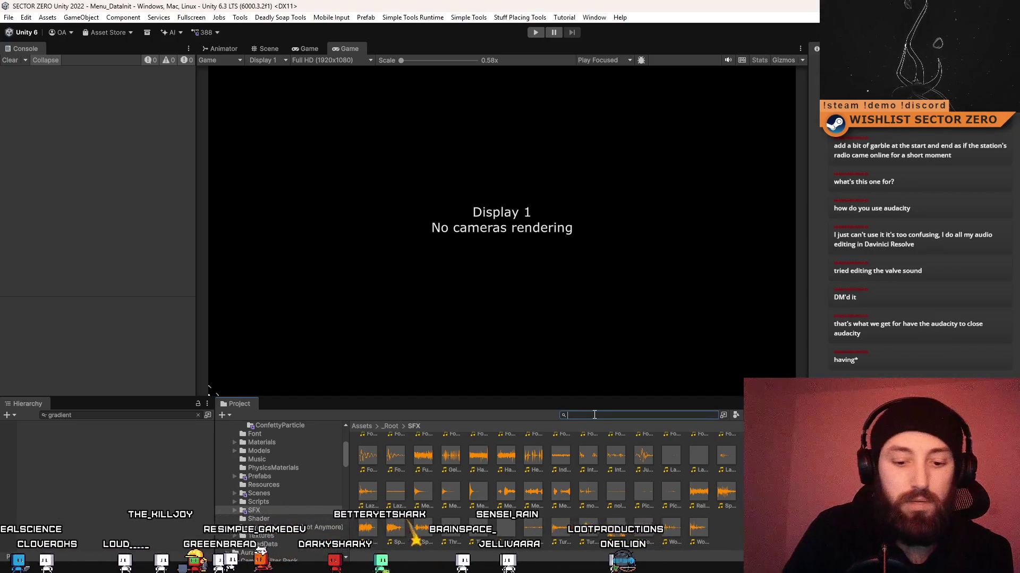
type("main menu")
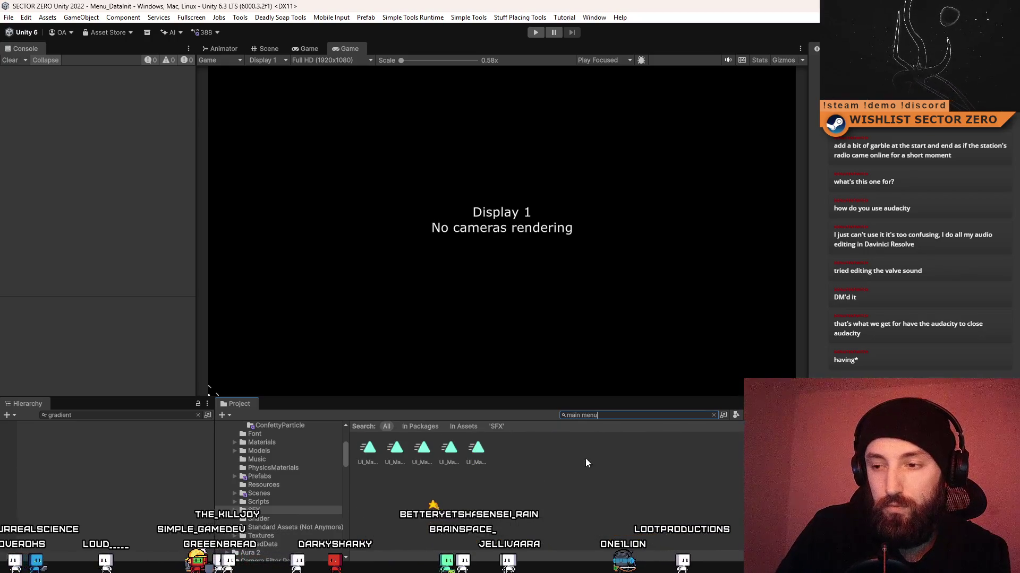
scroll(528, 510, "down", 2)
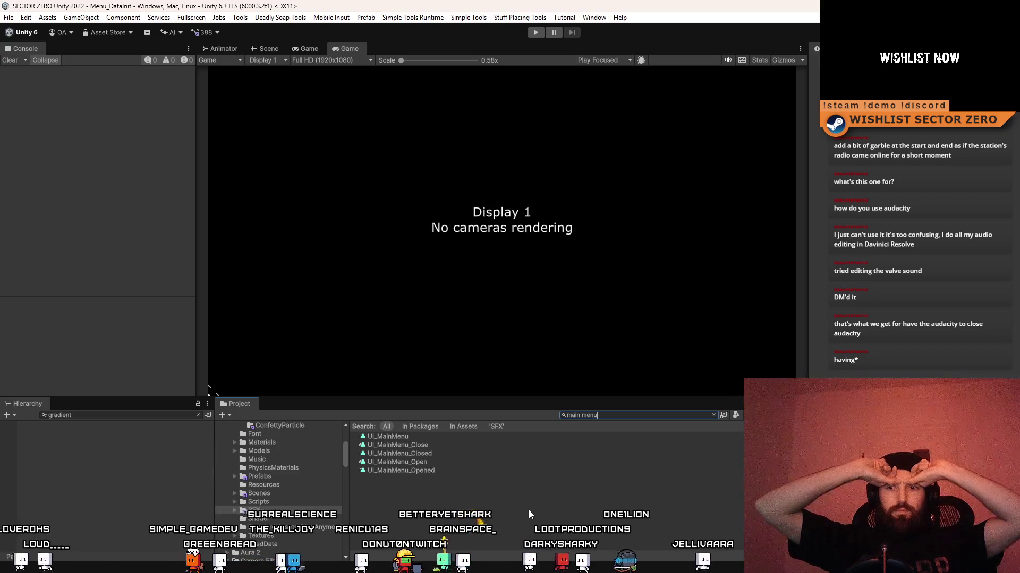
key("ctrl+a")
type("canvas option")
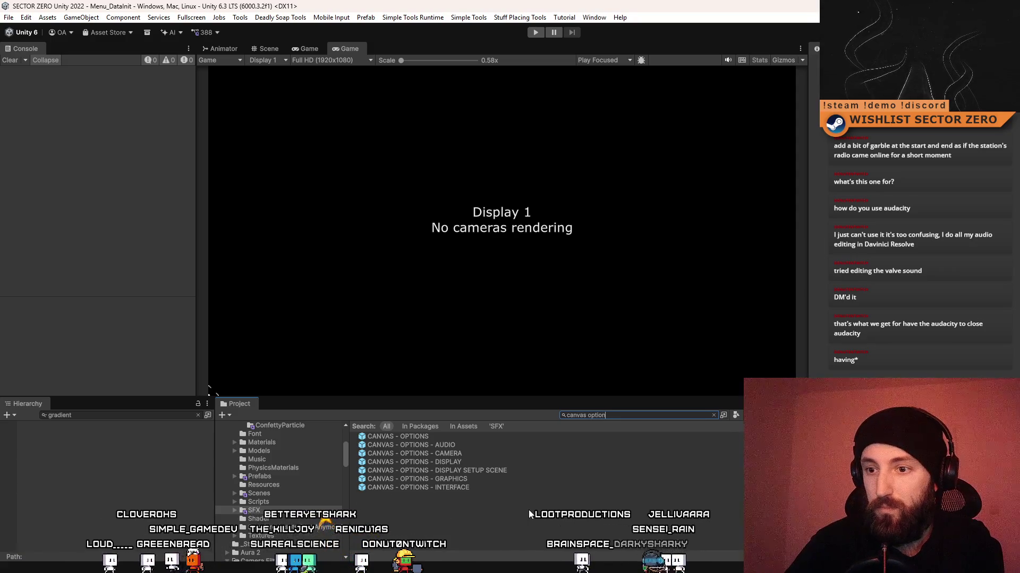
left_click(493, 462)
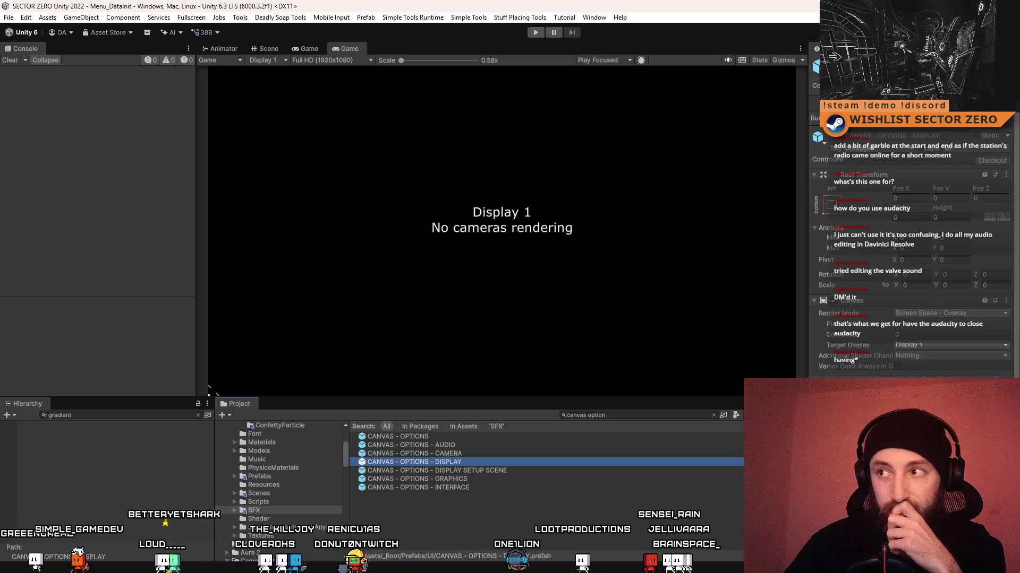
key("Return")
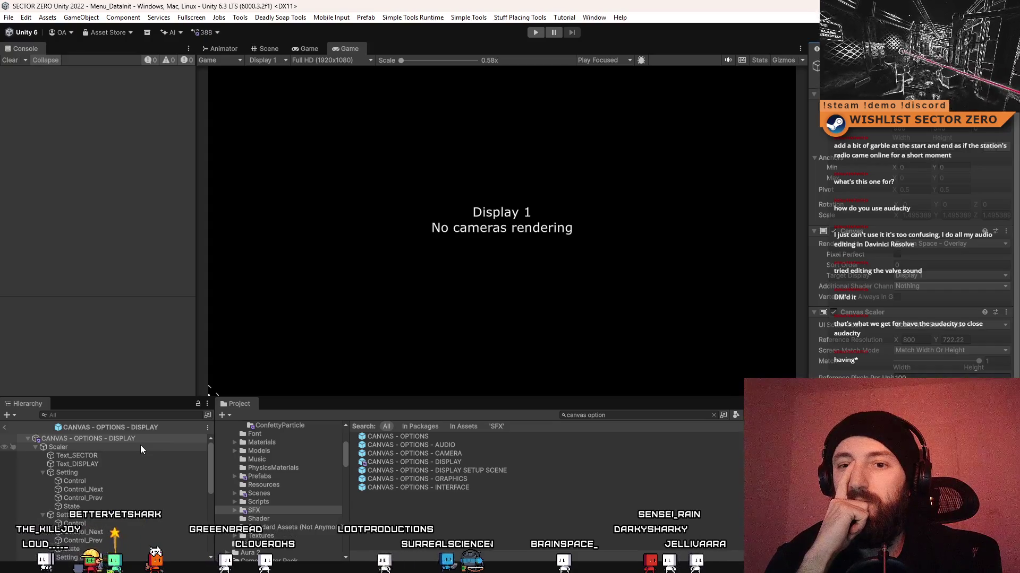
Paste VFXGradientBlindendByTheLight into the prefab and compare its layout with the Scaler object.
key("ctrl+v")
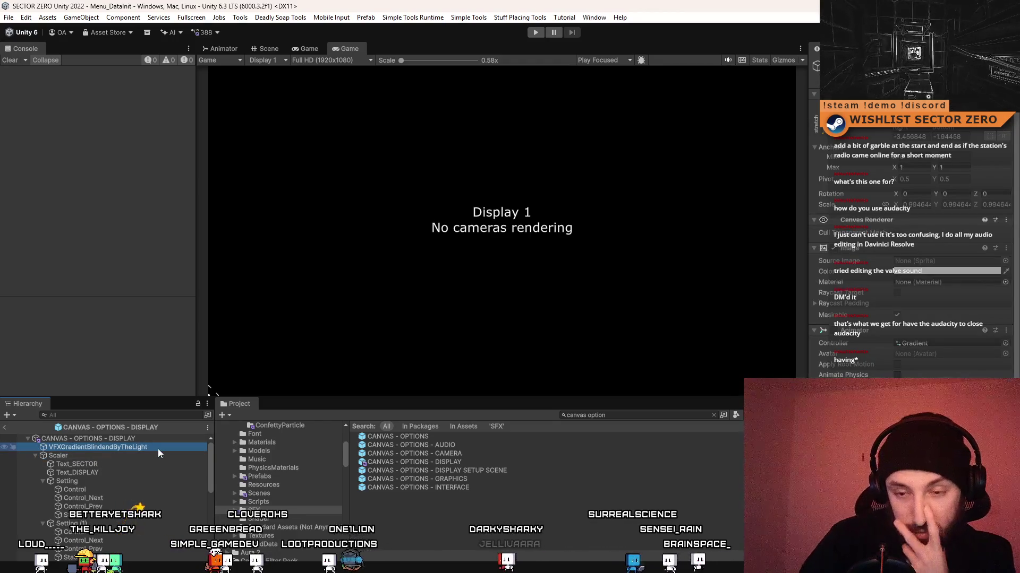
left_click(123, 457)
left_click(145, 448)
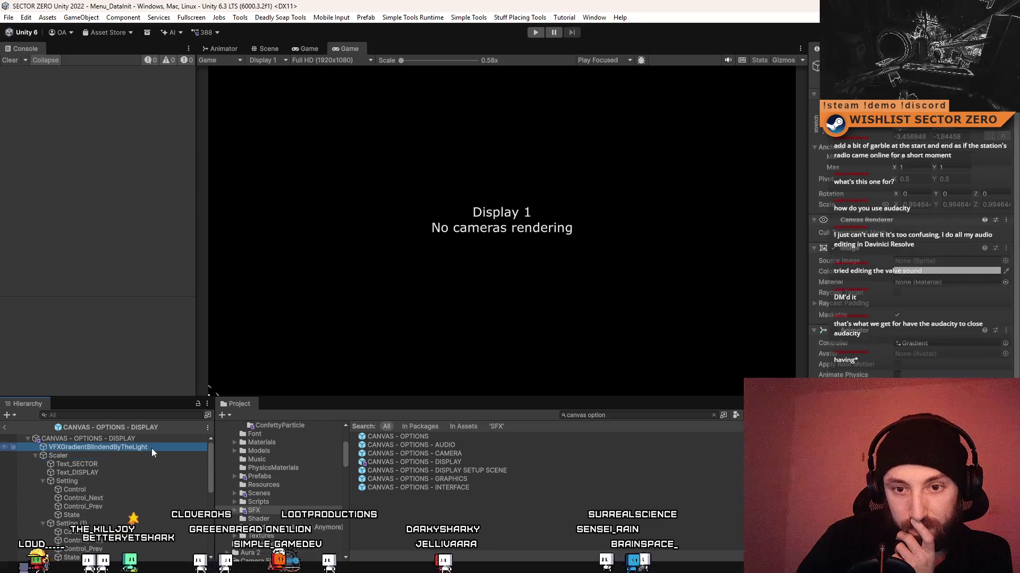
left_click(142, 457)
left_click(154, 447)
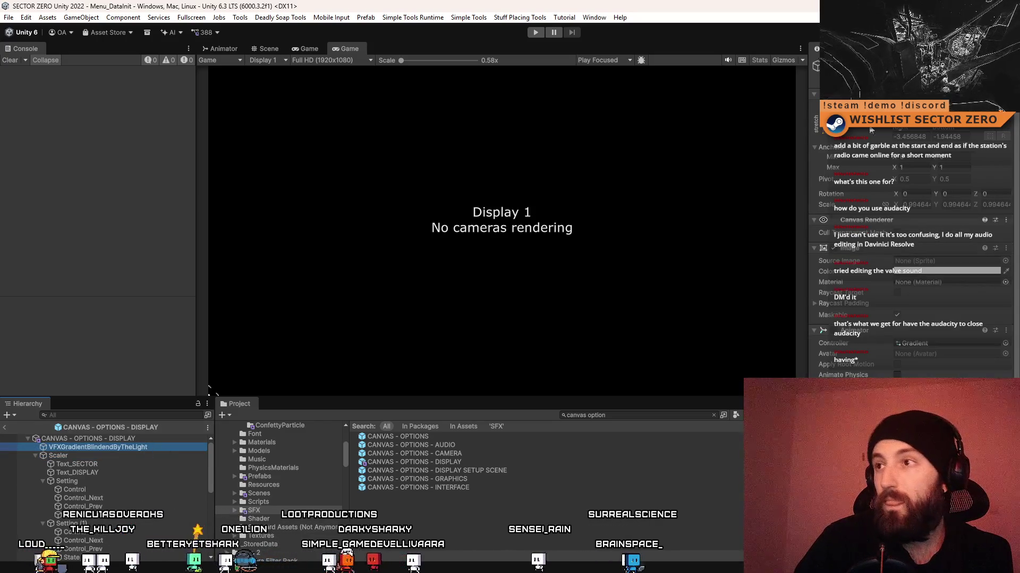
left_click(684, 451)
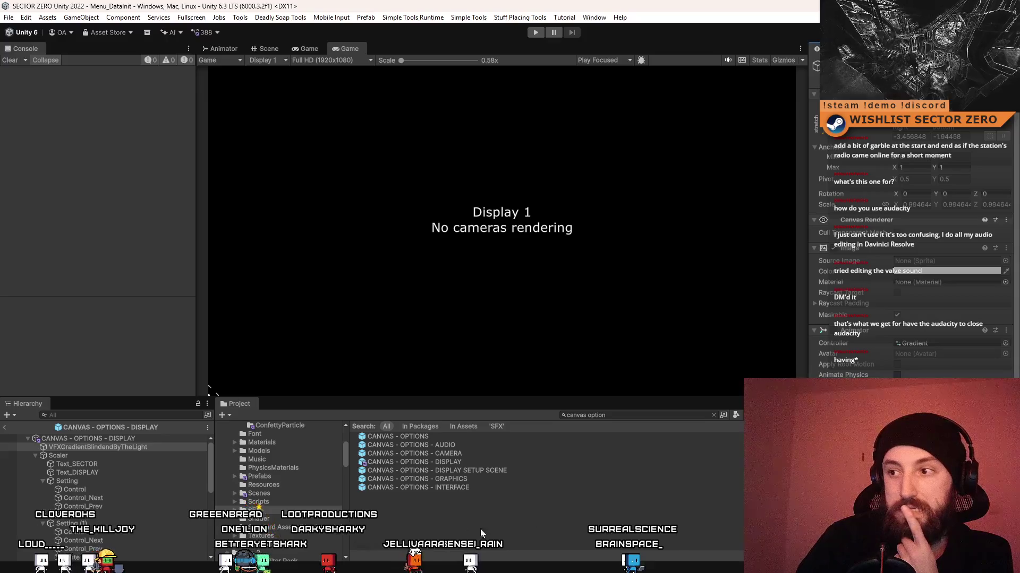
left_click(463, 530)
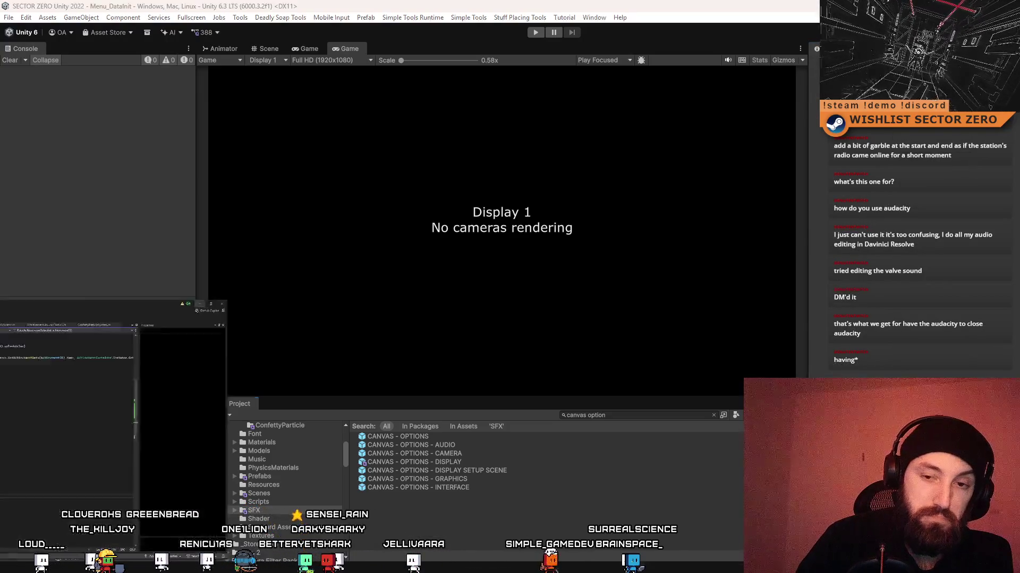
Add a '// SPECIAL VISUAL EFFECTS ----------' comment on line 80 of AchievementBehav.cs.
key("alt+Tab")
left_click(418, 390)
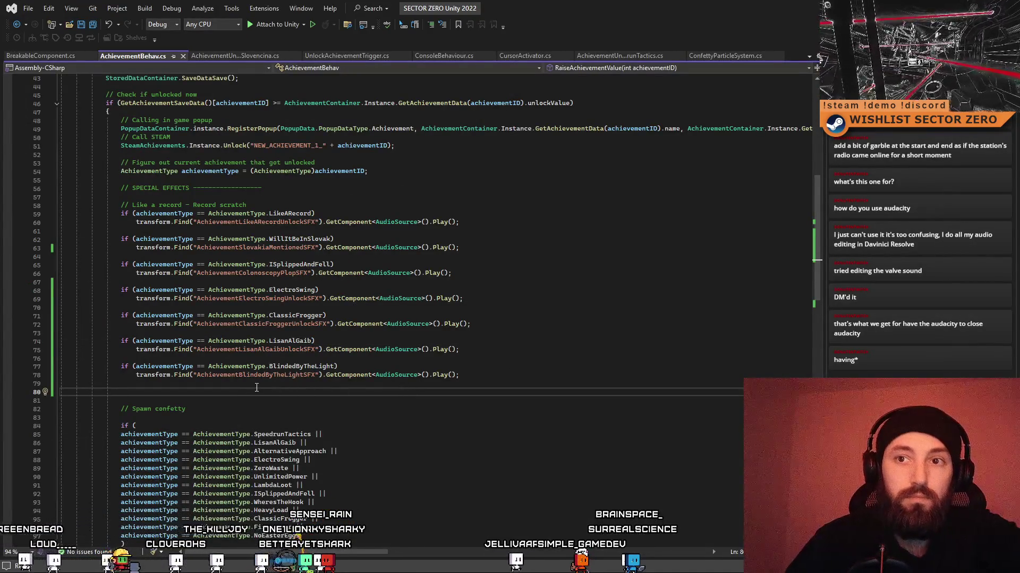
type("// SPECIAL VISUAL E")
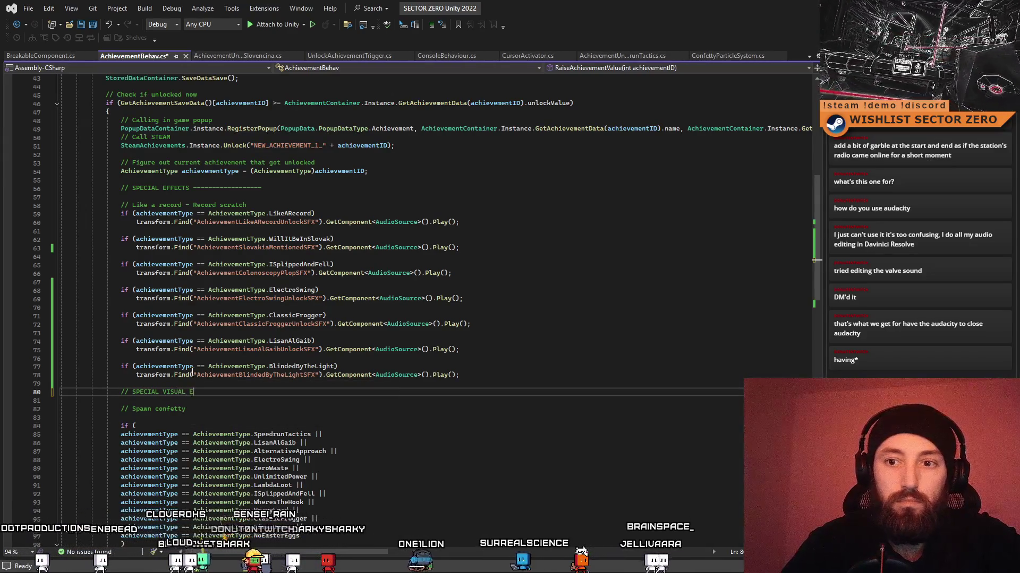
type("FFECTS ")
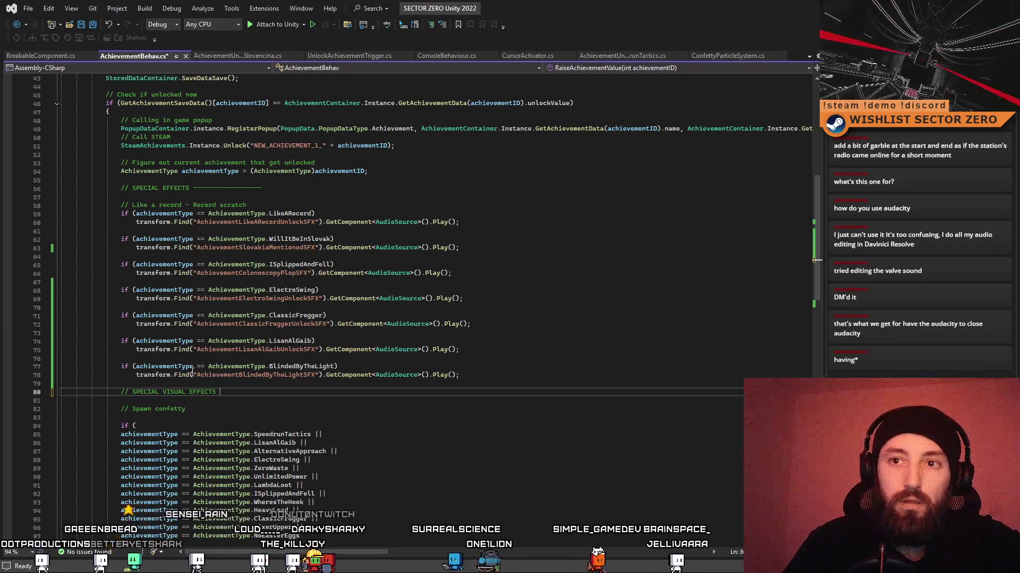
type("----------")
key("Return")
key("Return")
key("Up")
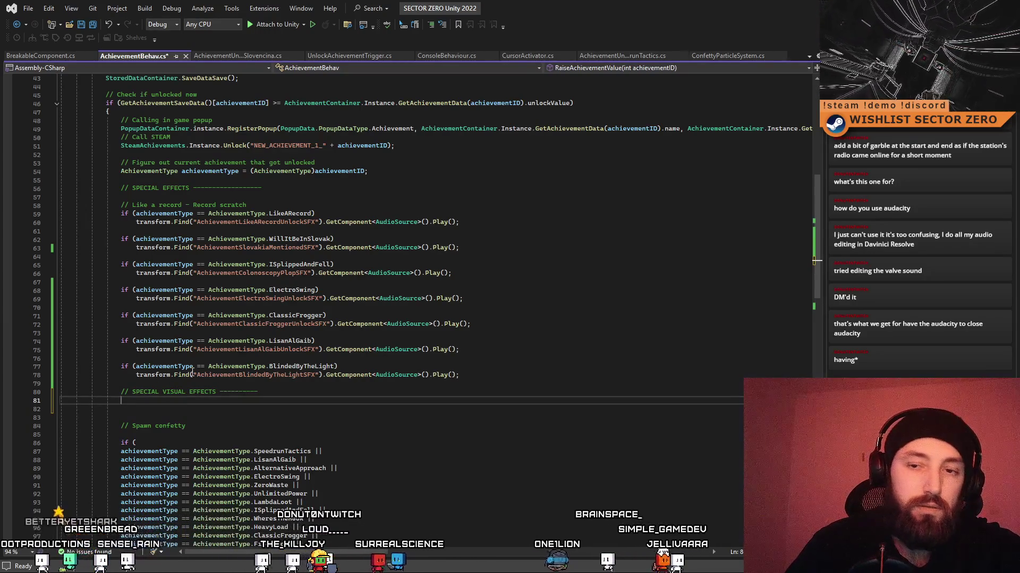
key("Down")
key("Down")
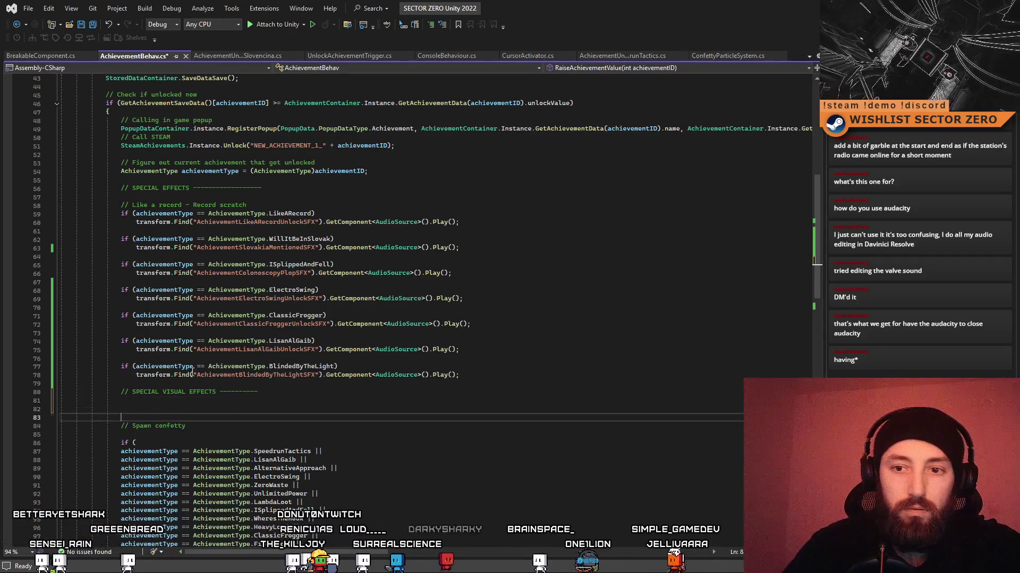
Open a braced block under the BlindedByTheLight condition around the flashbang sound line.
left_click(117, 364)
key("End")
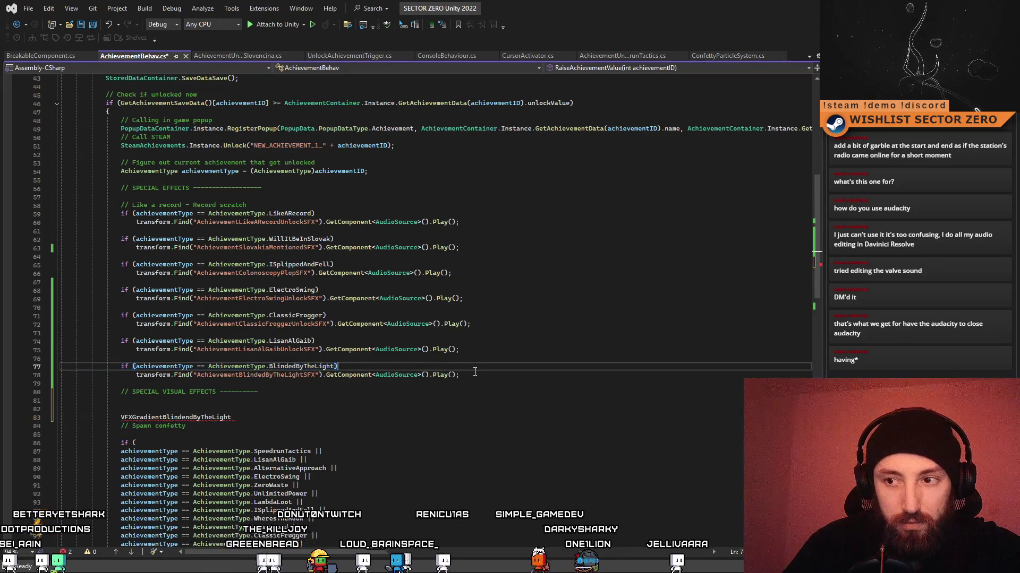
left_click_drag(231, 417, 115, 418)
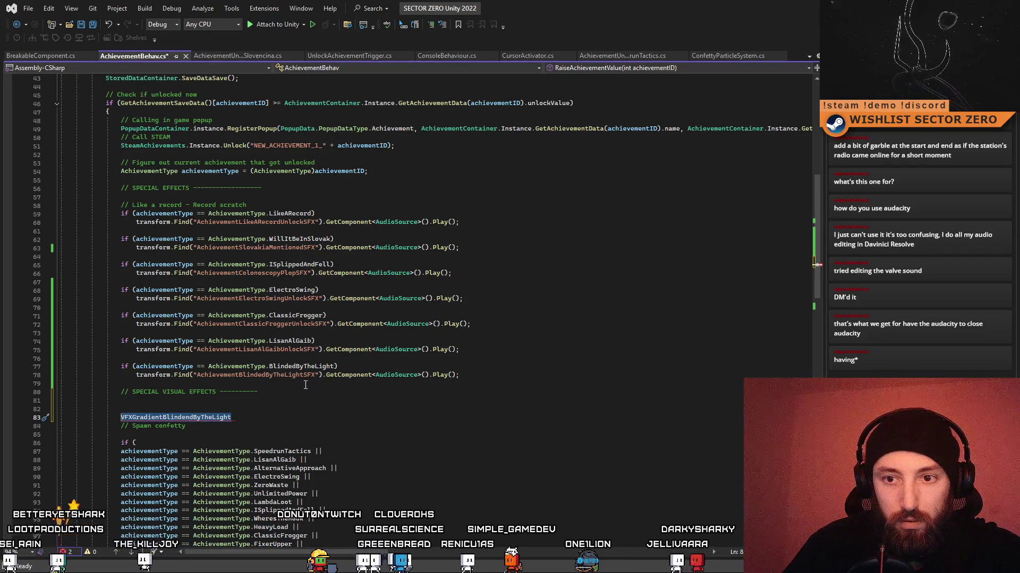
left_click(405, 367)
type("{")
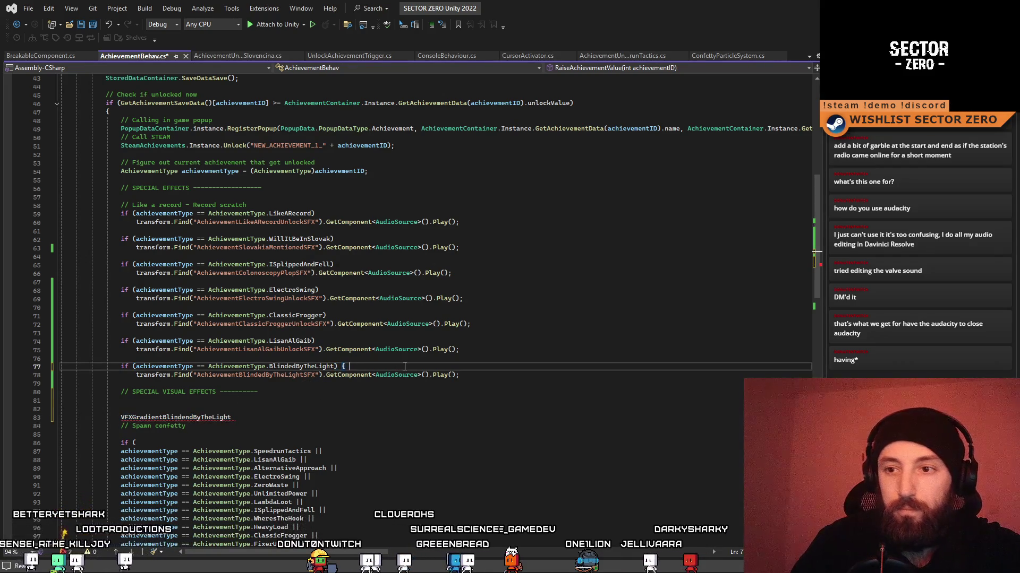
left_click(496, 374)
key("Return")
key("Return")
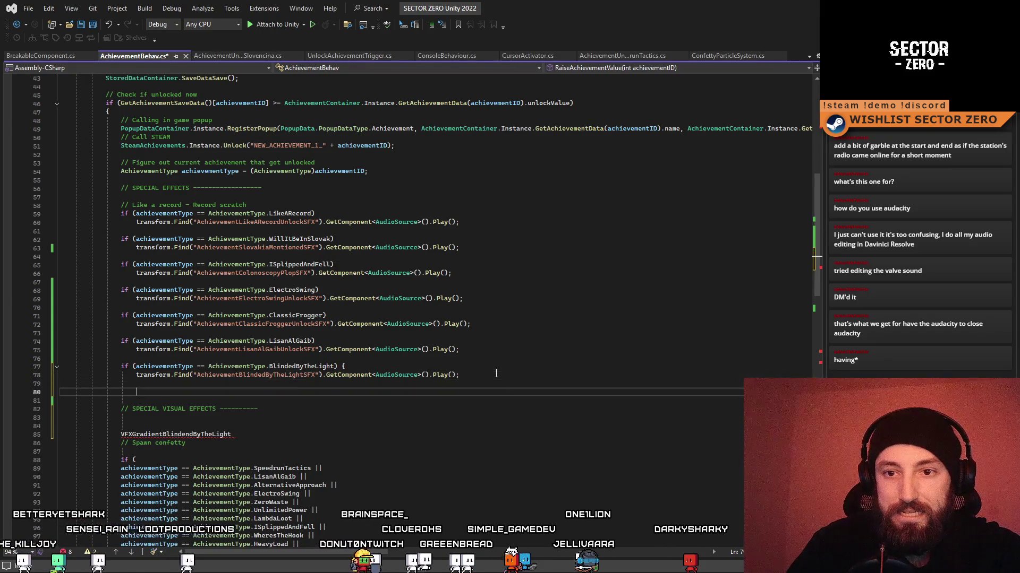
type("}")
key("Up")
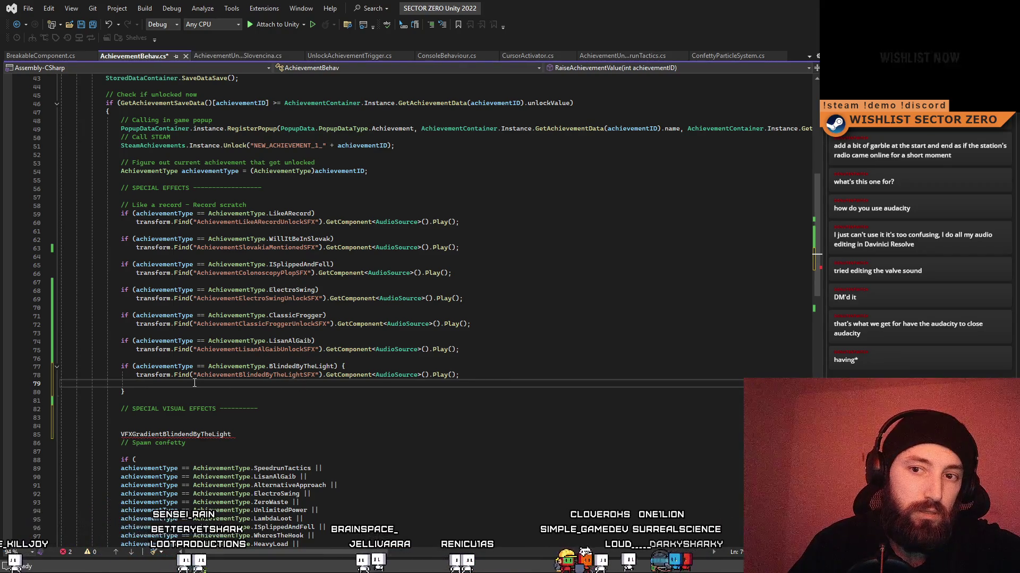
Look up VFXGradientBlindendByTheLight with var vfx = GameObject.Find and start an if(vfx != null) check.
type("var vfx = ")
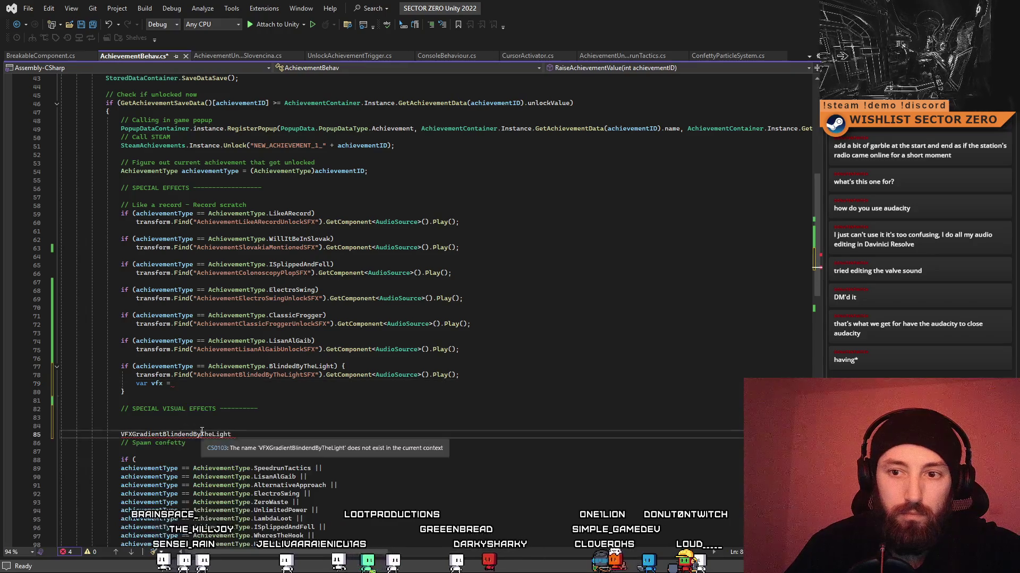
type("Gam")
key("Tab")
type(".F")
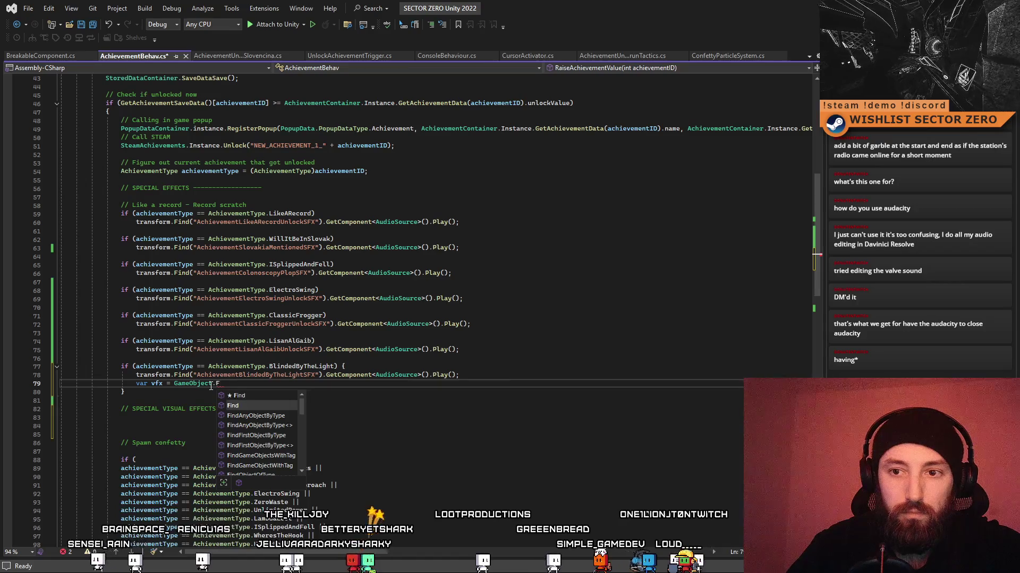
key("Tab")
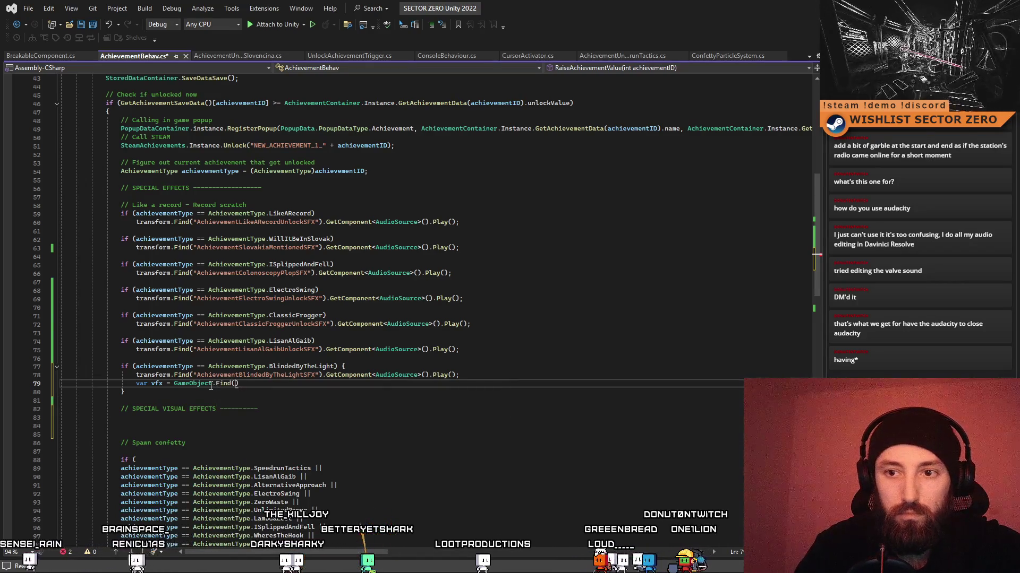
type("(\"")
type(")")
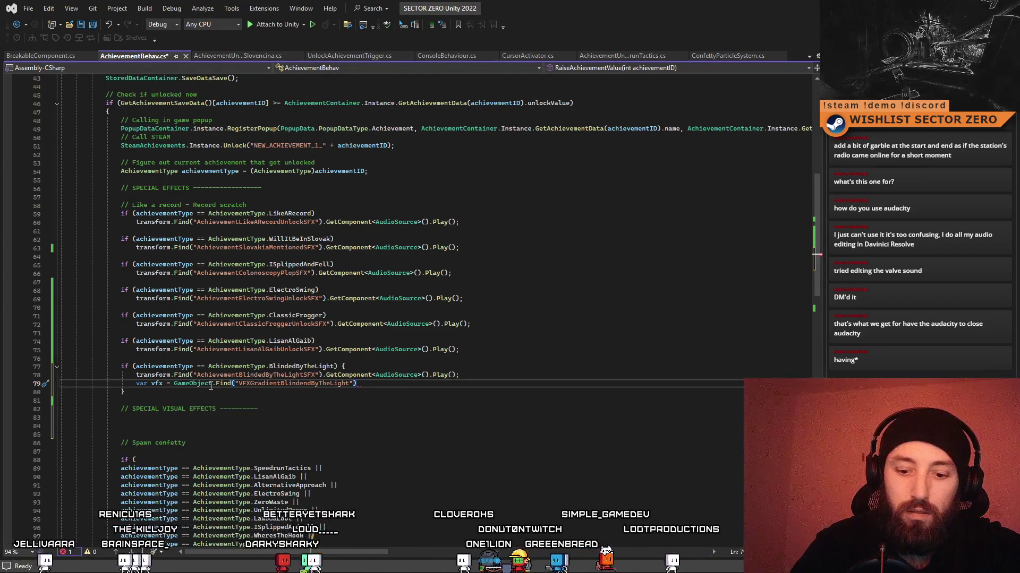
key("Return")
type("if(vfx!= null) {")
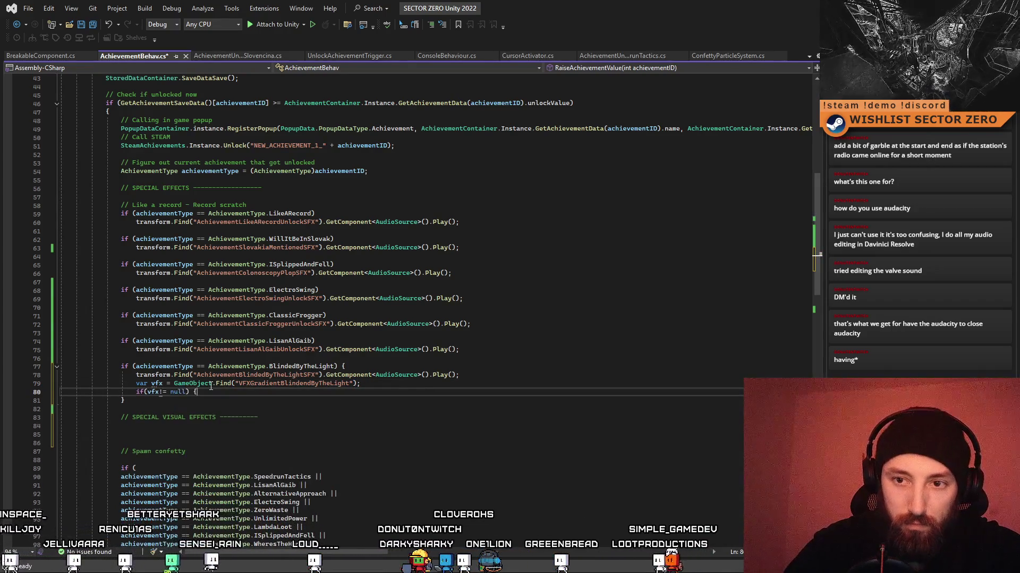
key("Tab")
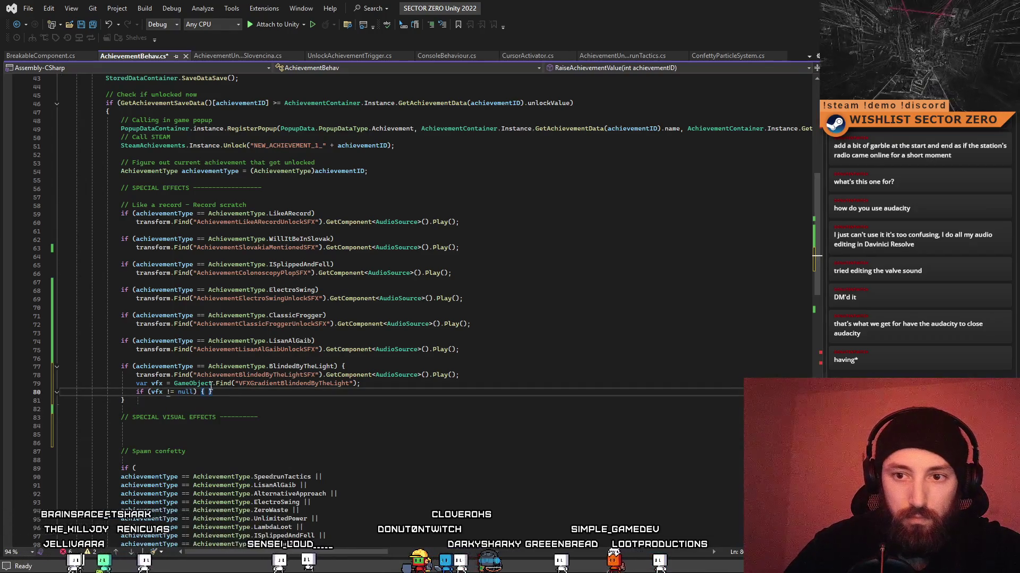